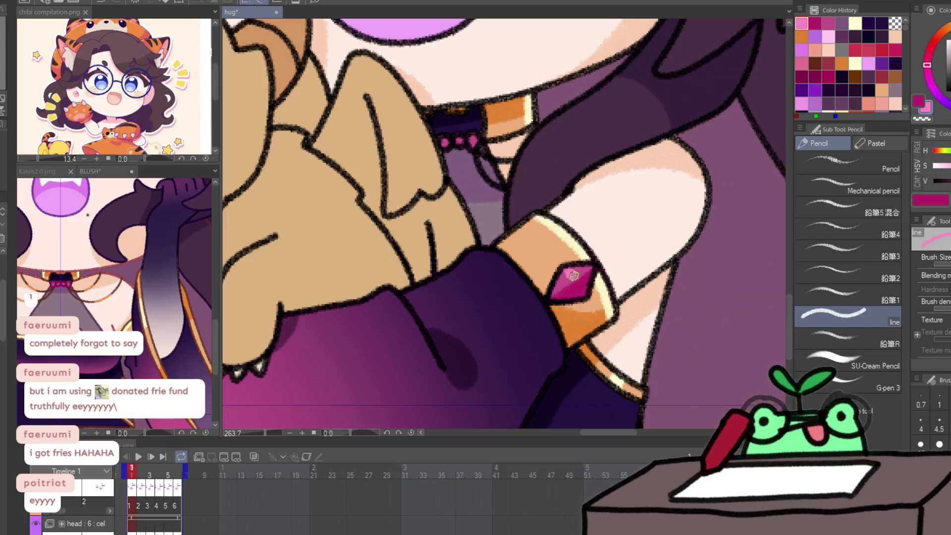
# On frame 2, repaint the cuff gem a deeper magenta with a pink highlight on top.
pyautogui.press('.')
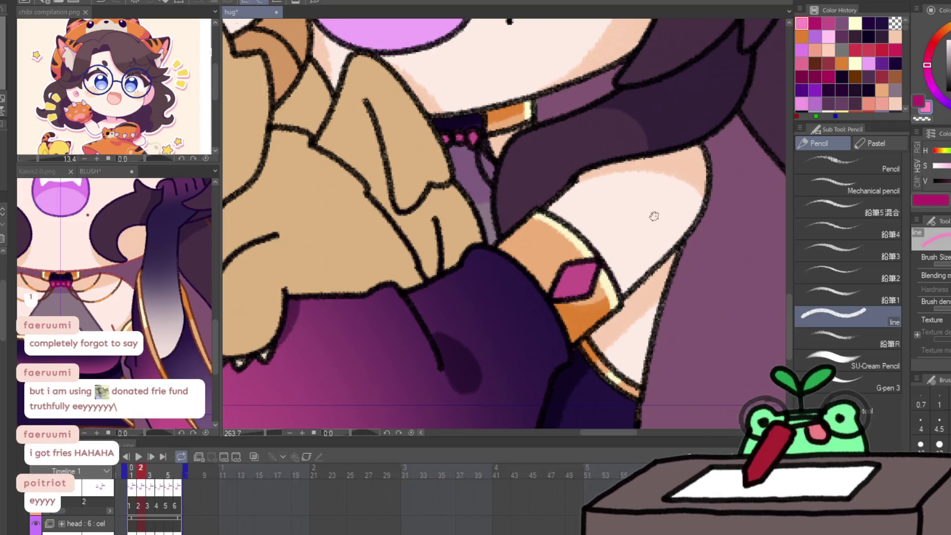
pyautogui.moveTo(553, 301)
pyautogui.mouseDown()
pyautogui.moveTo(591, 287)
pyautogui.moveTo(566, 297)
pyautogui.moveTo(590, 267)
pyautogui.mouseUp()
pyautogui.press('x')
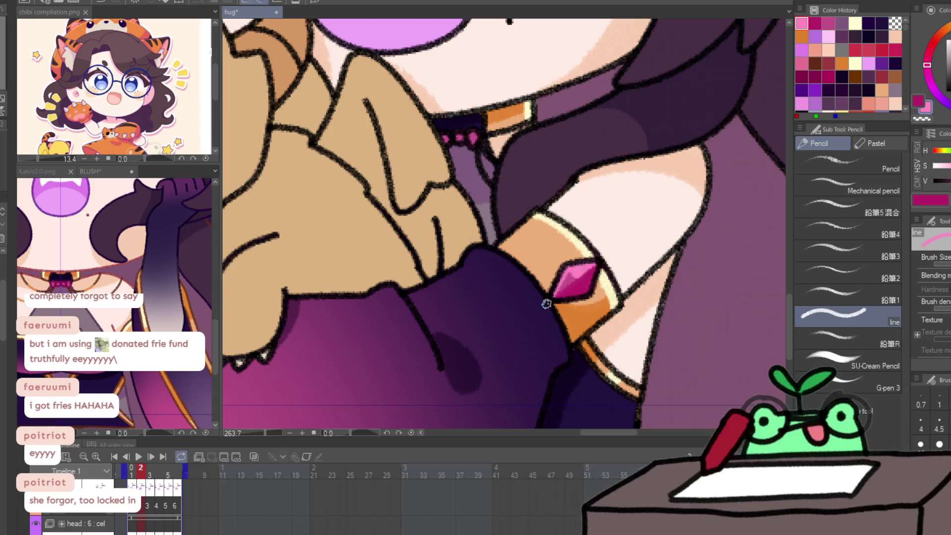
# Repeat the magenta cuff gem and light pink highlight on frames 3 and 4.
pyautogui.press(',')
pyautogui.press('.')
pyautogui.press('.')
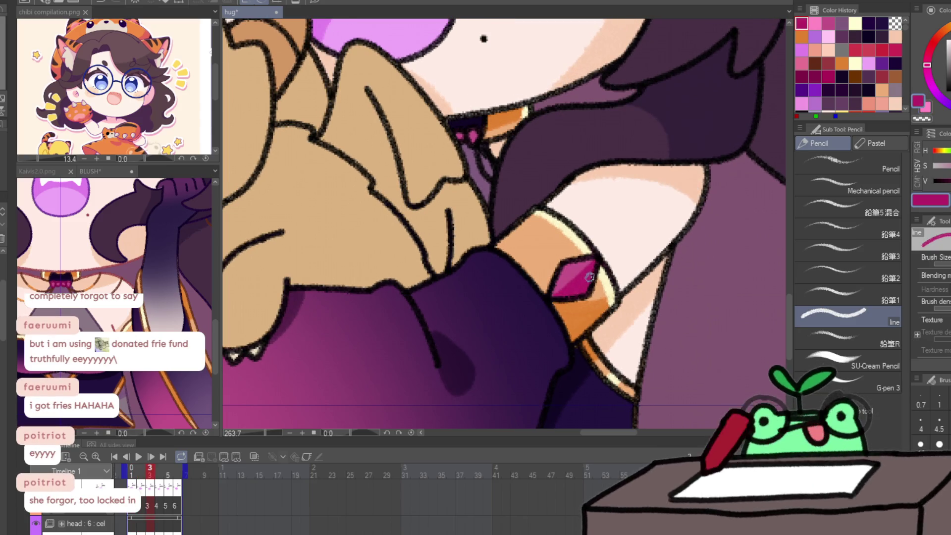
pyautogui.keyDown('alt'); pyautogui.click(575, 271); pyautogui.keyUp('alt')
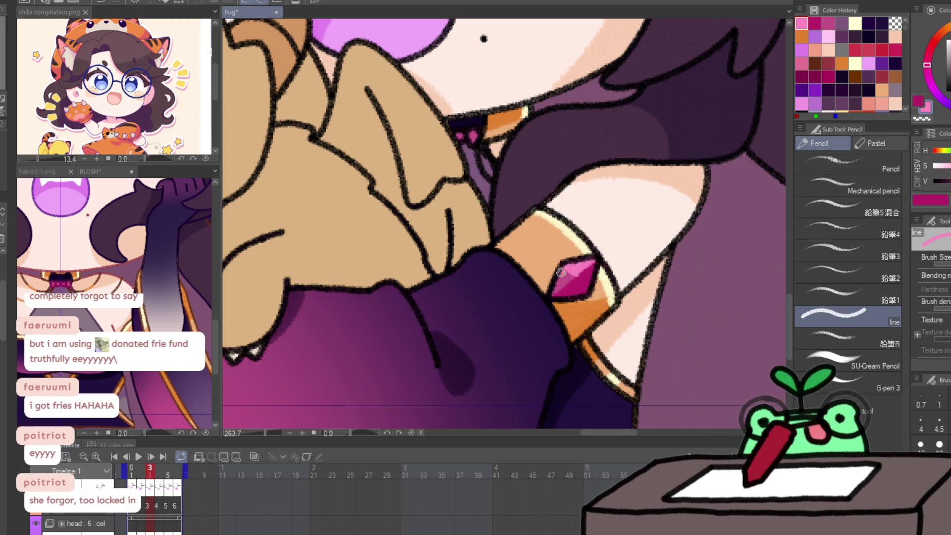
pyautogui.press('.')
pyautogui.keyDown('alt'); pyautogui.click(587, 265); pyautogui.keyUp('alt')
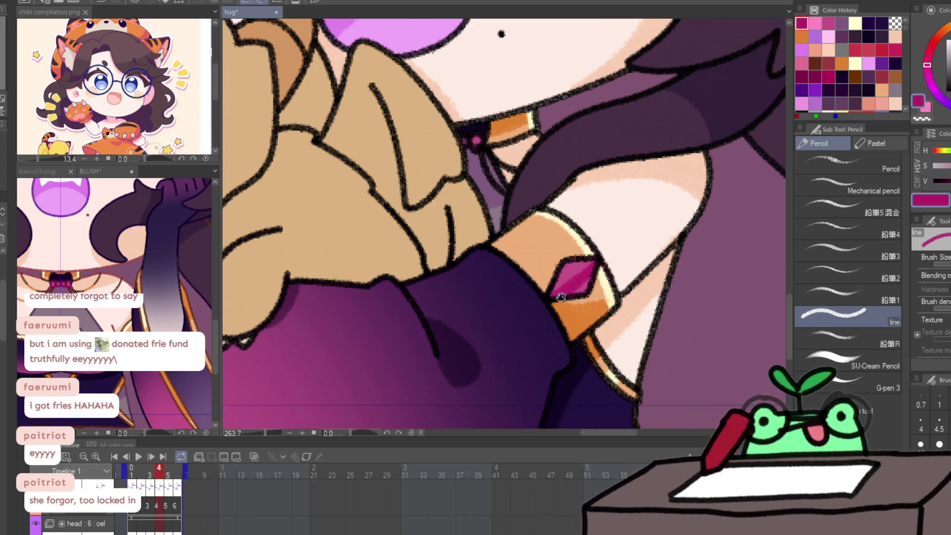
pyautogui.keyDown('alt'); pyautogui.click(569, 267); pyautogui.keyUp('alt')
pyautogui.moveTo(564, 265)
pyautogui.mouseDown()
pyautogui.moveTo(577, 261)
pyautogui.moveTo(574, 269)
pyautogui.mouseUp()
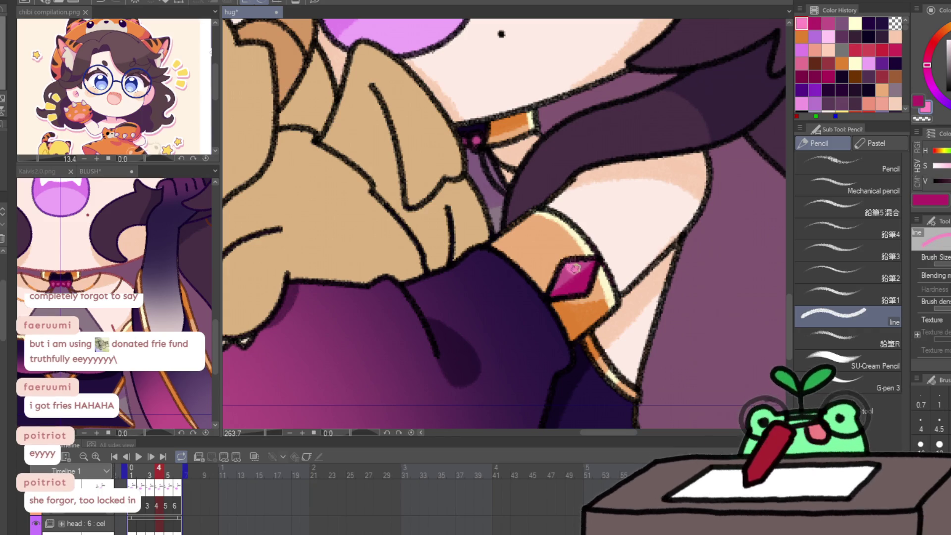
pyautogui.press('.')
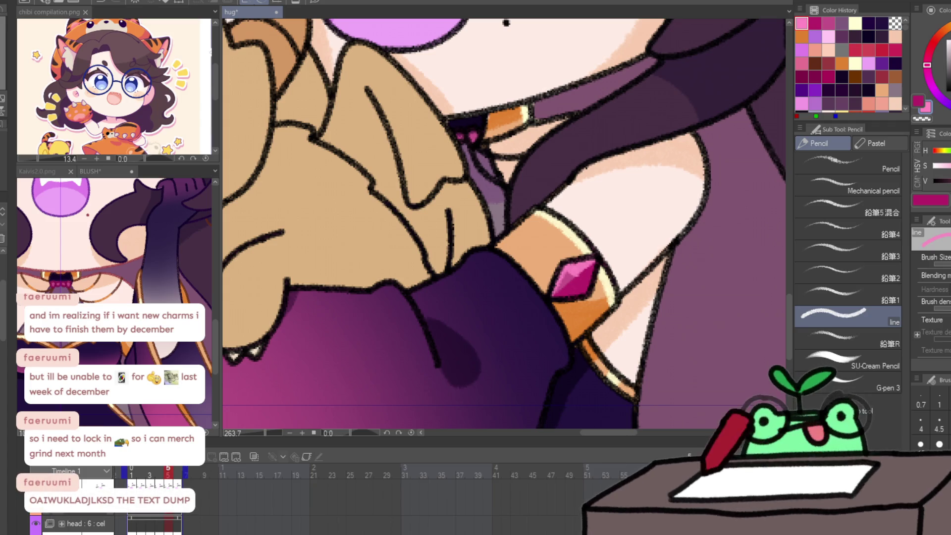
pyautogui.hotkey('ctrl', '-')
# Play the animation, then zoom in on the dragon plush.
pyautogui.press('p')
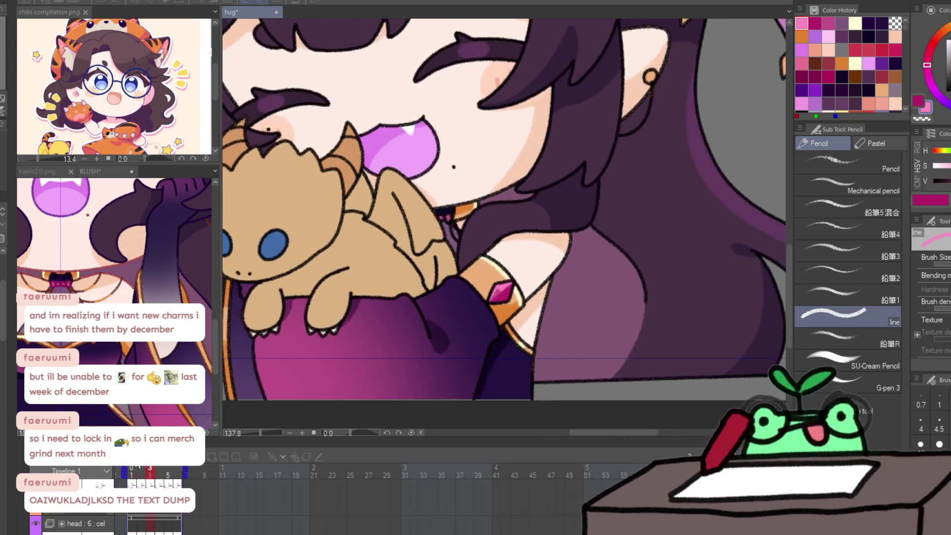
pyautogui.hotkey('ctrl', 'space')
pyautogui.keyDown('alt'); pyautogui.click(301, 363); pyautogui.keyUp('alt')
pyautogui.moveTo(280, 339); pyautogui.dragTo(311, 327)
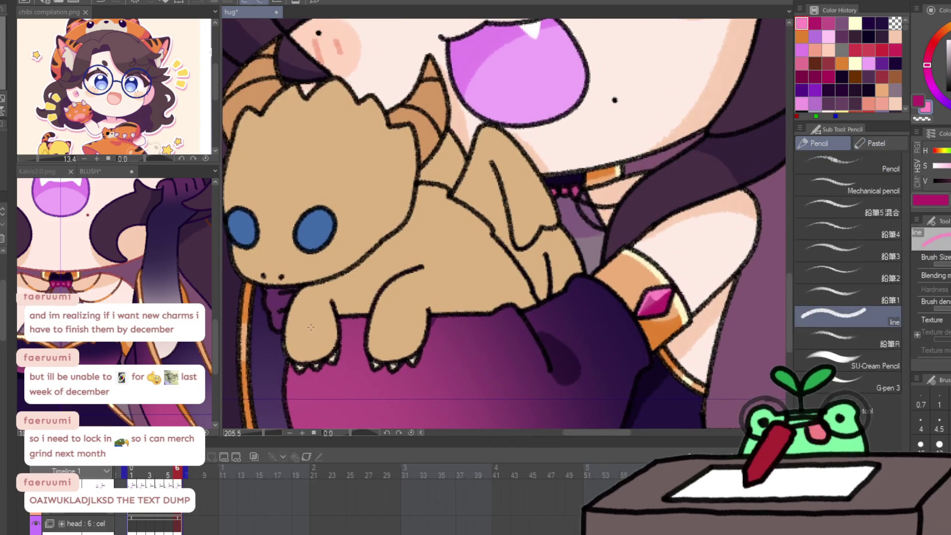
# Zoom out to check the face and whole character, pan to the wing, and return to frame 1.
pyautogui.hotkey('ctrl', 'space')
pyautogui.keyDown('alt'); pyautogui.click(328, 341); pyautogui.keyUp('alt')
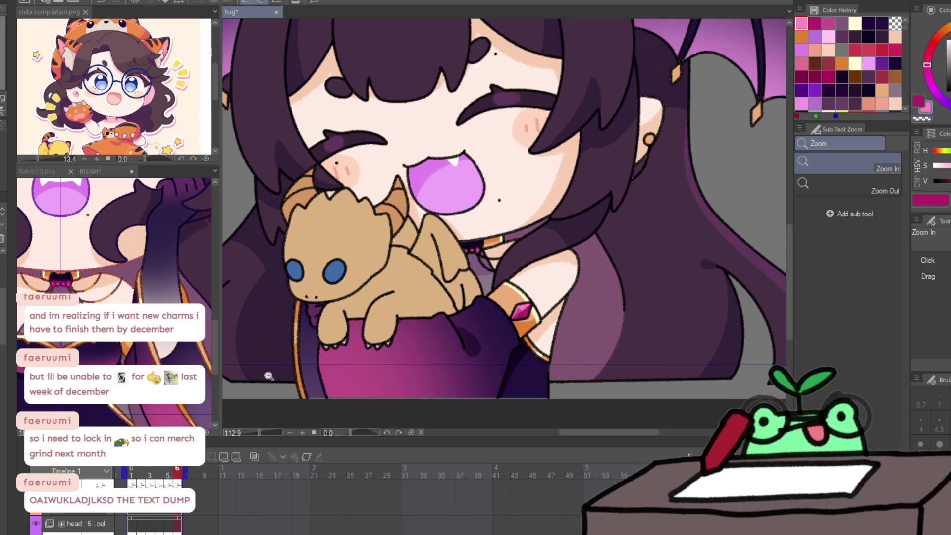
pyautogui.keyDown('alt'); pyautogui.click(262, 378); pyautogui.keyUp('alt')
pyautogui.moveTo(297, 347); pyautogui.dragTo(323, 335)
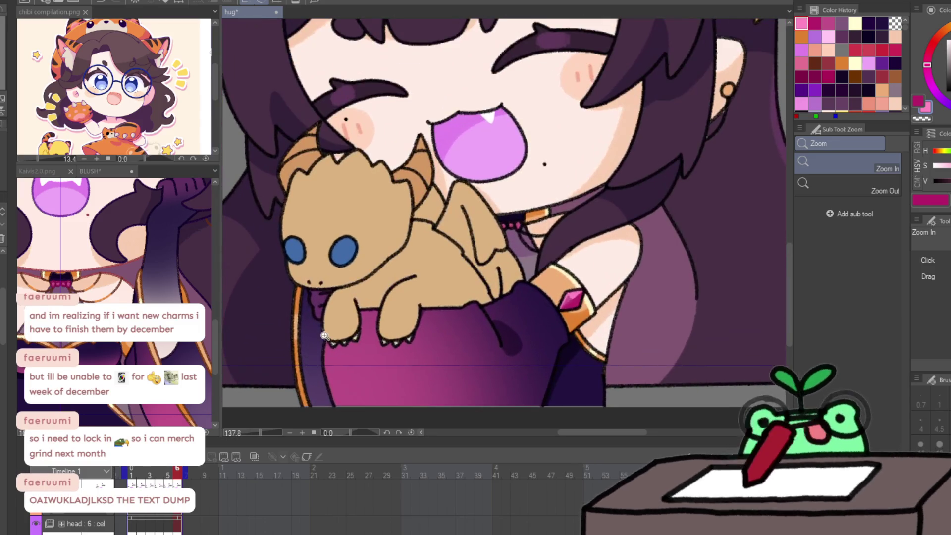
pyautogui.moveTo(691, 232)
pyautogui.mouseDown()
pyautogui.moveTo(506, 311)
pyautogui.moveTo(349, 462)
pyautogui.mouseUp()
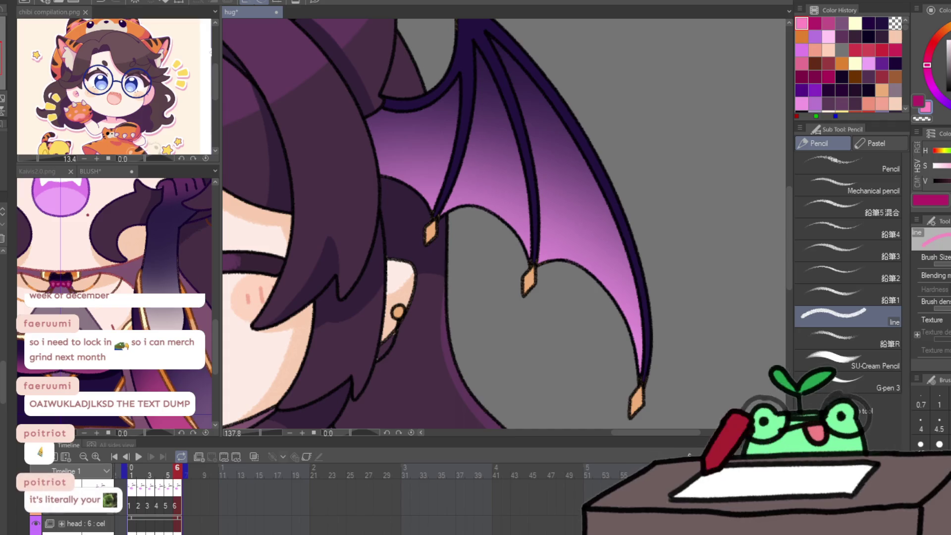
pyautogui.press('Right')
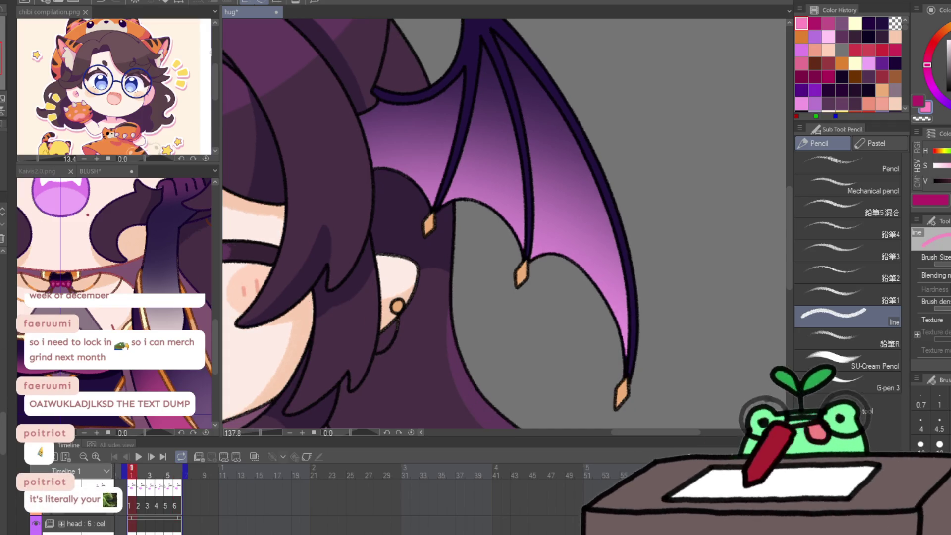
# Pick cream from Color History and shade the upper wing-tip claw orange with a cream edge.
pyautogui.click(855, 22)
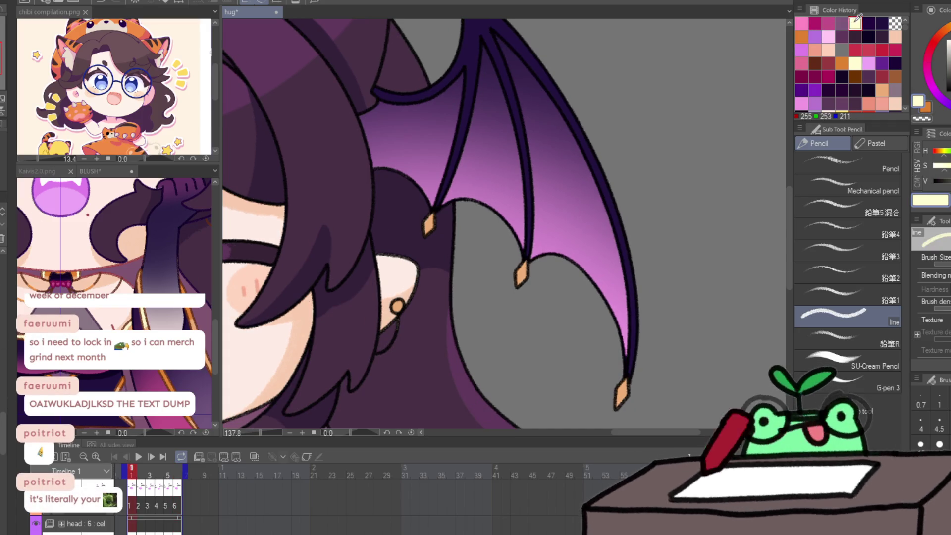
pyautogui.moveTo(446, 49); pyautogui.dragTo(503, 126)
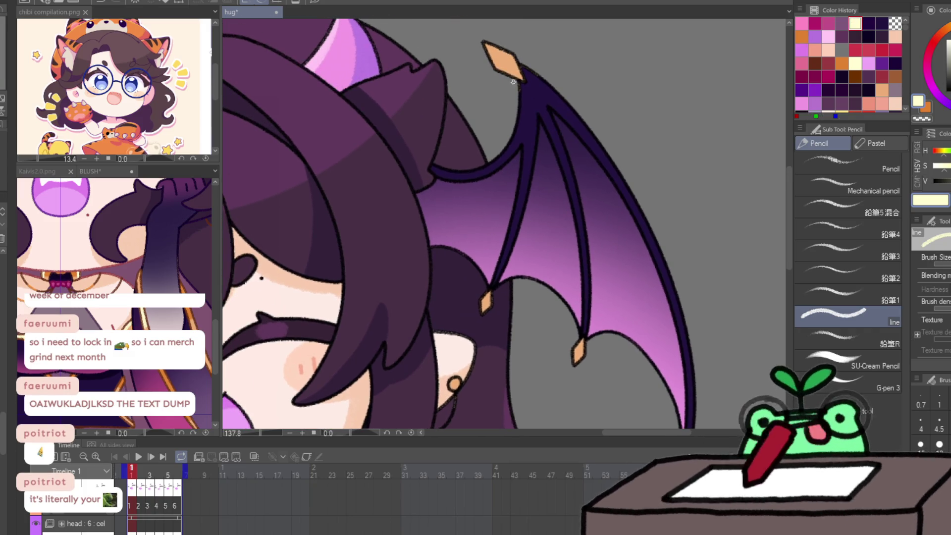
pyautogui.scroll(3, 453, 160)
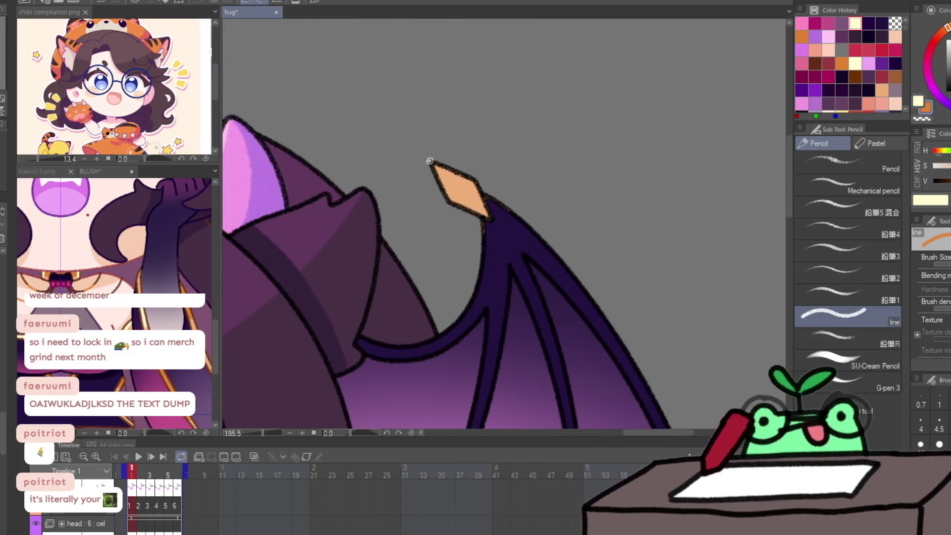
pyautogui.moveTo(430, 161); pyautogui.dragTo(470, 212)
pyautogui.moveTo(440, 183)
pyautogui.mouseDown()
pyautogui.moveTo(461, 208)
pyautogui.moveTo(482, 214)
pyautogui.mouseUp()
pyautogui.moveTo(431, 164); pyautogui.dragTo(479, 214)
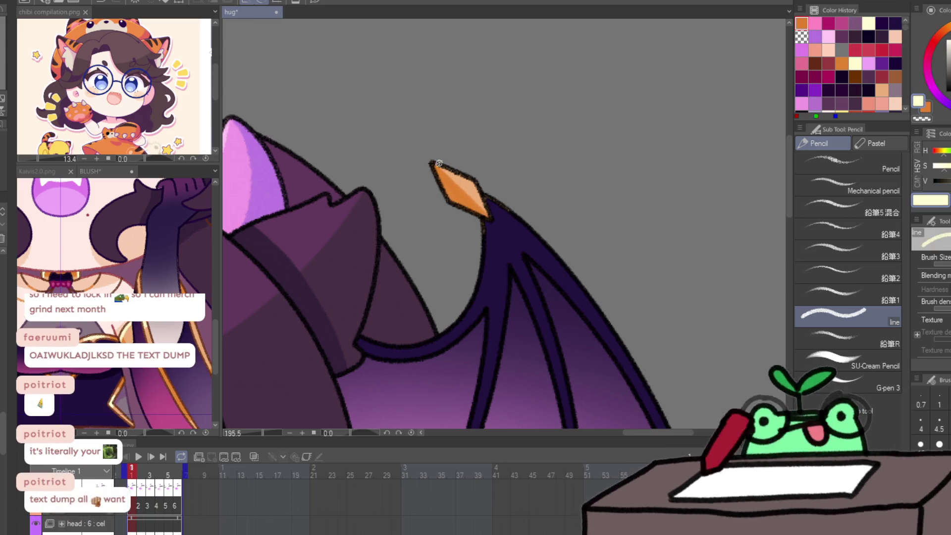
pyautogui.moveTo(436, 163); pyautogui.dragTo(465, 190)
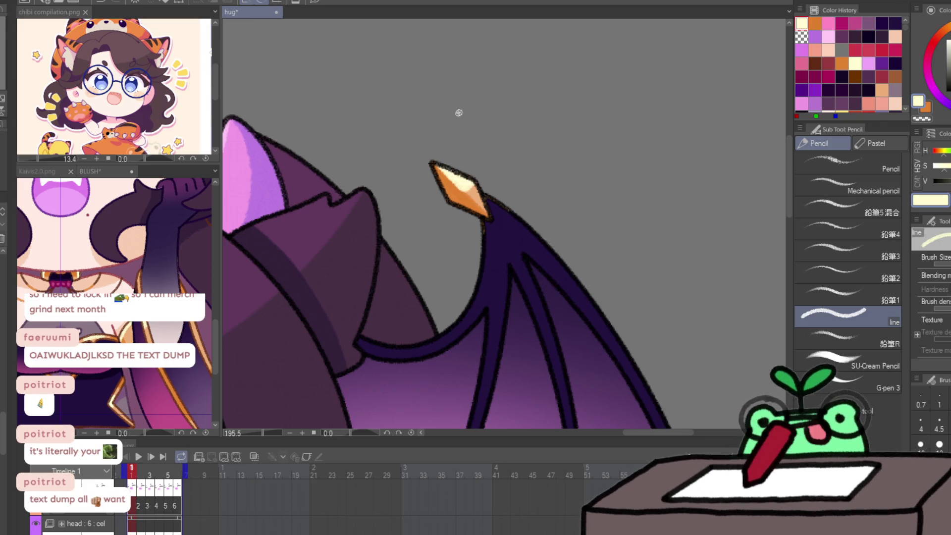
# Shade the upper and lower wing claws orange with cream highlights.
pyautogui.moveTo(502, 252); pyautogui.dragTo(488, 78)
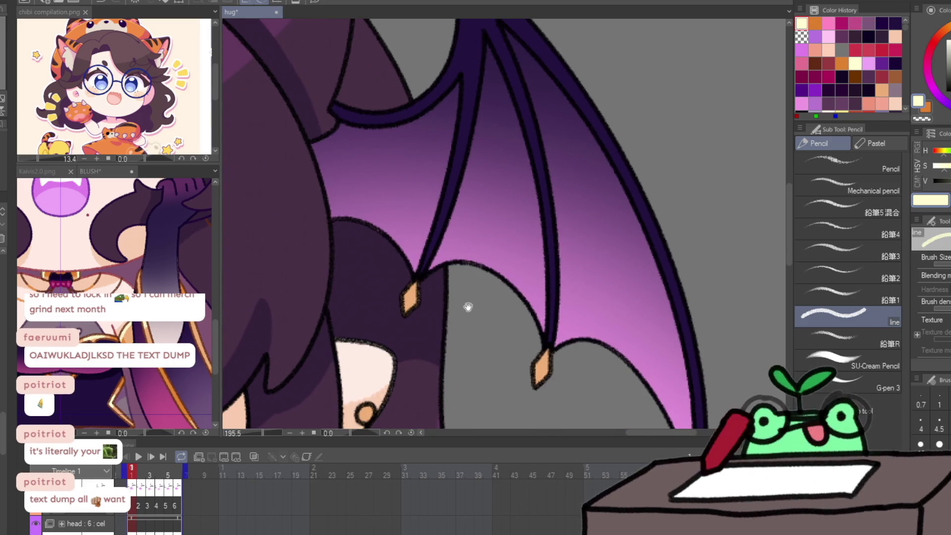
pyautogui.moveTo(468, 307); pyautogui.dragTo(510, 265)
pyautogui.moveTo(445, 261)
pyautogui.mouseDown()
pyautogui.moveTo(453, 247)
pyautogui.moveTo(457, 255)
pyautogui.mouseUp()
pyautogui.moveTo(587, 298); pyautogui.dragTo(575, 339)
pyautogui.moveTo(592, 308); pyautogui.dragTo(587, 327)
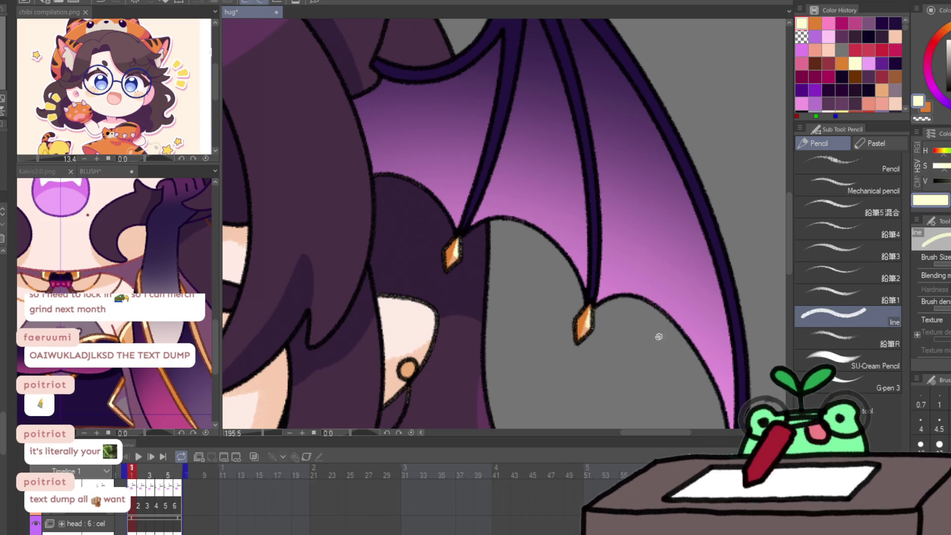
pyautogui.moveTo(718, 427); pyautogui.dragTo(630, 280)
pyautogui.moveTo(636, 349); pyautogui.dragTo(630, 364)
pyautogui.moveTo(644, 321); pyautogui.dragTo(644, 341)
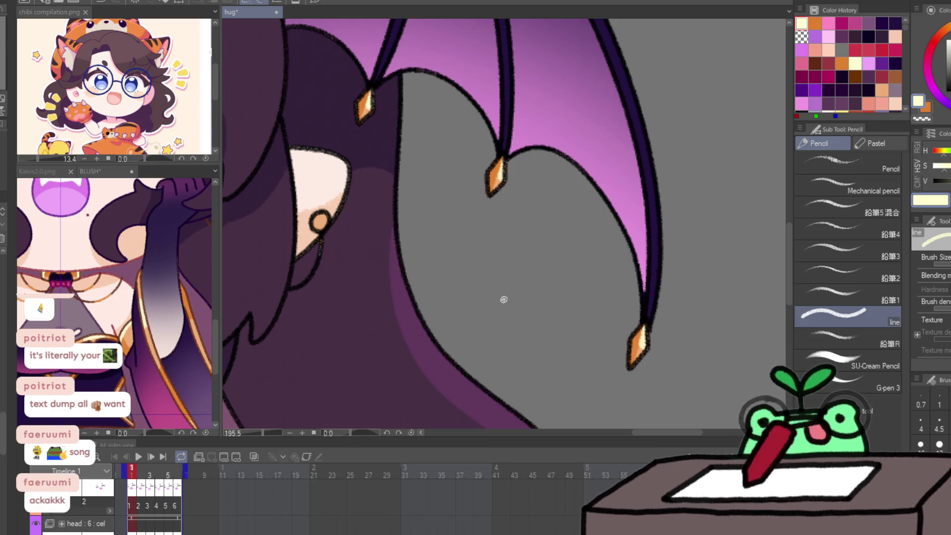
# Paint the heart-topped wing's lower, middle and upper tips orange with cream highlights.
pyautogui.moveTo(503, 301); pyautogui.dragTo(494, 350)
pyautogui.moveTo(363, 349)
pyautogui.mouseDown()
pyautogui.moveTo(476, 124)
pyautogui.moveTo(448, 139)
pyautogui.moveTo(487, 90)
pyautogui.moveTo(446, 247)
pyautogui.moveTo(455, 120)
pyautogui.mouseUp()
pyautogui.press('x')
pyautogui.moveTo(353, 346); pyautogui.dragTo(376, 392)
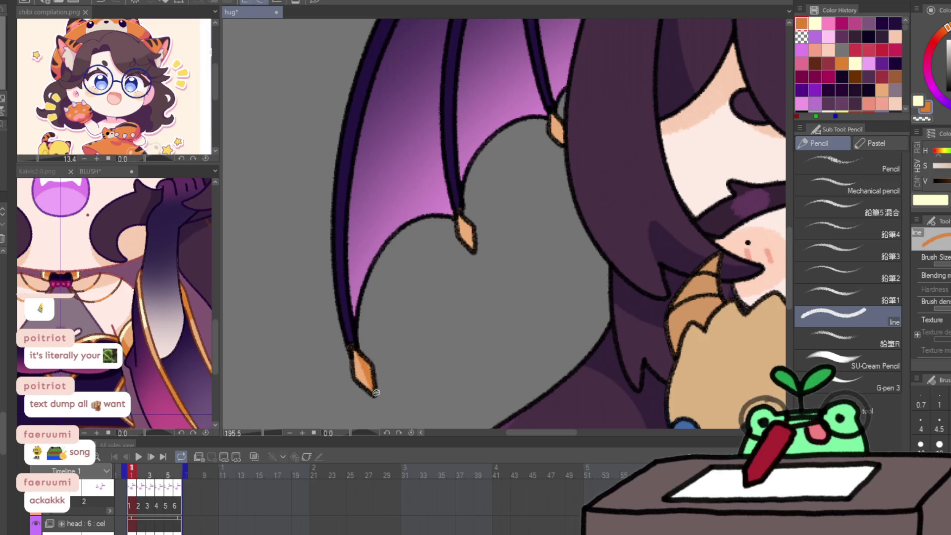
pyautogui.press('x')
pyautogui.moveTo(353, 356); pyautogui.dragTo(364, 378)
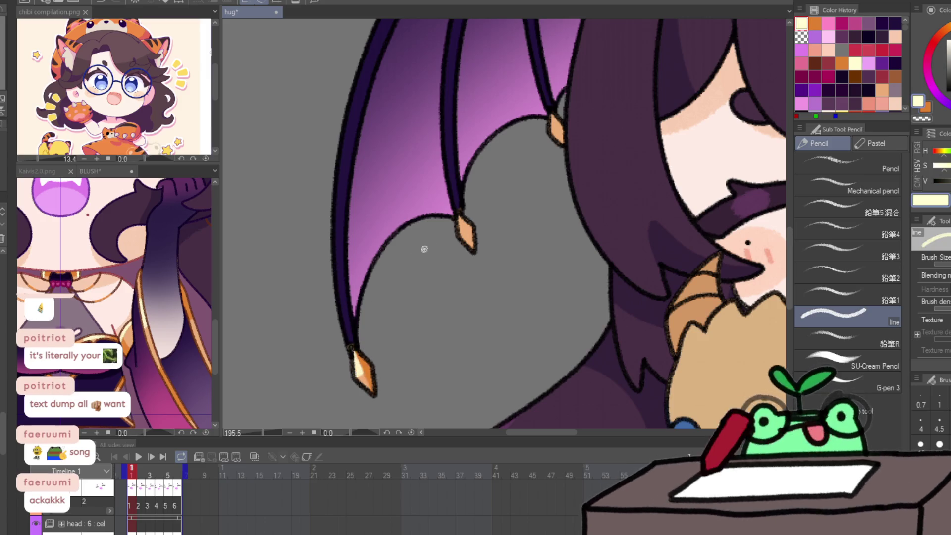
pyautogui.press('x')
pyautogui.moveTo(462, 212); pyautogui.dragTo(473, 247)
pyautogui.press('x')
pyautogui.moveTo(460, 214); pyautogui.dragTo(461, 234)
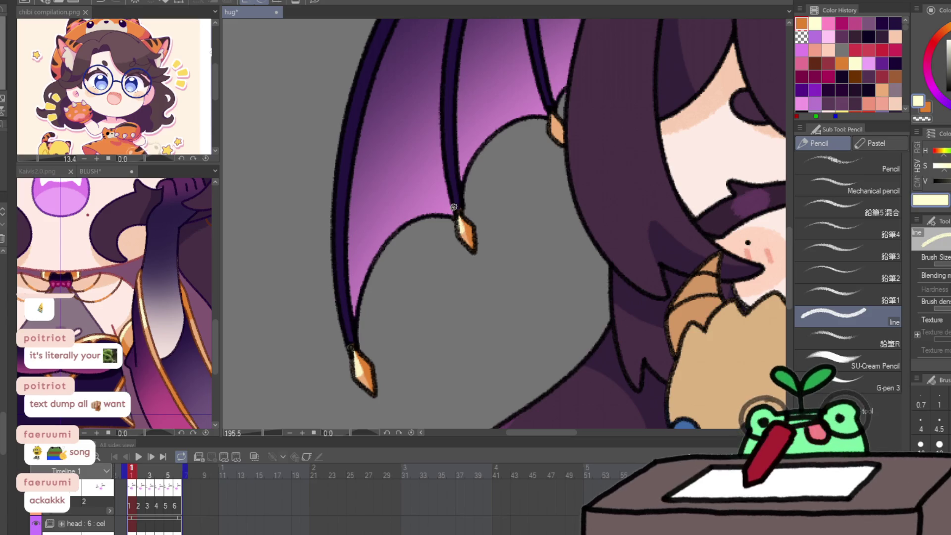
pyautogui.press('x')
pyautogui.moveTo(555, 118)
pyautogui.mouseDown()
pyautogui.moveTo(563, 139)
pyautogui.moveTo(555, 127)
pyautogui.mouseUp()
pyautogui.press('x')
# On frame 2, repaint the lower, middle and upper wing tips orange with cream highlights.
pyautogui.press('.')
pyautogui.press('x')
pyautogui.moveTo(346, 359); pyautogui.dragTo(362, 402)
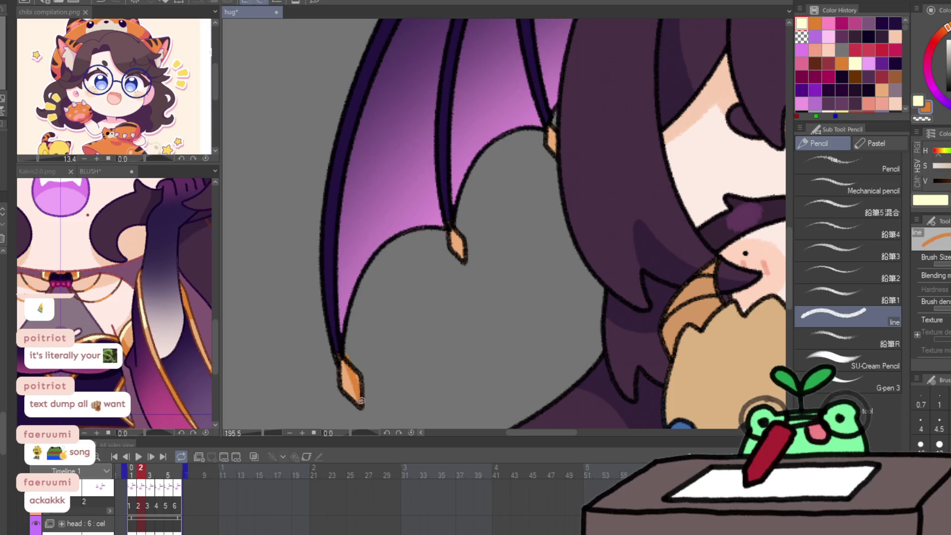
pyautogui.moveTo(347, 365)
pyautogui.mouseDown()
pyautogui.moveTo(357, 391)
pyautogui.moveTo(341, 370)
pyautogui.mouseUp()
pyautogui.press('x')
pyautogui.press('x')
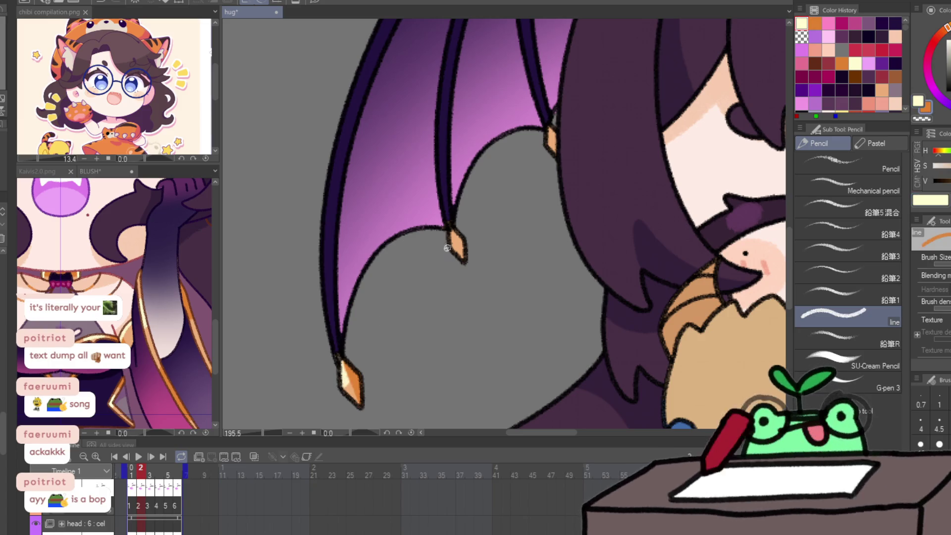
pyautogui.moveTo(458, 236)
pyautogui.mouseDown()
pyautogui.moveTo(465, 255)
pyautogui.moveTo(450, 246)
pyautogui.mouseUp()
pyautogui.press('x')
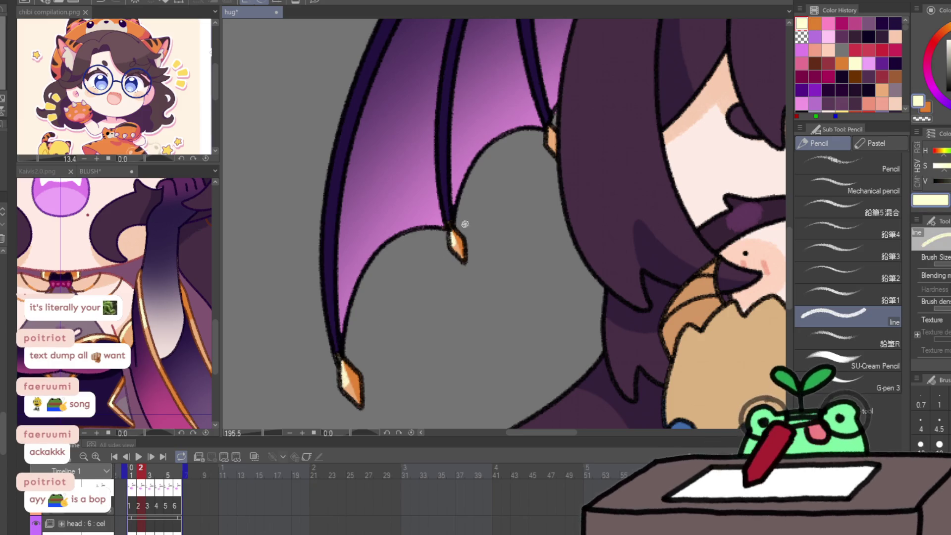
pyautogui.press('x')
pyautogui.moveTo(551, 130); pyautogui.dragTo(549, 145)
pyautogui.press('x')
pyautogui.scroll(5, 519, 143)
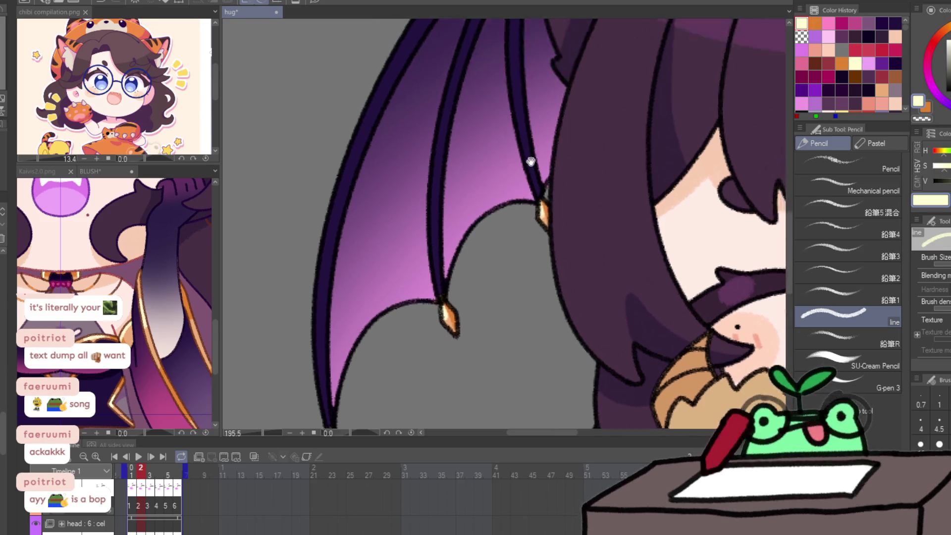
# Shade the upper wing tip darker orange and add a cream highlight.
pyautogui.hscroll(10, 496, 156)
pyautogui.scroll(-5, 573, 304)
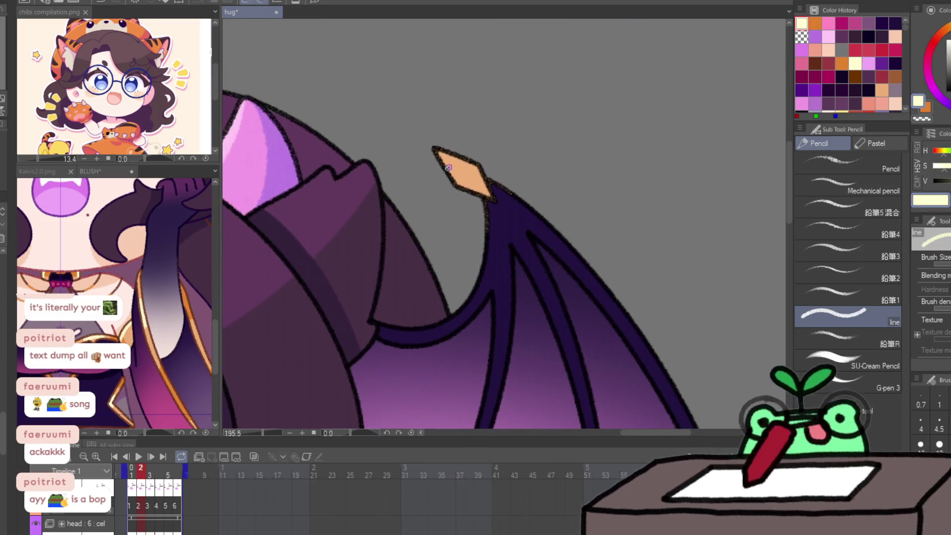
pyautogui.press('x')
pyautogui.moveTo(435, 154); pyautogui.dragTo(465, 188)
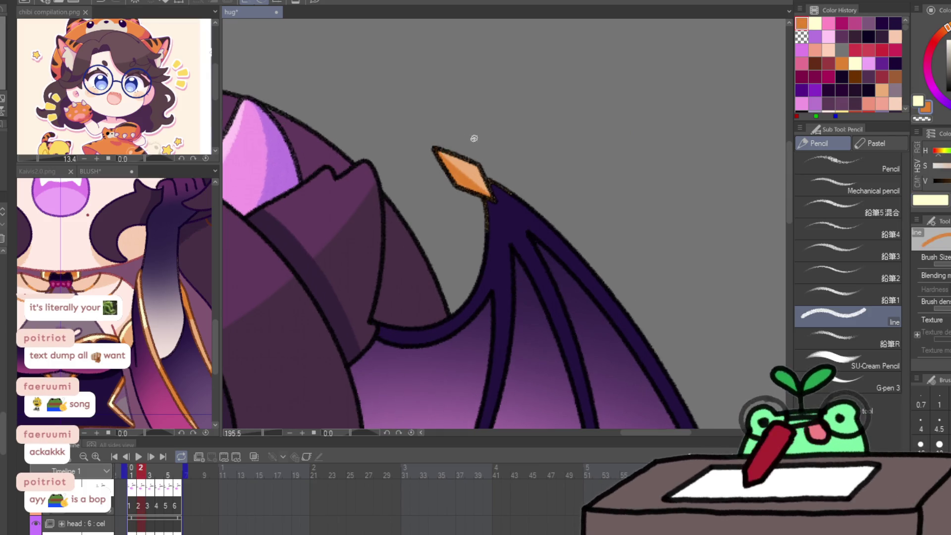
pyautogui.press('x')
pyautogui.moveTo(438, 149)
pyautogui.mouseDown()
pyautogui.moveTo(465, 171)
pyautogui.moveTo(472, 164)
pyautogui.mouseUp()
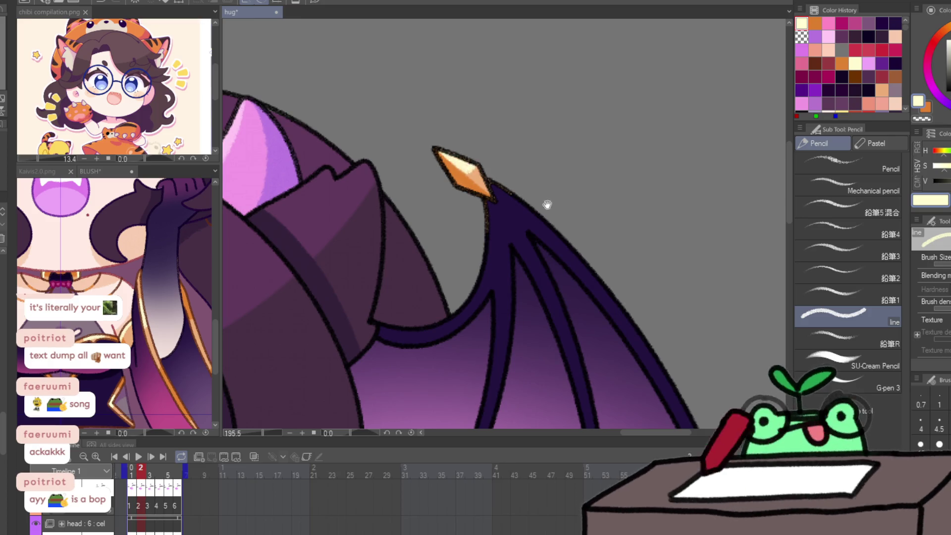
# Shade the lower wing tips orange and highlight the right lower tip in cream.
pyautogui.scroll(-5, 495, 188)
pyautogui.press('x')
pyautogui.moveTo(432, 255); pyautogui.dragTo(426, 273)
pyautogui.press('x')
pyautogui.moveTo(574, 332)
pyautogui.mouseDown()
pyautogui.moveTo(564, 353)
pyautogui.moveTo(577, 327)
pyautogui.mouseUp()
pyautogui.press('x')
pyautogui.press('x')
pyautogui.moveTo(719, 363); pyautogui.dragTo(638, 207)
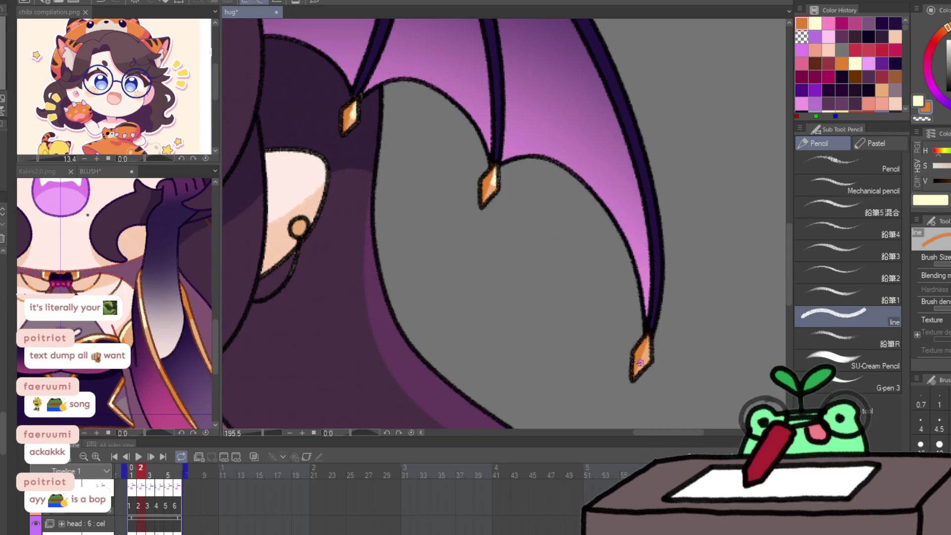
# On frame 3, shade the lower diamond's right side darker orange, undoing a stray stroke.
pyautogui.press('.')
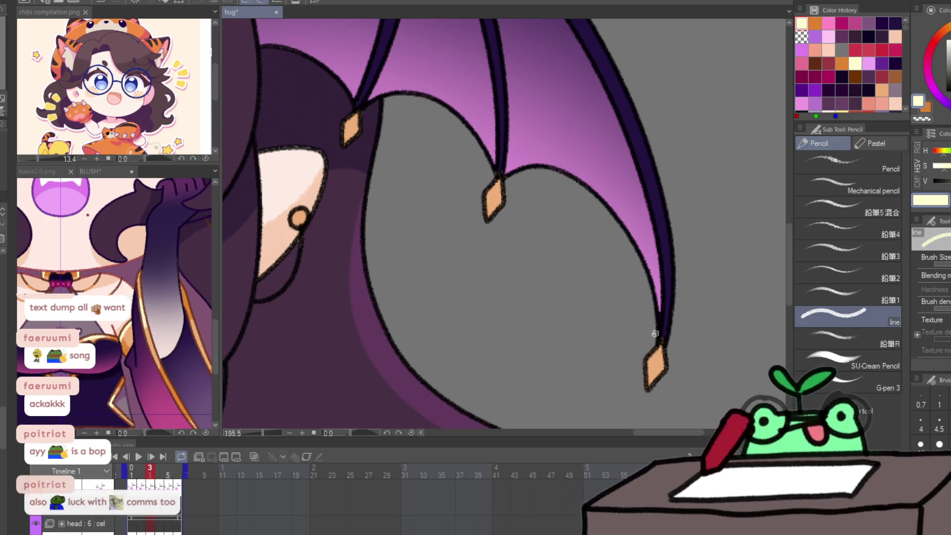
pyautogui.press('x')
pyautogui.moveTo(652, 352); pyautogui.dragTo(642, 391)
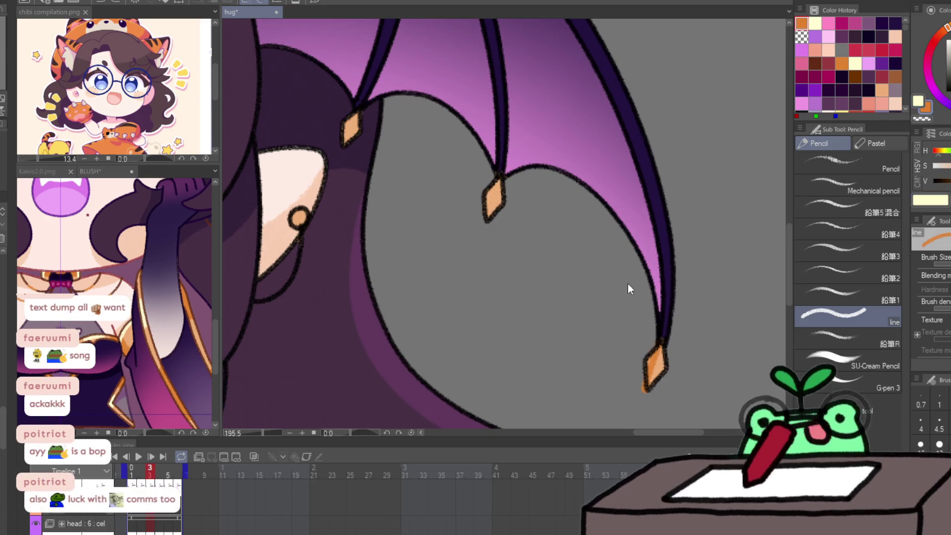
pyautogui.hotkey('ctrl', 'z')
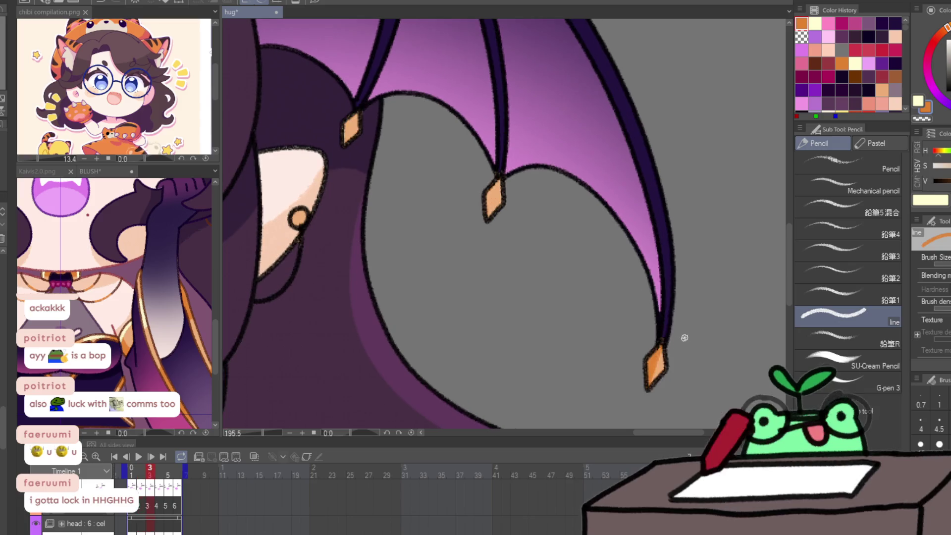
pyautogui.moveTo(657, 356)
pyautogui.mouseDown()
pyautogui.moveTo(646, 379)
pyautogui.moveTo(662, 354)
pyautogui.mouseUp()
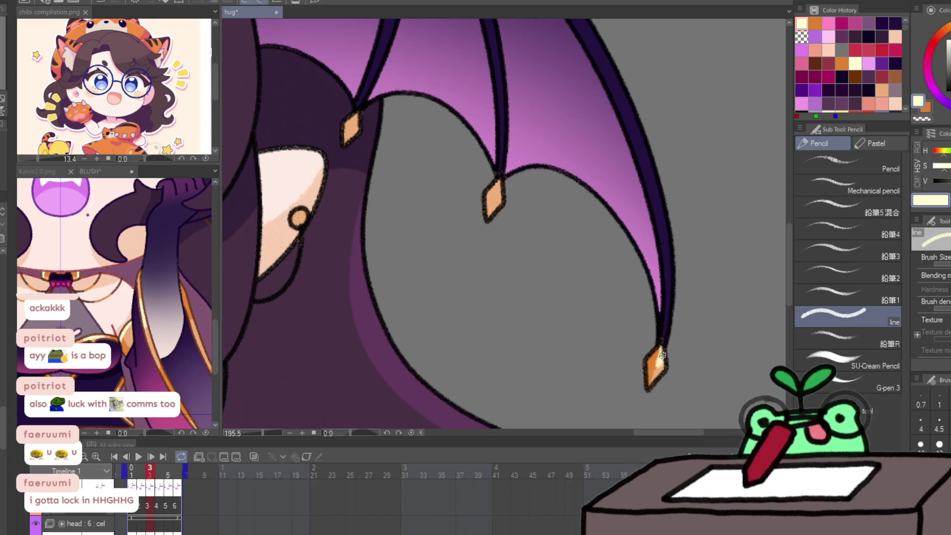
pyautogui.press('x')
# Shade the middle, left and top diamonds darker orange, with a cream highlight on the middle.
pyautogui.moveTo(500, 180); pyautogui.dragTo(487, 218)
pyautogui.press('x')
pyautogui.moveTo(498, 184); pyautogui.dragTo(580, 289)
pyautogui.press('x')
pyautogui.moveTo(432, 198)
pyautogui.mouseDown()
pyautogui.moveTo(419, 228)
pyautogui.moveTo(430, 220)
pyautogui.mouseUp()
pyautogui.press('x')
pyautogui.scroll(5, 459, 215)
pyautogui.press('x')
pyautogui.moveTo(375, 55)
pyautogui.mouseDown()
pyautogui.moveTo(428, 111)
pyautogui.moveTo(379, 69)
pyautogui.mouseUp()
pyautogui.moveTo(429, 107)
pyautogui.mouseDown()
pyautogui.moveTo(380, 51)
pyautogui.moveTo(403, 66)
pyautogui.moveTo(222, 194)
pyautogui.moveTo(371, 89)
pyautogui.moveTo(332, 144)
pyautogui.moveTo(370, 97)
pyautogui.mouseUp()
# Finish frame 3's lower, middle and upper diamonds with darker orange and cream highlights.
pyautogui.press('x')
pyautogui.scroll(-10, 339, 276)
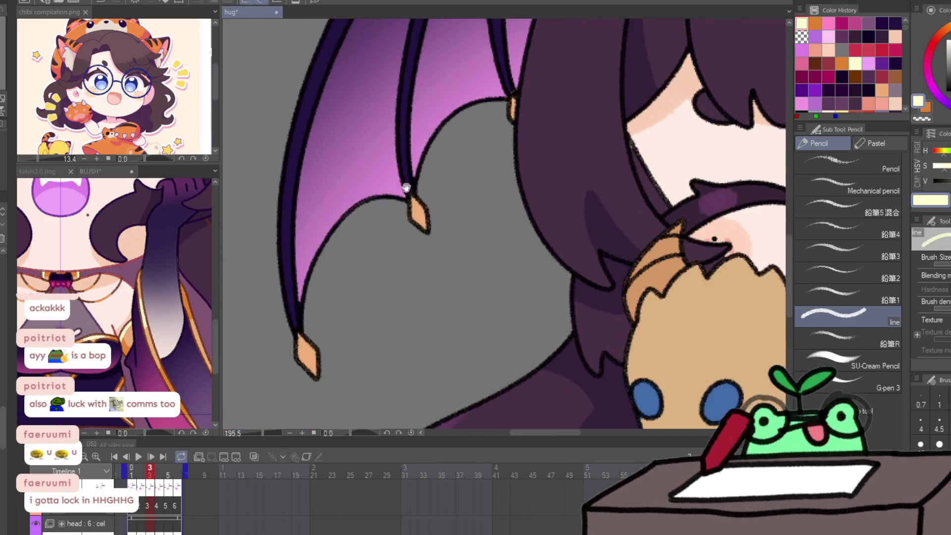
pyautogui.press('x')
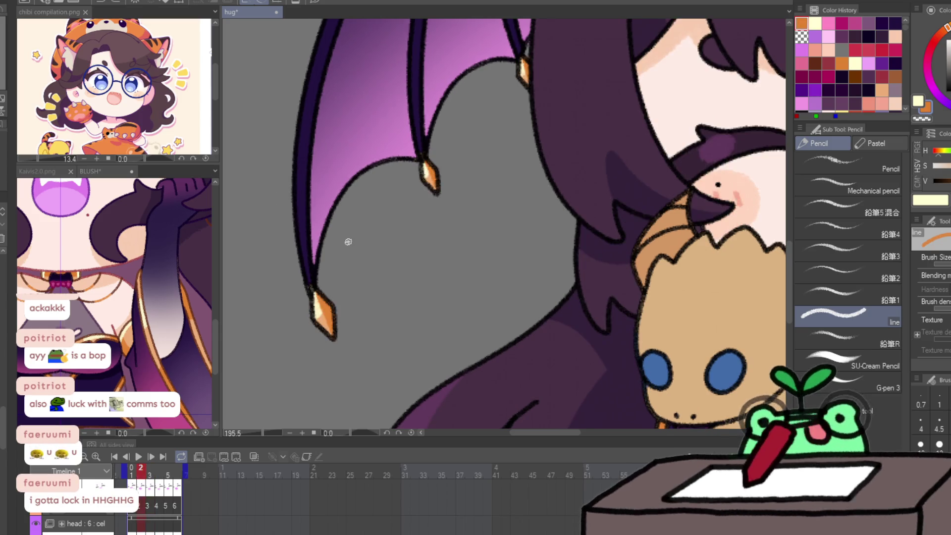
pyautogui.moveTo(304, 300); pyautogui.dragTo(303, 302)
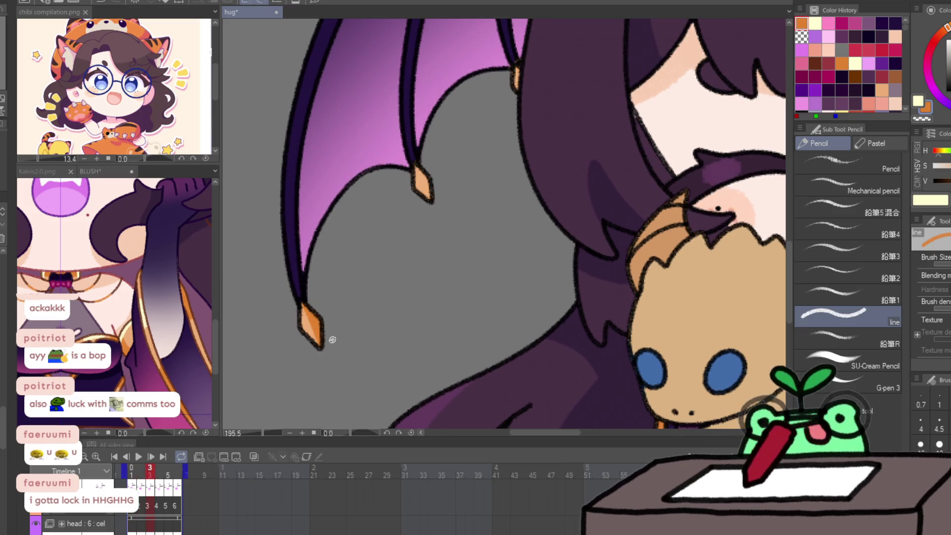
pyautogui.moveTo(418, 169); pyautogui.dragTo(420, 173)
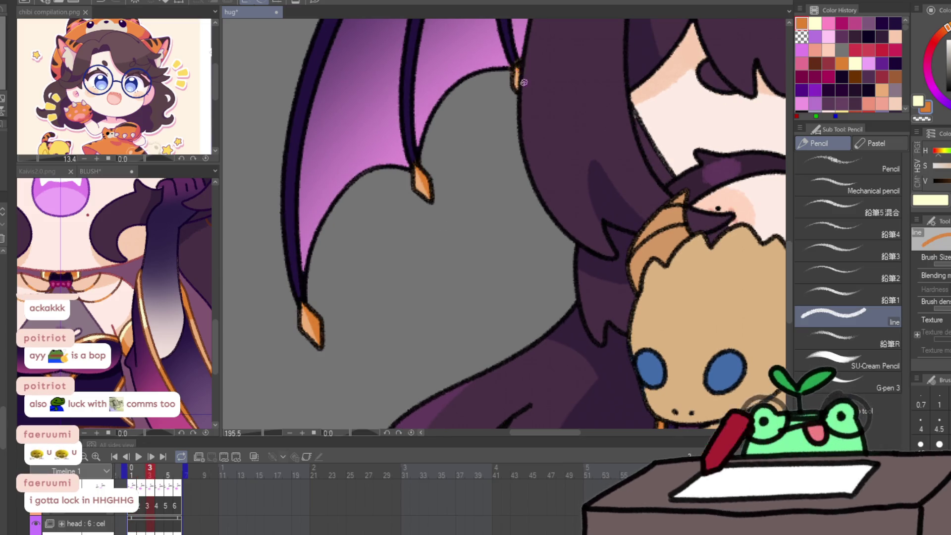
pyautogui.press('x')
pyautogui.moveTo(514, 72); pyautogui.dragTo(515, 85)
pyautogui.moveTo(415, 168); pyautogui.dragTo(419, 187)
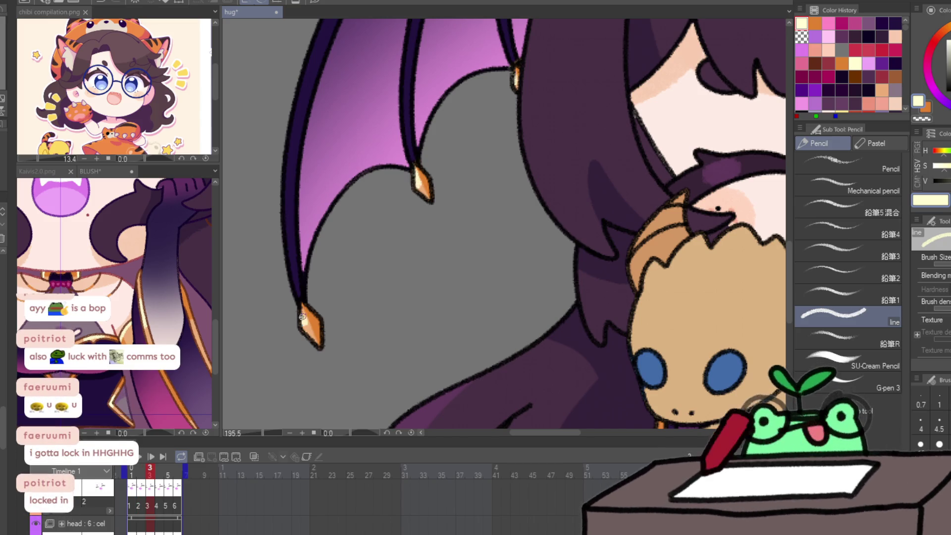
pyautogui.moveTo(302, 304); pyautogui.dragTo(304, 321)
# On frame 4, shade the lower, middle and upper wing-tip diamonds orange.
pyautogui.press('.')
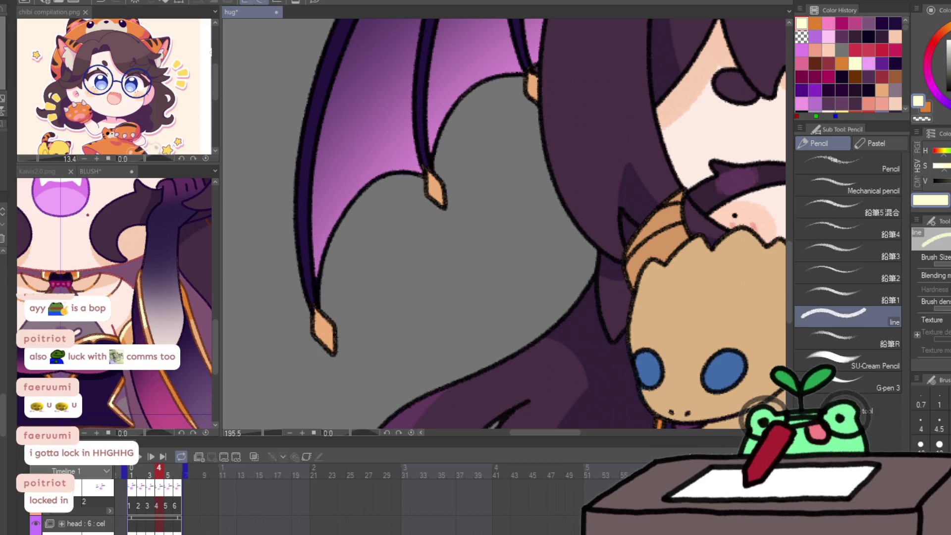
pyautogui.press('x')
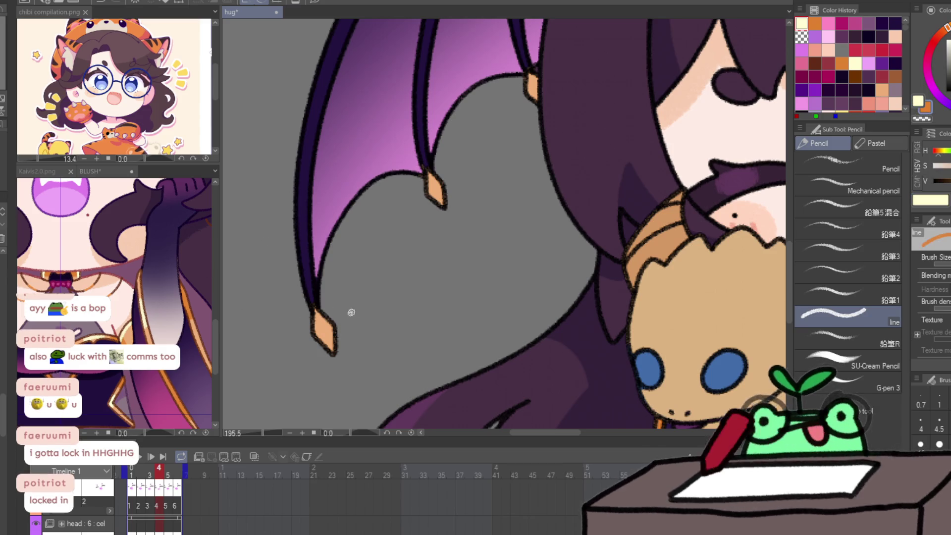
pyautogui.moveTo(321, 309); pyautogui.dragTo(331, 349)
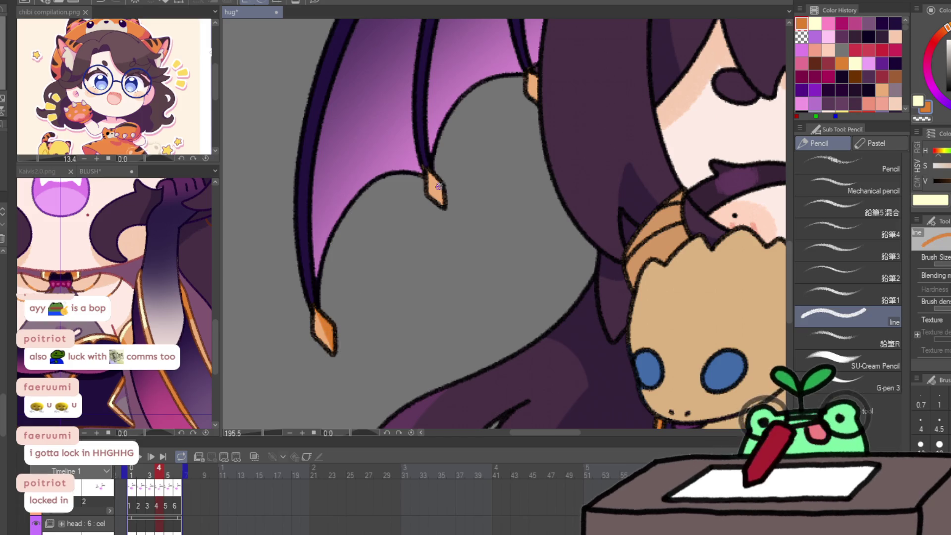
pyautogui.moveTo(432, 197); pyautogui.dragTo(429, 176)
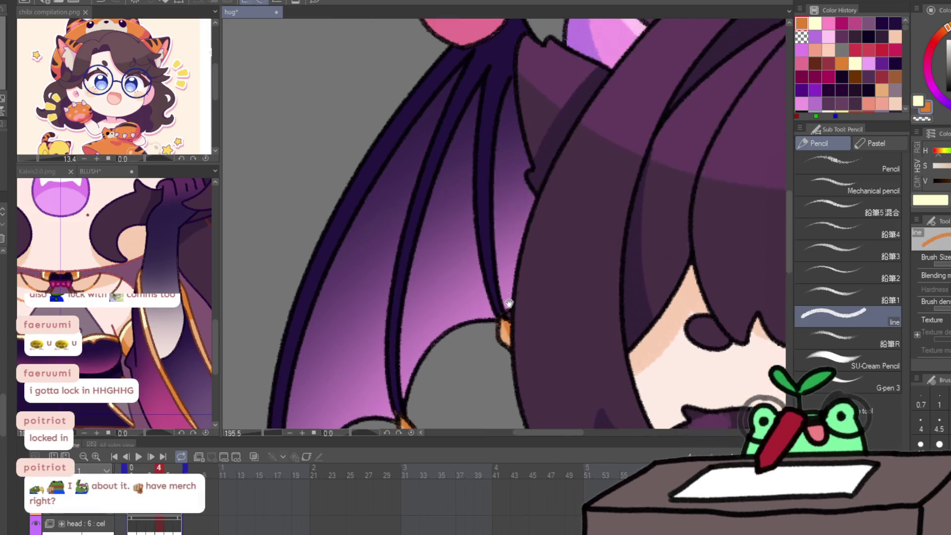
pyautogui.scroll(5, 532, 70)
pyautogui.moveTo(458, 114)
pyautogui.mouseDown()
pyautogui.moveTo(491, 78)
pyautogui.moveTo(463, 113)
pyautogui.mouseUp()
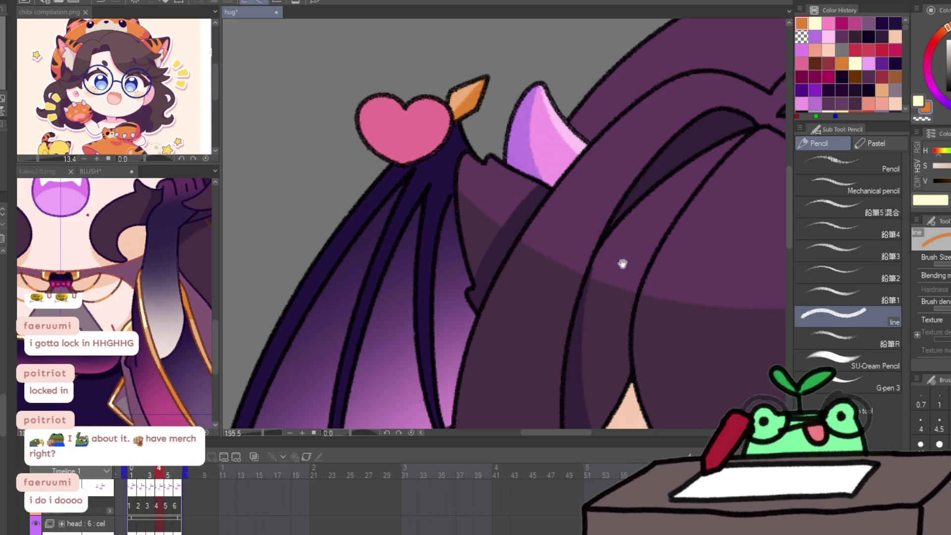
# Deepen the orange on frame 4's wing spikes and add cream highlights.
pyautogui.moveTo(626, 261); pyautogui.dragTo(468, 254)
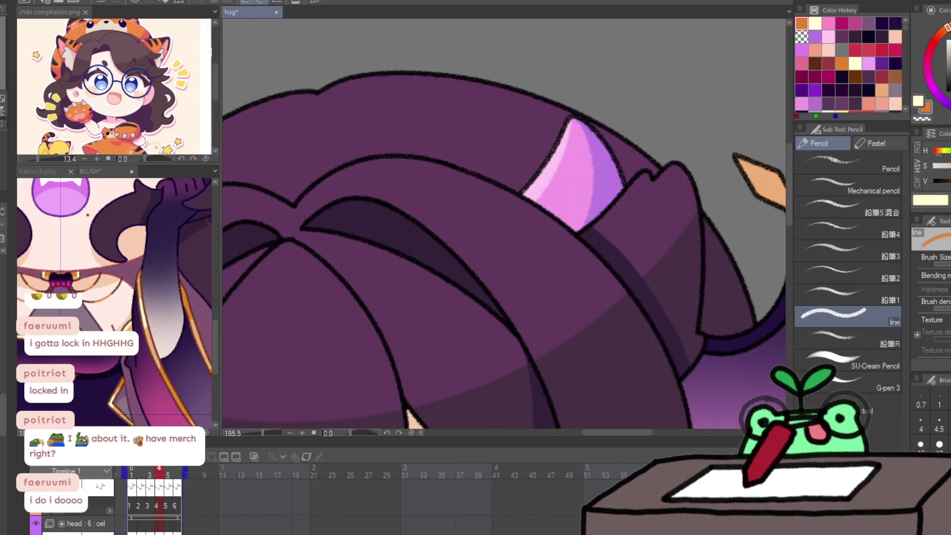
pyautogui.moveTo(700, 93); pyautogui.dragTo(407, 110)
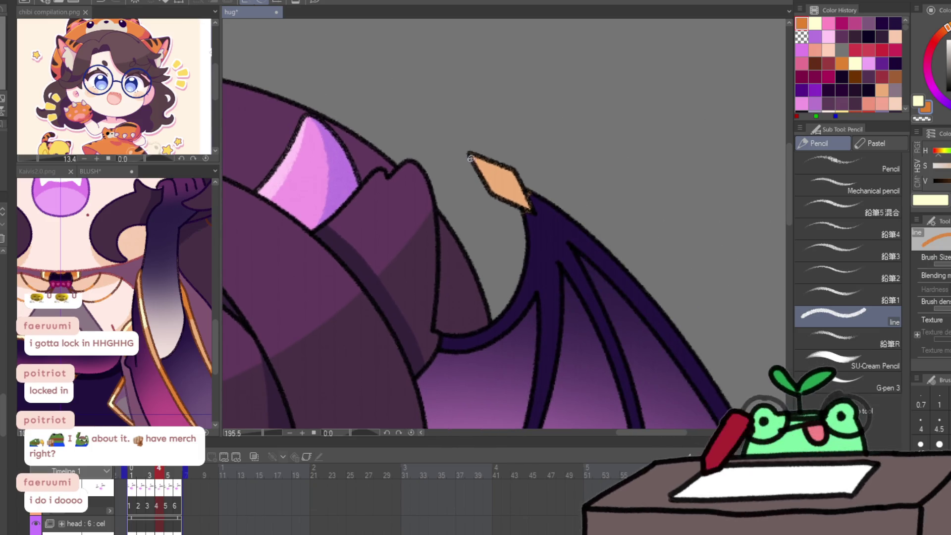
pyautogui.moveTo(510, 199)
pyautogui.mouseDown()
pyautogui.moveTo(496, 189)
pyautogui.moveTo(436, 20)
pyautogui.mouseUp()
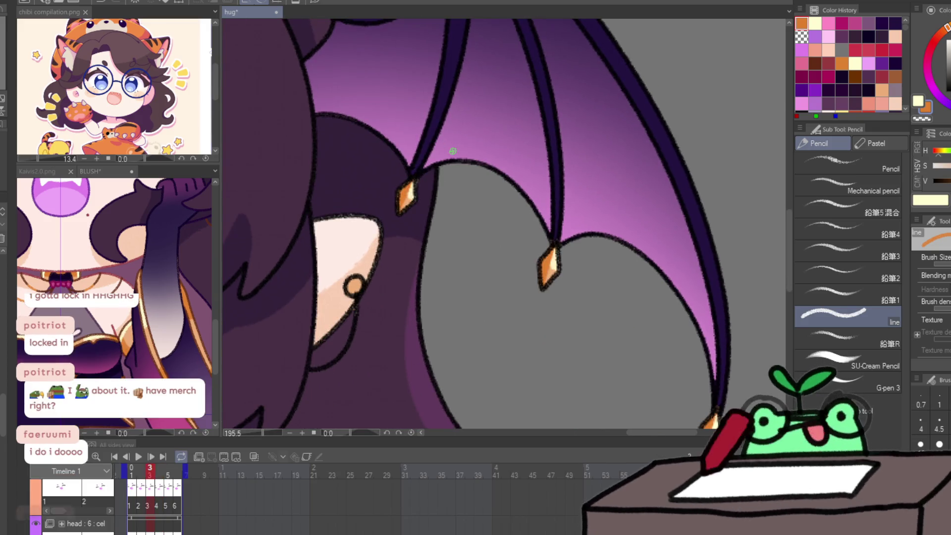
pyautogui.moveTo(566, 262); pyautogui.dragTo(556, 288)
pyautogui.moveTo(686, 266); pyautogui.dragTo(661, 195)
pyautogui.moveTo(705, 347)
pyautogui.mouseDown()
pyautogui.moveTo(696, 379)
pyautogui.moveTo(707, 352)
pyautogui.mouseUp()
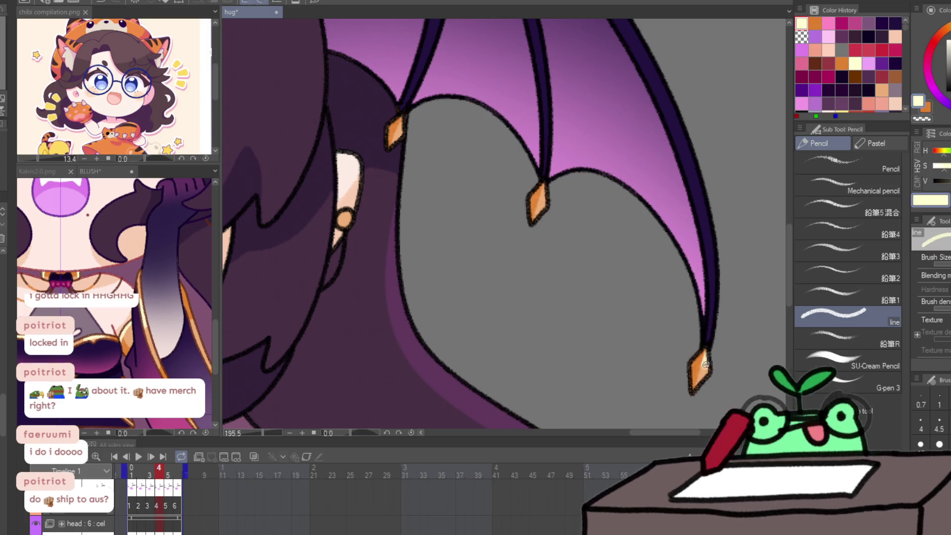
pyautogui.moveTo(545, 184); pyautogui.dragTo(543, 194)
pyautogui.moveTo(402, 120); pyautogui.dragTo(393, 350)
pyautogui.moveTo(325, 95)
pyautogui.mouseDown()
pyautogui.moveTo(701, 255)
pyautogui.moveTo(552, 254)
pyautogui.moveTo(404, 195)
pyautogui.moveTo(405, 168)
pyautogui.mouseUp()
# Unmirror the canvas, move to frame 5 and colour the lower claw tip orange.
pyautogui.press('h')
pyautogui.moveTo(404, 217); pyautogui.dragTo(354, 50)
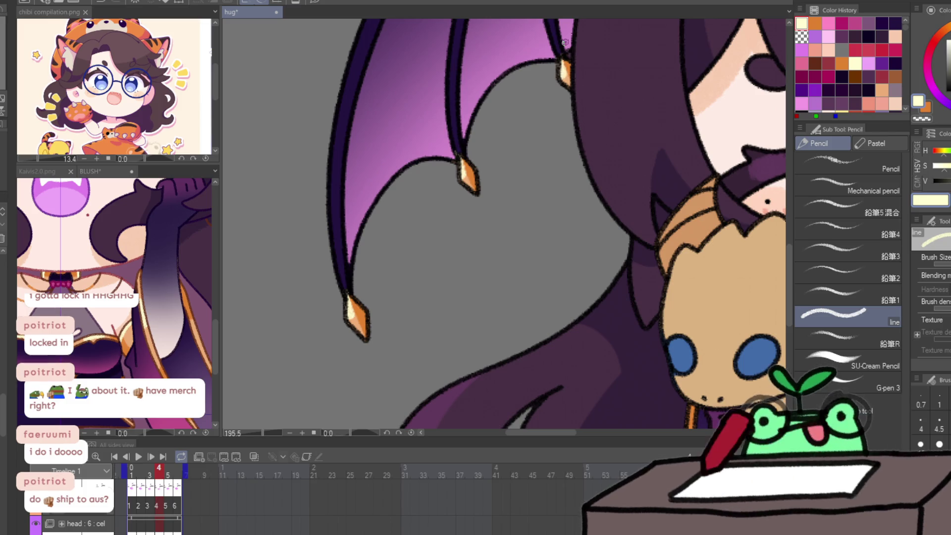
pyautogui.press('Right')
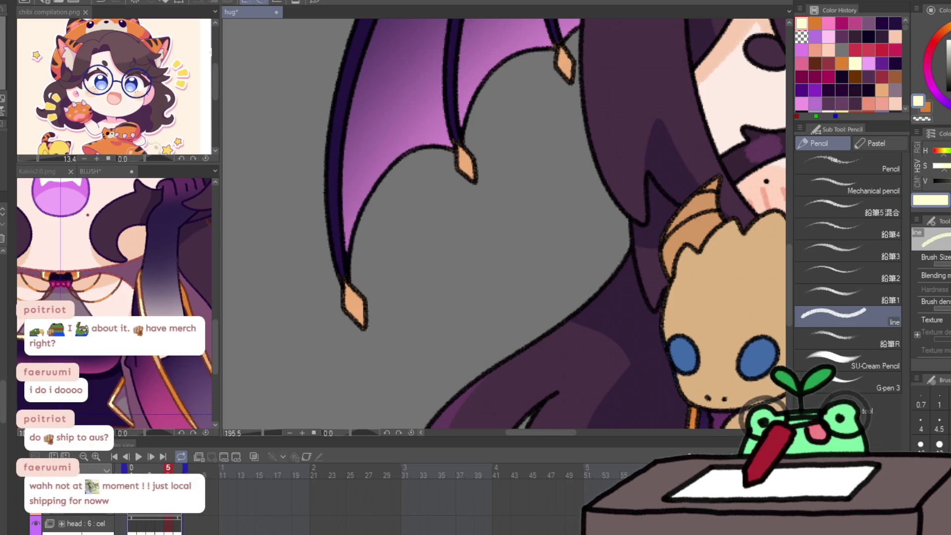
pyautogui.press('x')
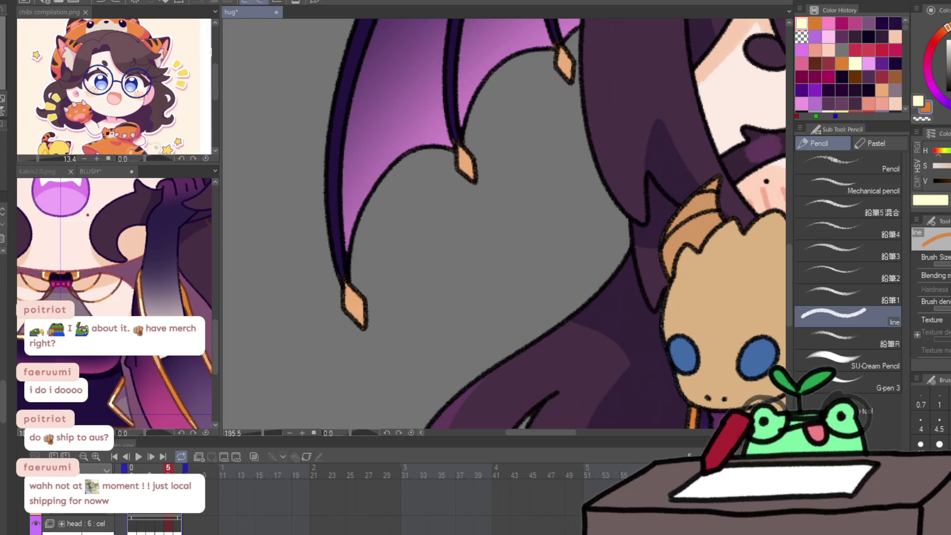
pyautogui.moveTo(346, 282)
pyautogui.mouseDown()
pyautogui.moveTo(362, 322)
pyautogui.moveTo(357, 300)
pyautogui.mouseUp()
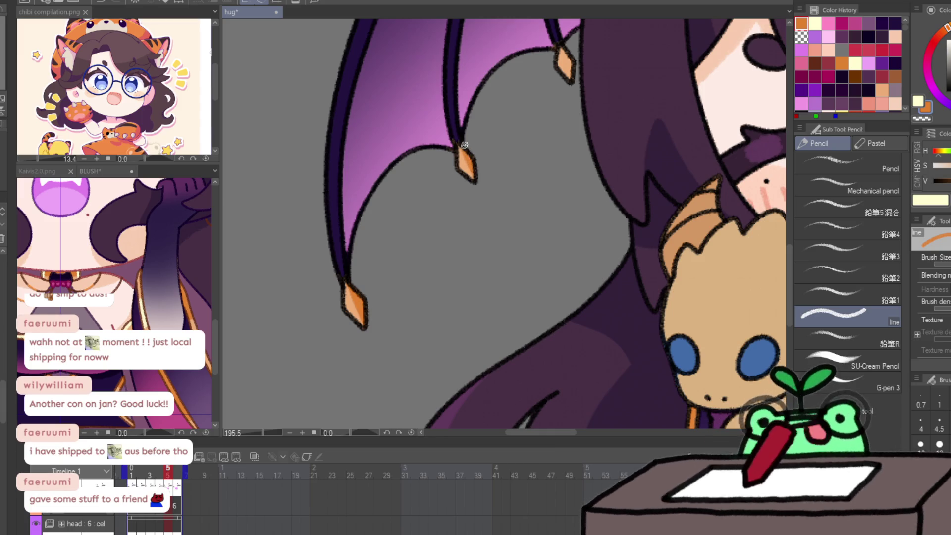
# Highlight the top, middle and lower claw diamonds in cream.
pyautogui.press('x')
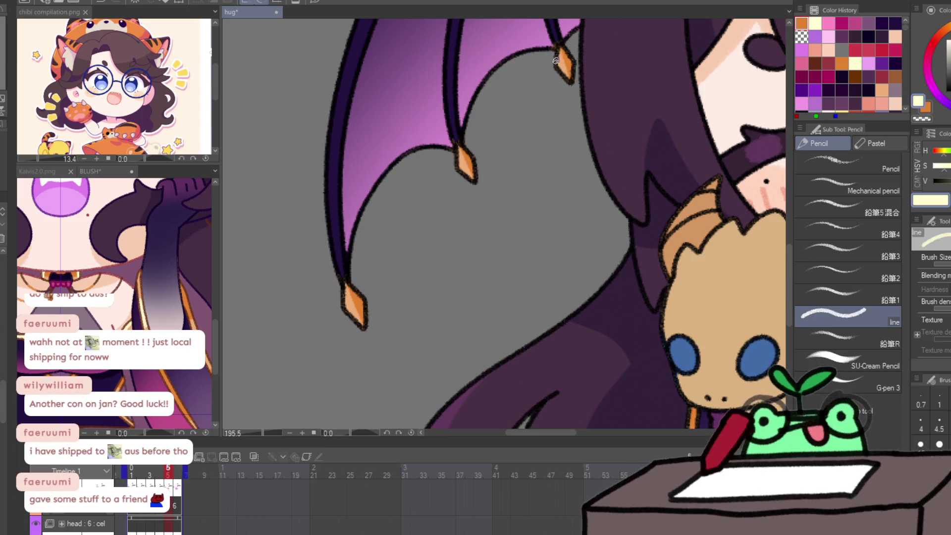
pyautogui.moveTo(560, 60); pyautogui.dragTo(565, 69)
pyautogui.moveTo(461, 149); pyautogui.dragTo(463, 165)
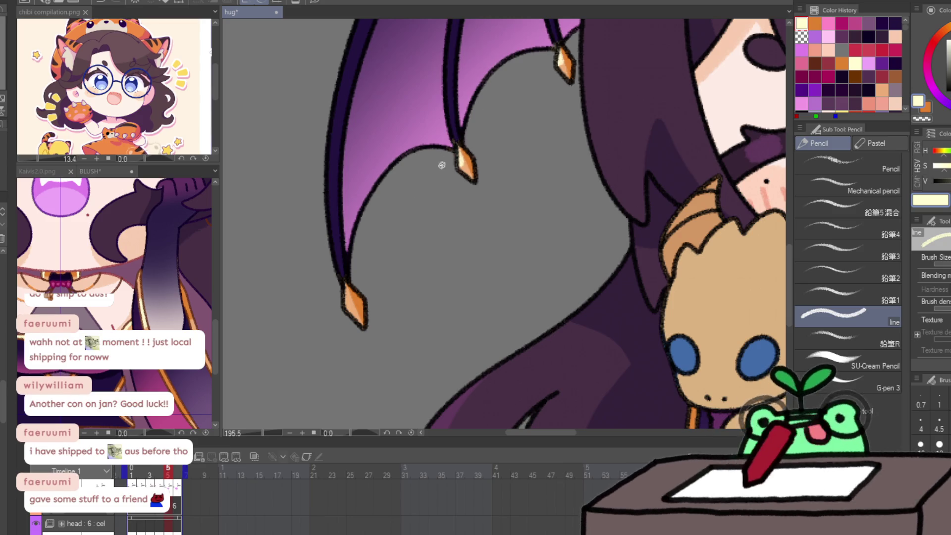
pyautogui.moveTo(345, 300); pyautogui.dragTo(350, 310)
# Fill in the orange claw beside the heart and the claw tip on the right wing.
pyautogui.moveTo(470, 107)
pyautogui.mouseDown()
pyautogui.moveTo(493, 157)
pyautogui.moveTo(427, 261)
pyautogui.mouseUp()
pyautogui.press('x')
pyautogui.moveTo(473, 144); pyautogui.dragTo(451, 177)
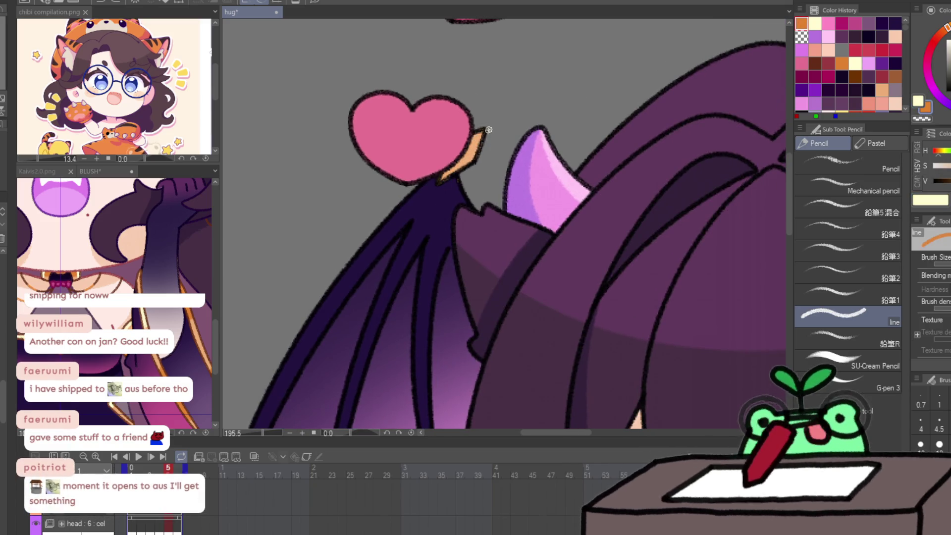
pyautogui.moveTo(476, 145); pyautogui.dragTo(459, 171)
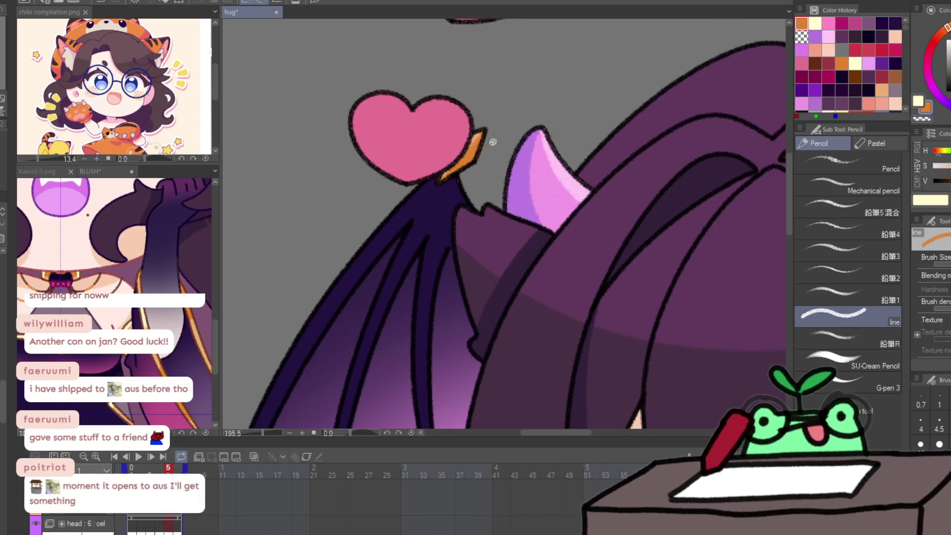
pyautogui.press('x')
pyautogui.moveTo(484, 124); pyautogui.dragTo(480, 131)
pyautogui.moveTo(682, 219)
pyautogui.mouseDown()
pyautogui.moveTo(566, 233)
pyautogui.moveTo(488, 138)
pyautogui.mouseUp()
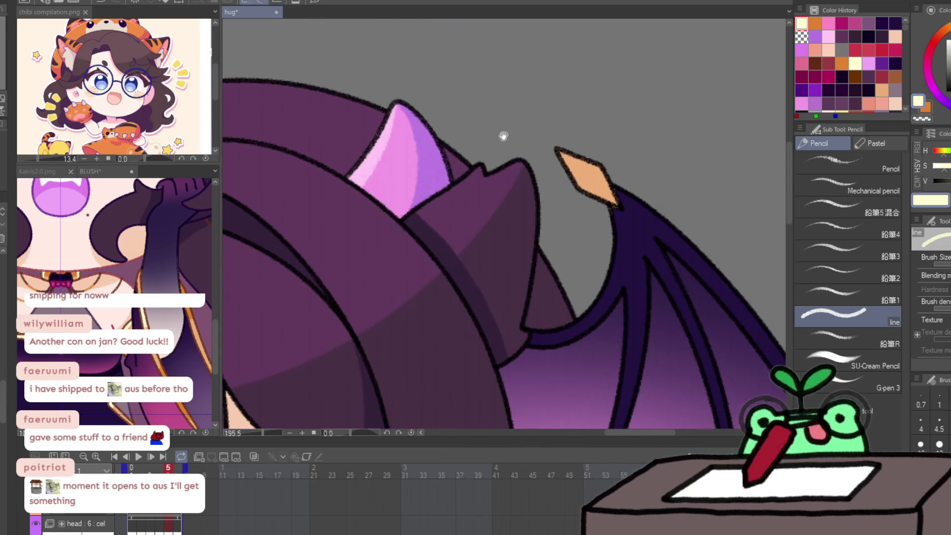
pyautogui.press('x')
pyautogui.moveTo(562, 156); pyautogui.dragTo(607, 206)
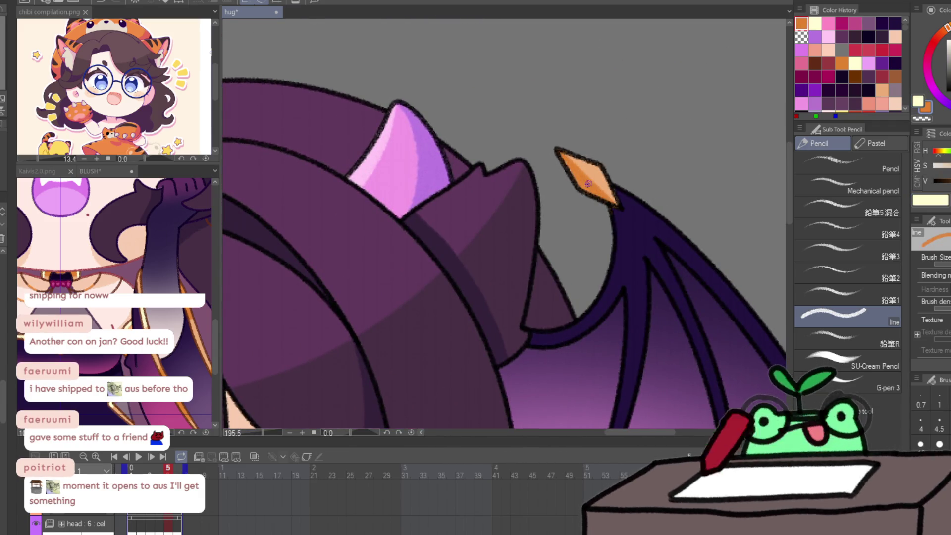
# Add cream highlights to the right, lower and middle wing claws, then go to frame 6.
pyautogui.press('x')
pyautogui.click(592, 174)
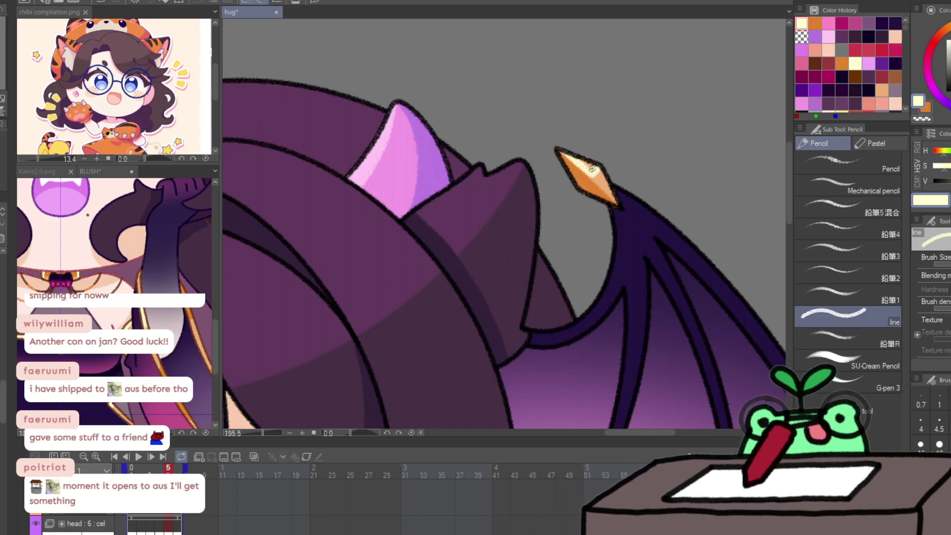
pyautogui.moveTo(573, 148)
pyautogui.mouseDown()
pyautogui.moveTo(525, 3)
pyautogui.moveTo(418, 180)
pyautogui.mouseUp()
pyautogui.press('x')
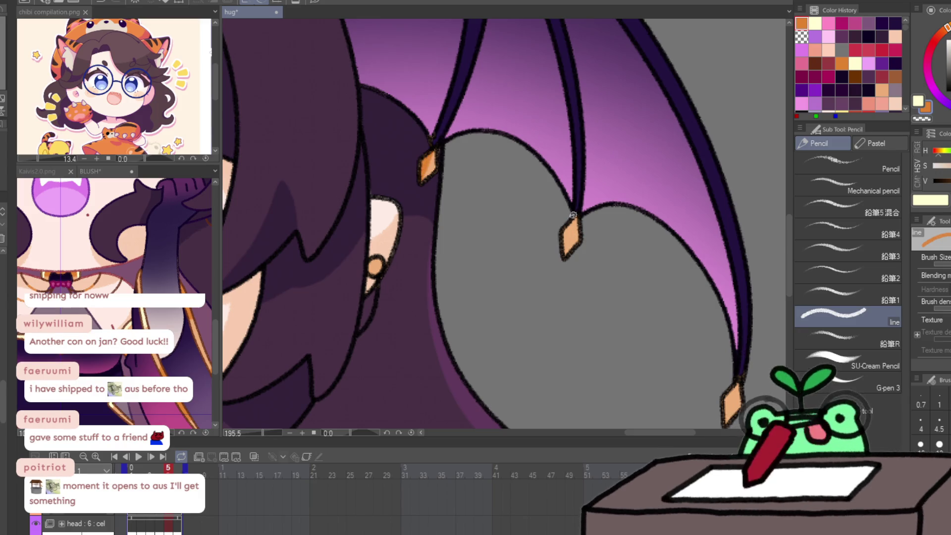
pyautogui.scroll(-1, 680, 262)
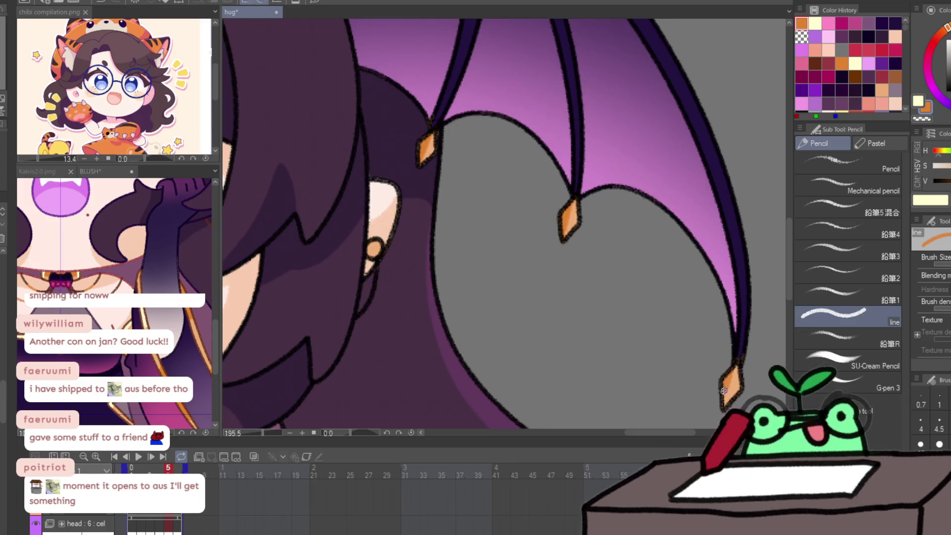
pyautogui.press('x')
pyautogui.moveTo(735, 386); pyautogui.dragTo(732, 379)
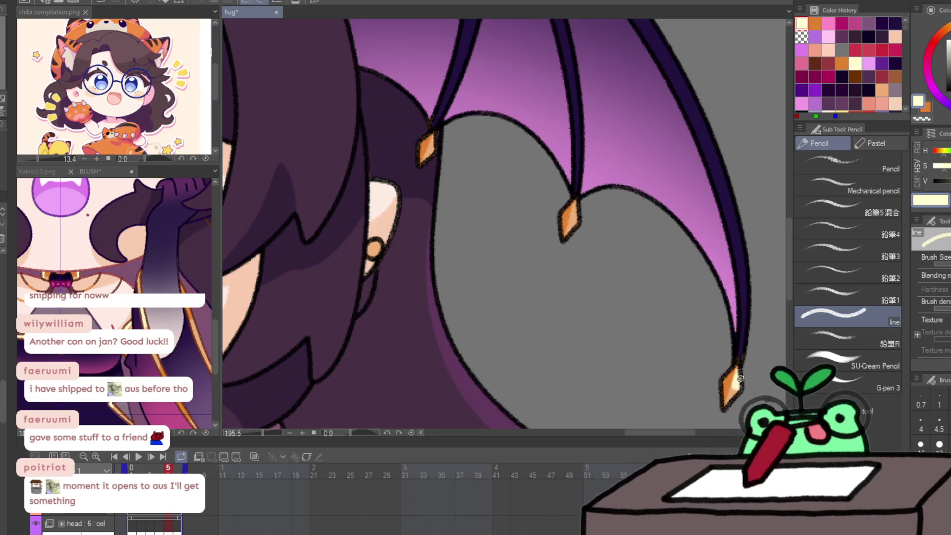
pyautogui.moveTo(576, 211); pyautogui.dragTo(573, 221)
pyautogui.hotkey('ctrl', 'Right')
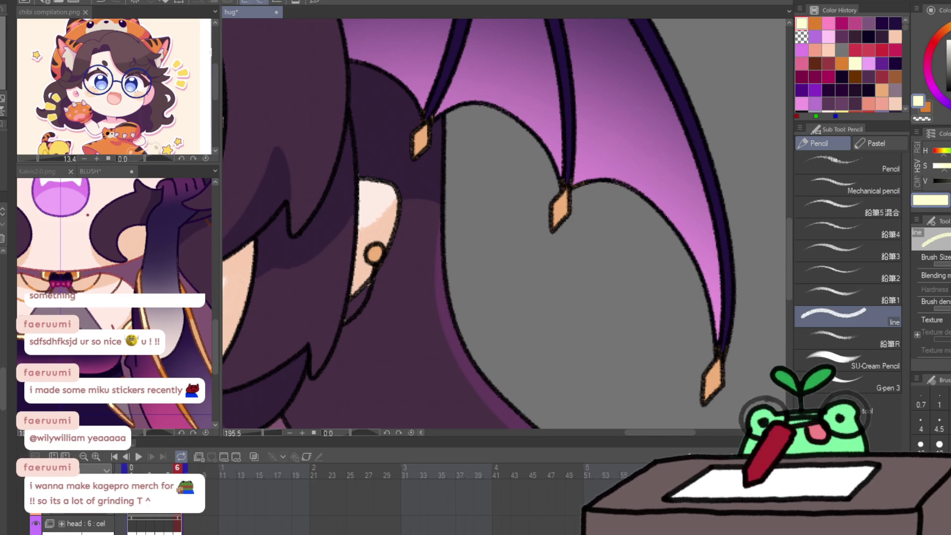
# Shade the wing-tip diamond darker orange and highlight the tail diamond in cream, comparing against frame 5.
pyautogui.scroll(-3, 550, 297)
pyautogui.scroll(3, 571, 333)
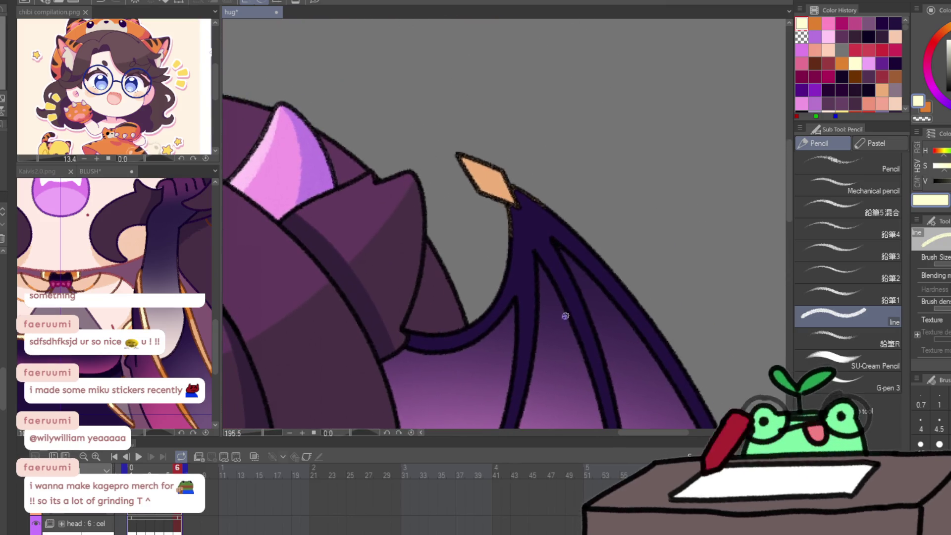
pyautogui.press('x')
pyautogui.moveTo(461, 160); pyautogui.dragTo(513, 202)
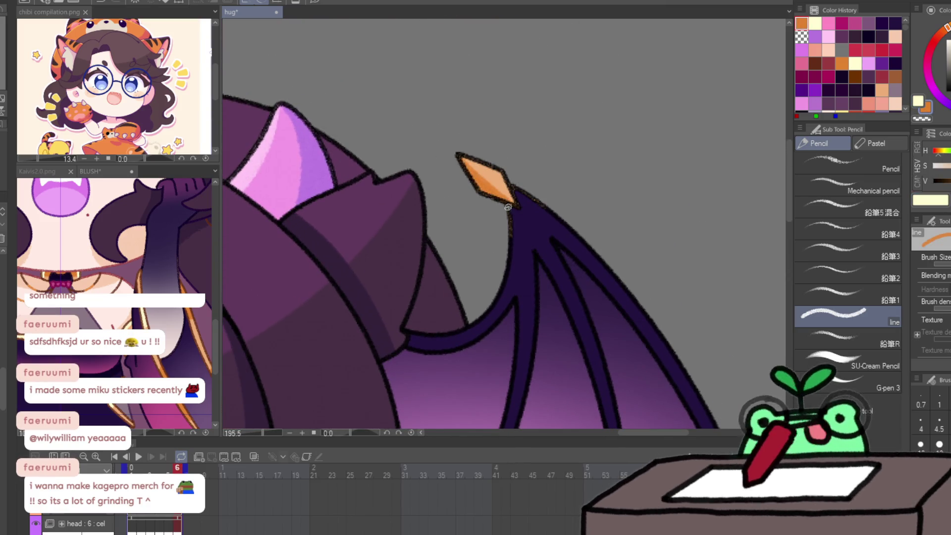
pyautogui.moveTo(472, 161); pyautogui.dragTo(495, 176)
pyautogui.press(',')
pyautogui.press('.')
pyautogui.scroll(-10, 548, 197)
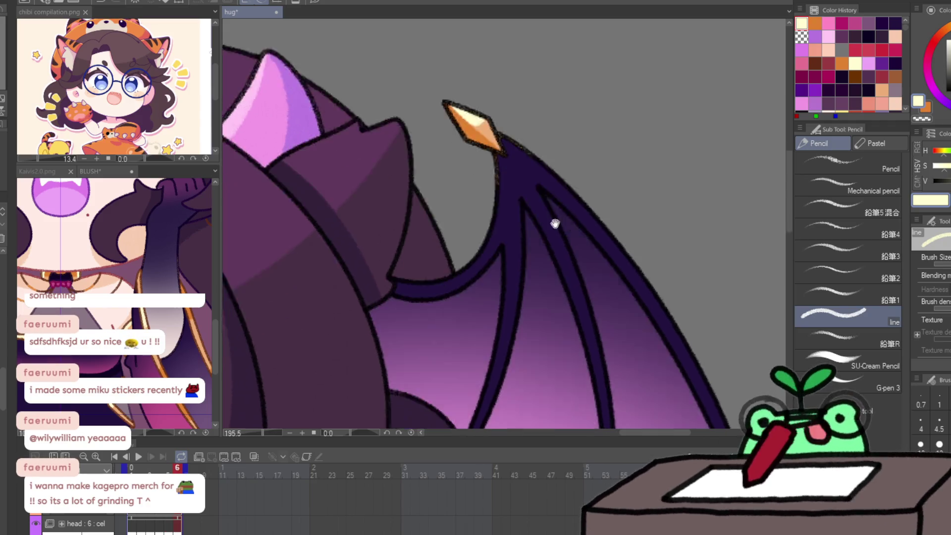
pyautogui.press(',')
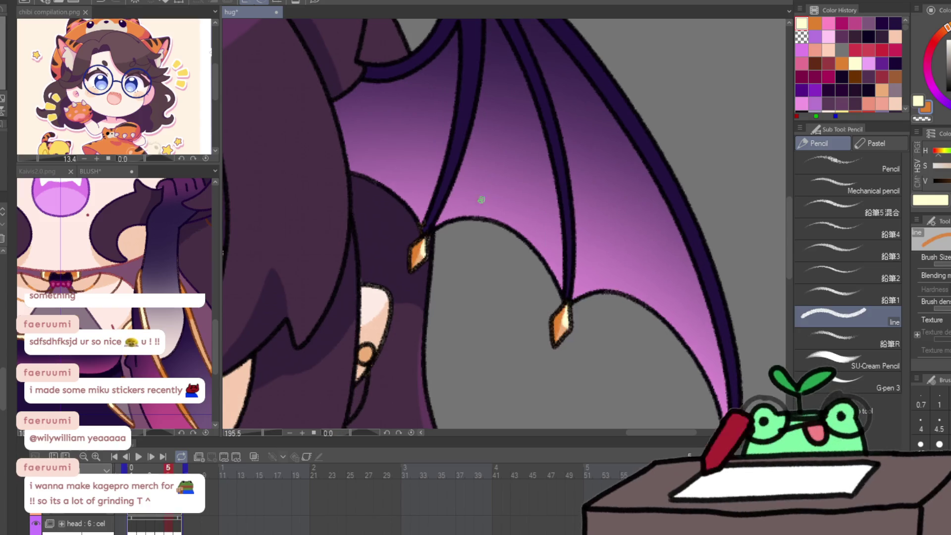
pyautogui.press('.')
# Shade the left, lower and upper claw diamonds orange and add a cream highlight to the middle one.
pyautogui.moveTo(407, 253); pyautogui.dragTo(414, 234)
pyautogui.moveTo(551, 295); pyautogui.dragTo(541, 334)
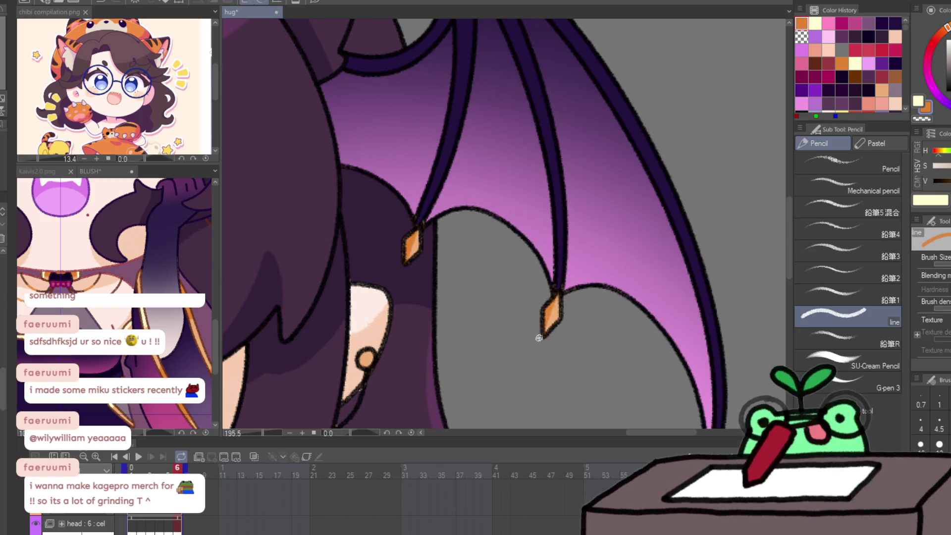
pyautogui.scroll(-5, 658, 272)
pyautogui.moveTo(676, 332)
pyautogui.mouseDown()
pyautogui.moveTo(666, 367)
pyautogui.moveTo(671, 359)
pyautogui.mouseUp()
pyautogui.press('x')
pyautogui.moveTo(524, 187); pyautogui.dragTo(522, 168)
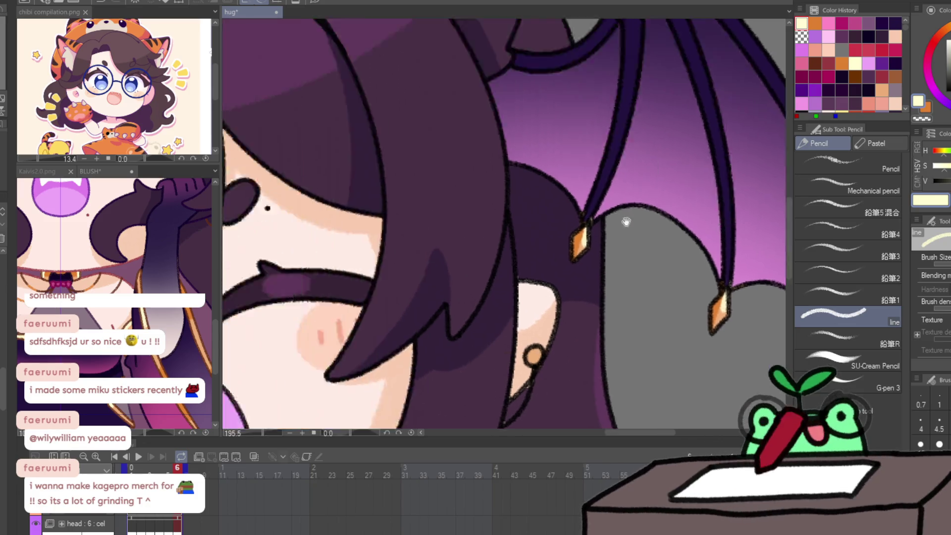
pyautogui.moveTo(384, 113)
pyautogui.mouseDown()
pyautogui.moveTo(626, 218)
pyautogui.moveTo(325, 212)
pyautogui.moveTo(484, 102)
pyautogui.mouseUp()
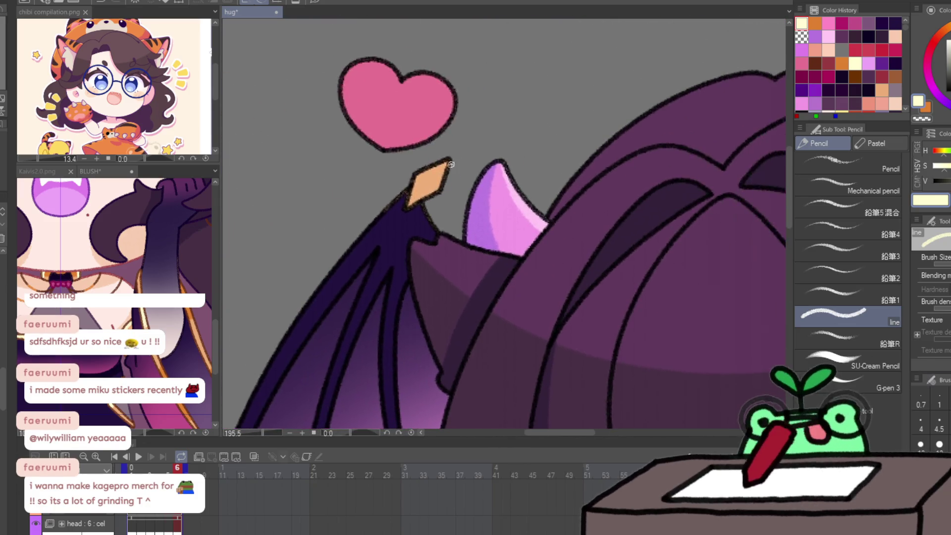
pyautogui.press('x')
pyautogui.moveTo(416, 203)
pyautogui.mouseDown()
pyautogui.moveTo(443, 168)
pyautogui.moveTo(429, 198)
pyautogui.moveTo(434, 176)
pyautogui.moveTo(445, 186)
pyautogui.moveTo(403, 170)
pyautogui.mouseUp()
pyautogui.press('x')
pyautogui.press('x')
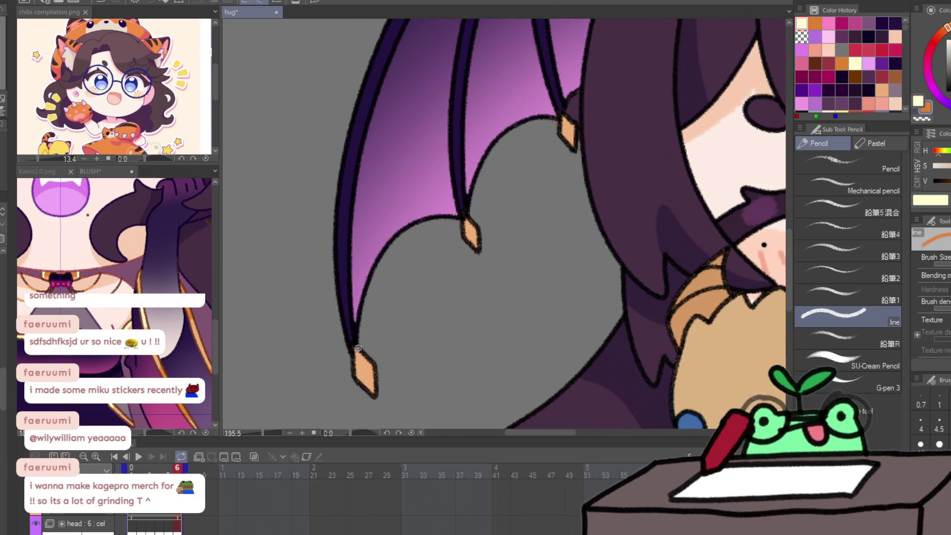
# Darken the lower and middle wing claws in orange, then highlight the upper, middle and lower claws cream.
pyautogui.moveTo(357, 353); pyautogui.dragTo(365, 354)
pyautogui.moveTo(468, 219); pyautogui.dragTo(472, 226)
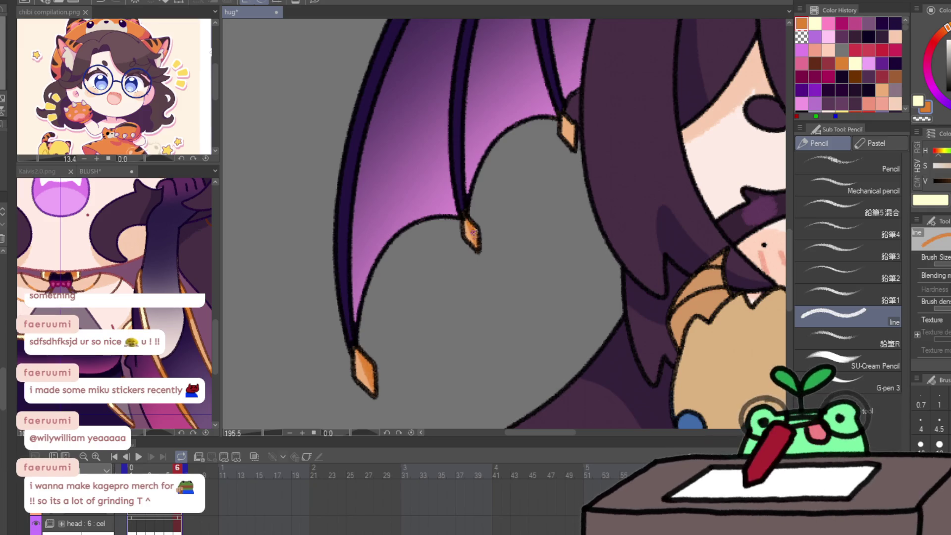
pyautogui.press('x')
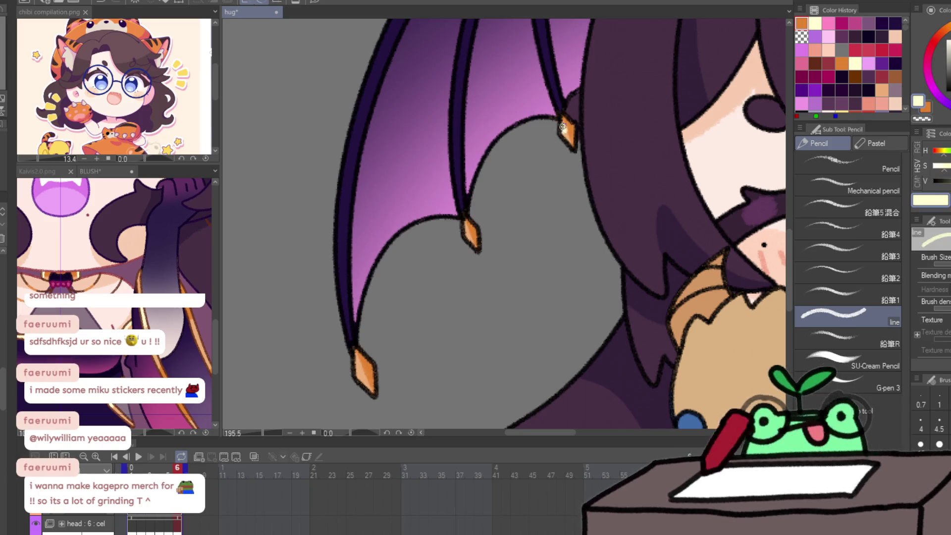
pyautogui.moveTo(562, 127); pyautogui.dragTo(565, 132)
pyautogui.moveTo(464, 222); pyautogui.dragTo(468, 233)
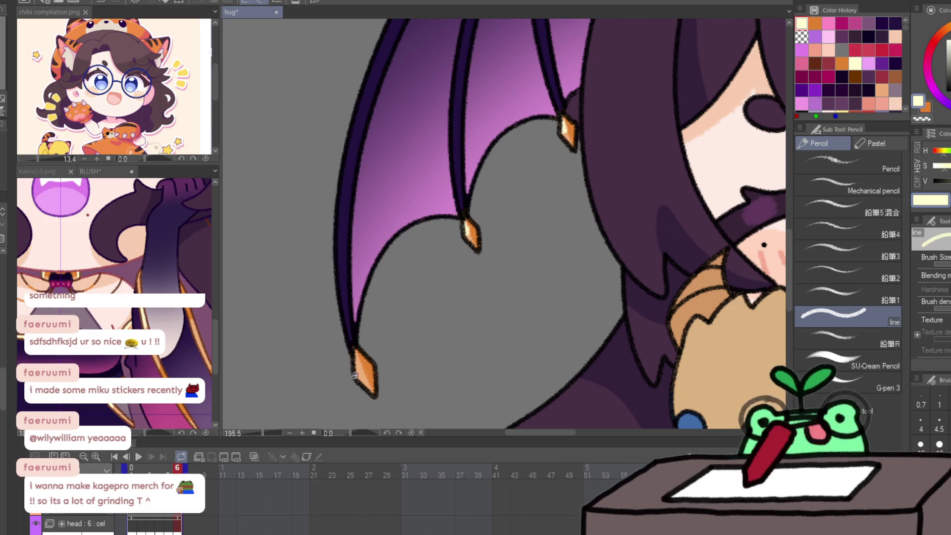
pyautogui.moveTo(355, 354); pyautogui.dragTo(363, 374)
pyautogui.press('Right')
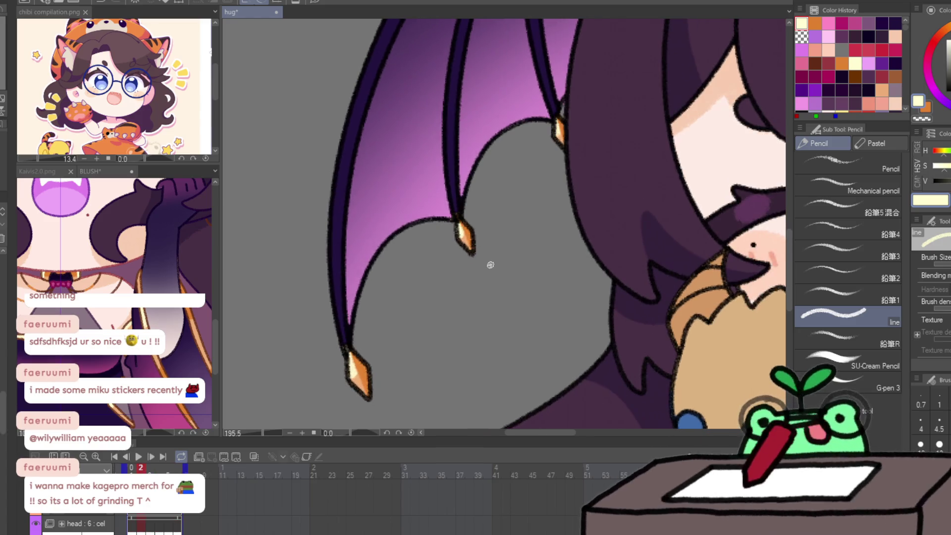
# Zoom out to show the whole head and wing, then glance at the BLUSH document and return.
pyautogui.press('/')
pyautogui.keyDown('alt'); pyautogui.click(434, 276); pyautogui.keyUp('alt')
pyautogui.press('p')
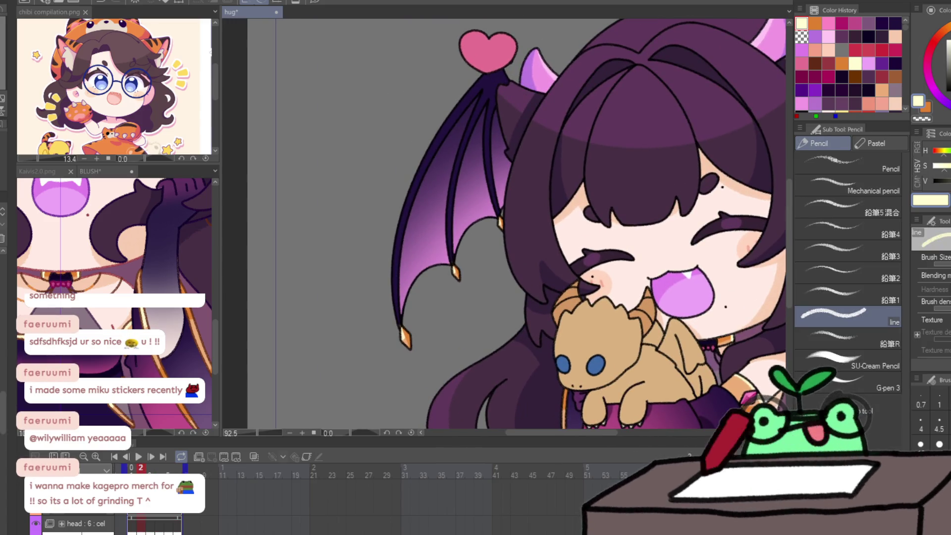
pyautogui.press('Left')
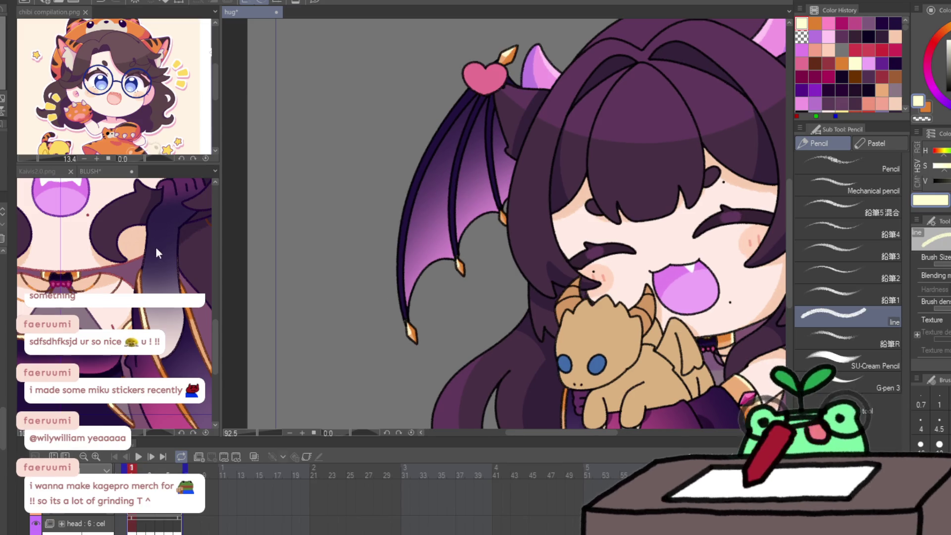
pyautogui.click(154, 250)
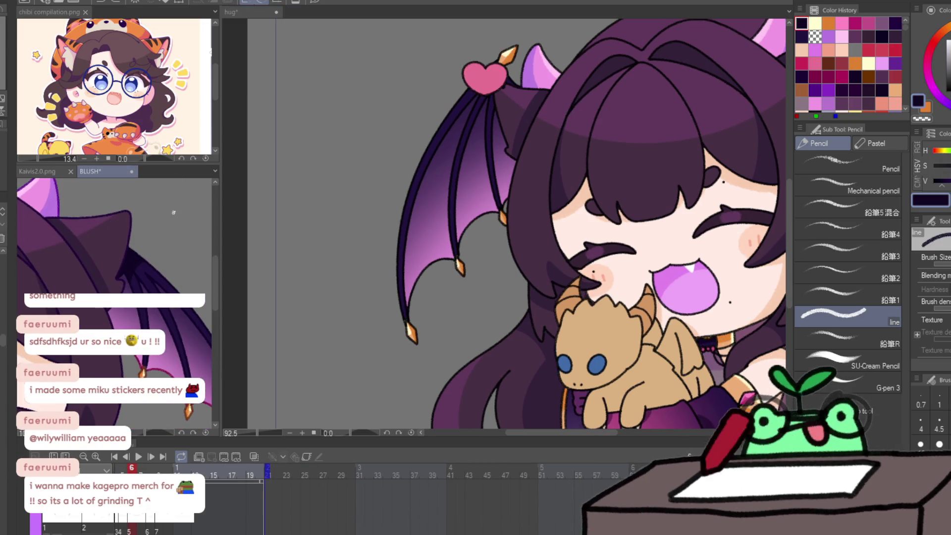
pyautogui.click(346, 163)
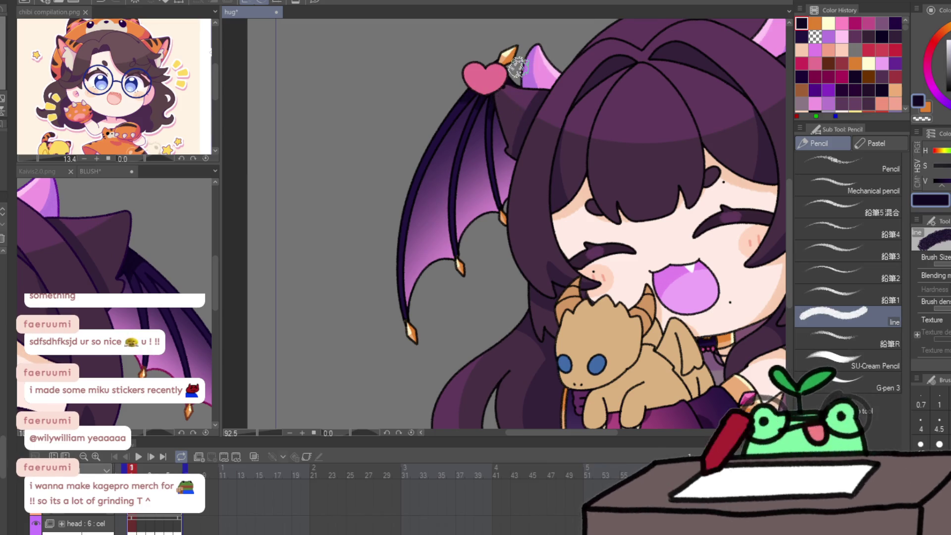
# Step through frames 2, 5 and 6 reviewing the wing and heart, and pick dark purple.
pyautogui.hotkey('ctrl', 'Right')
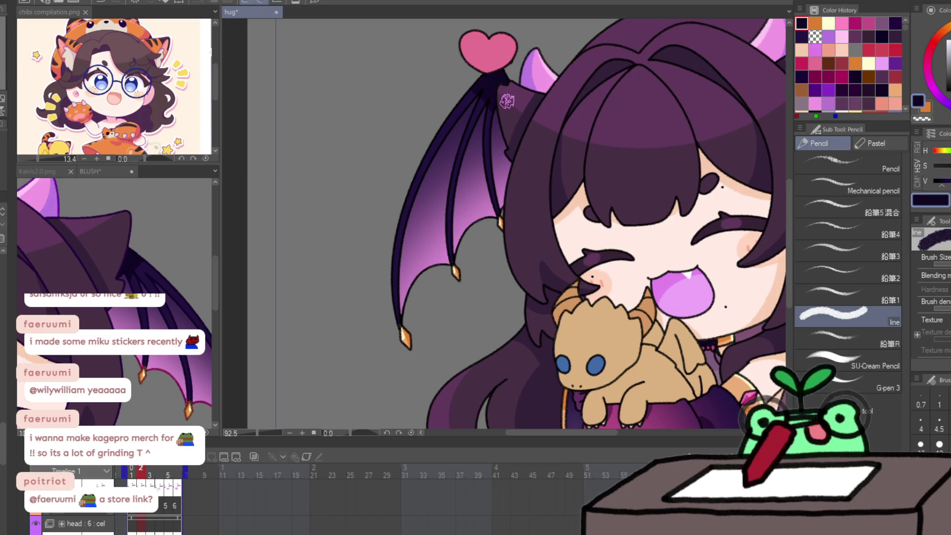
pyautogui.moveTo(528, 80); pyautogui.dragTo(503, 145)
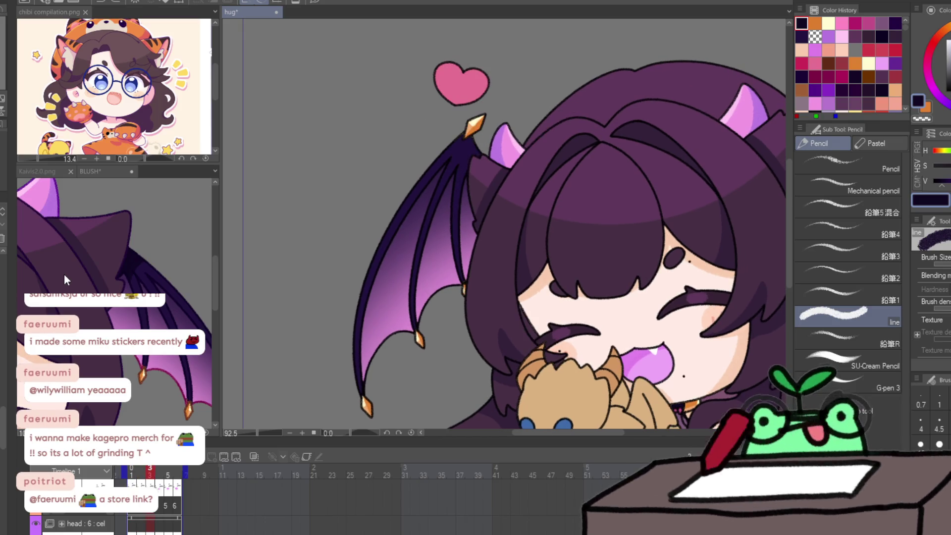
pyautogui.moveTo(434, 148); pyautogui.dragTo(466, 181)
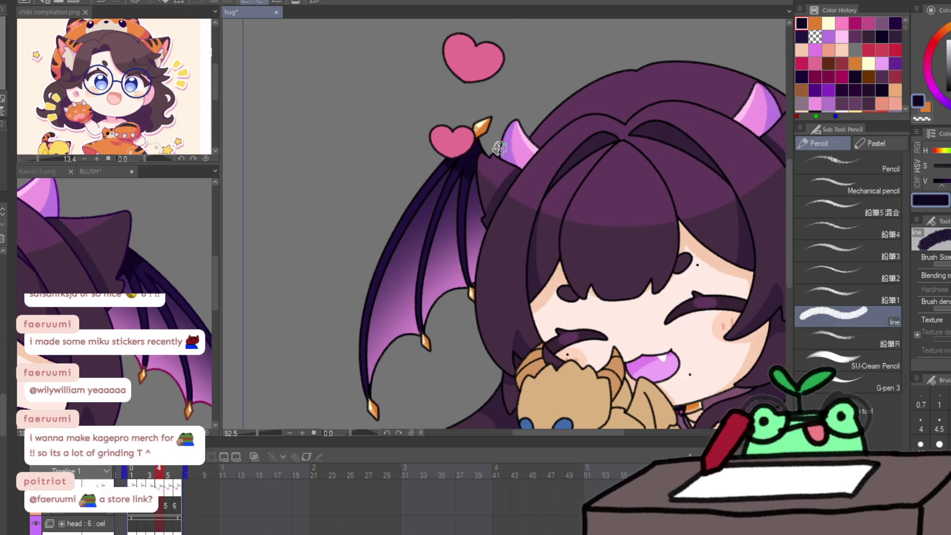
pyautogui.press('Right')
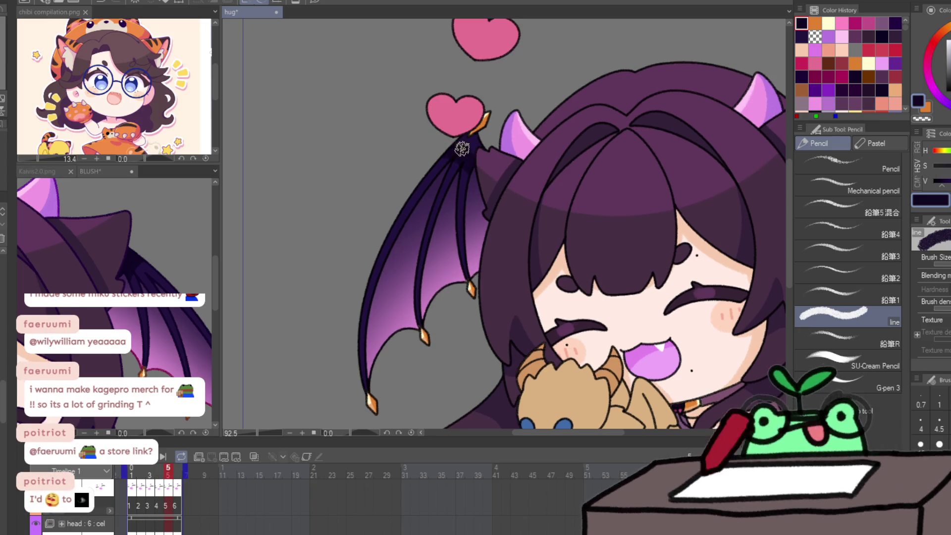
pyautogui.press('Right')
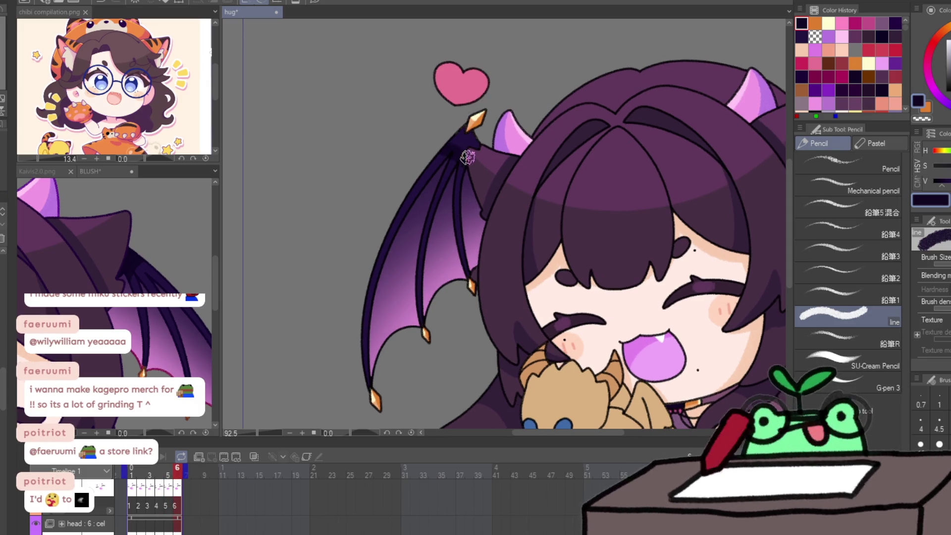
pyautogui.press('Right')
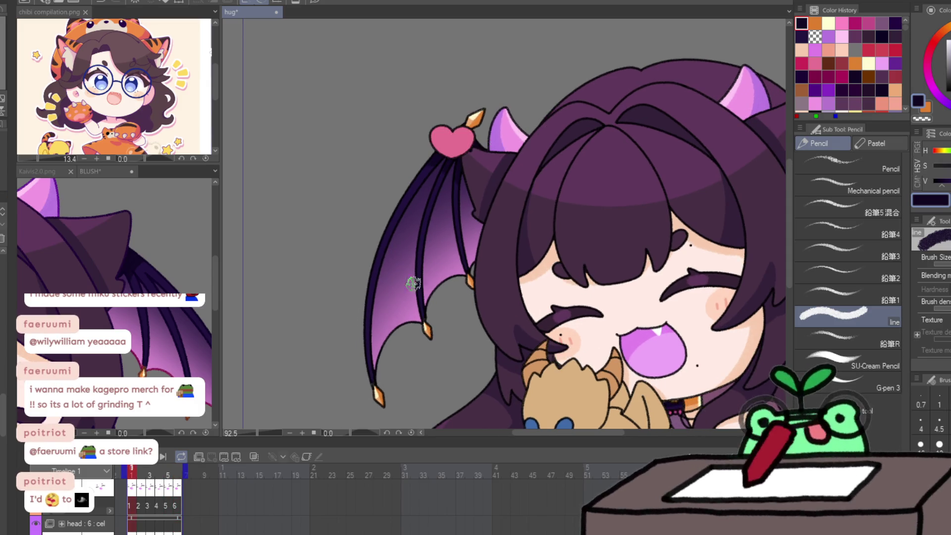
pyautogui.keyDown('alt'); pyautogui.click(425, 170); pyautogui.keyUp('alt')
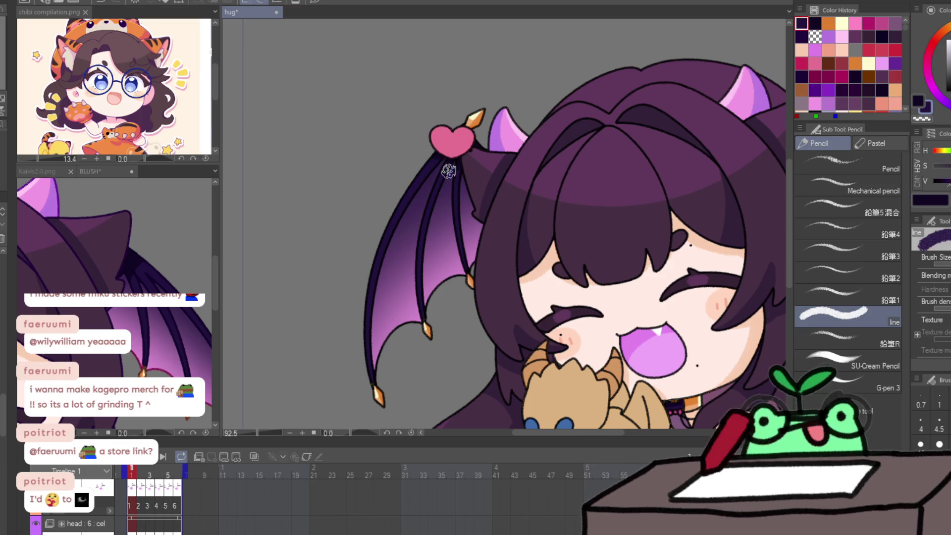
pyautogui.click(139, 467)
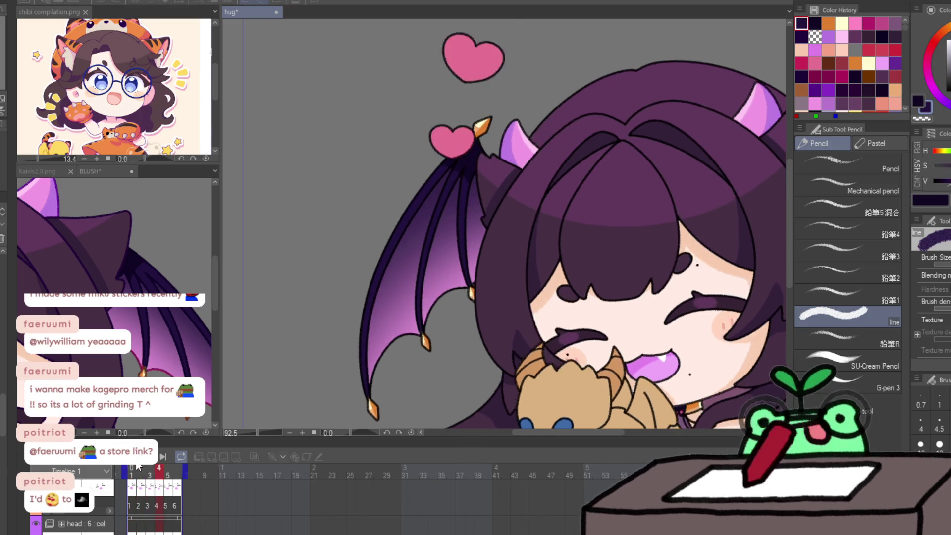
pyautogui.press('Right')
pyautogui.press('Right')
pyautogui.press('Right')
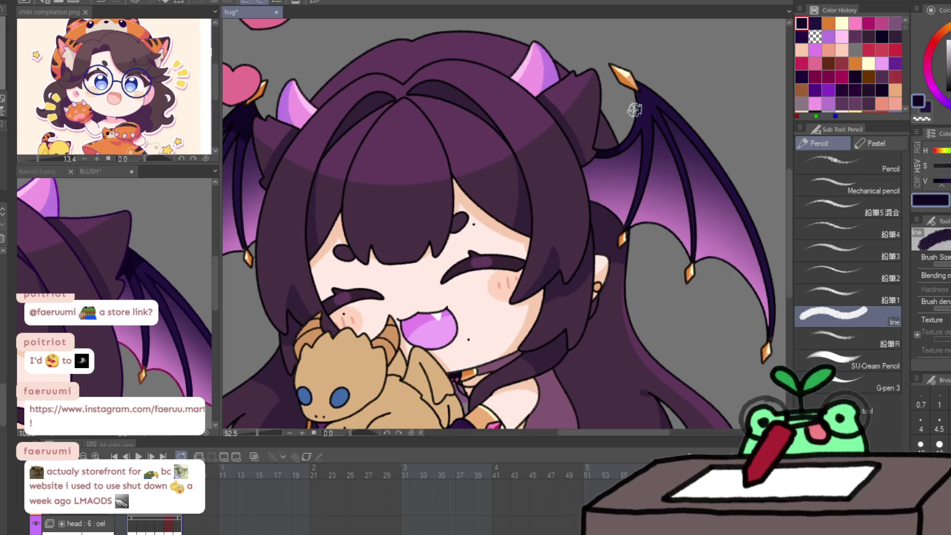
# Step through the animation frames, then play and stop the animation preview.
pyautogui.press('Right')
pyautogui.press('Right')
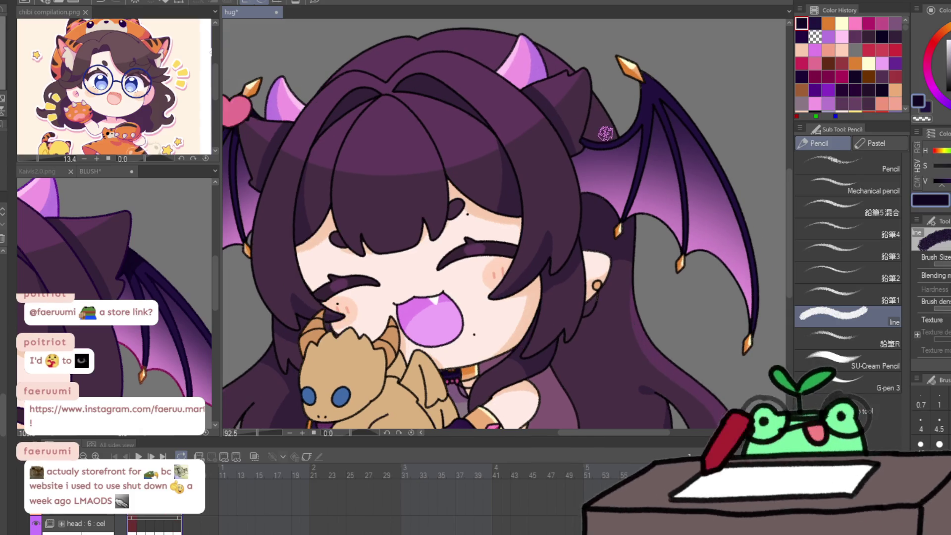
pyautogui.press('Right')
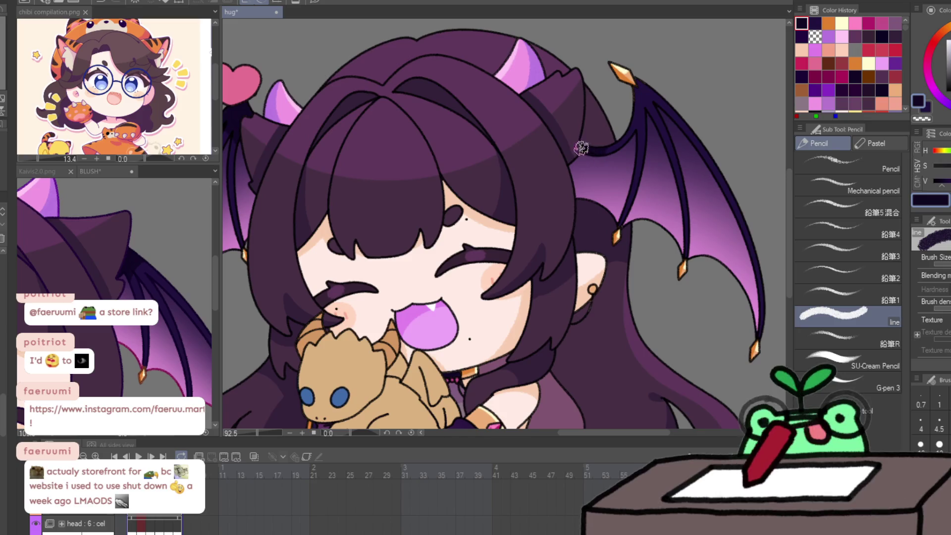
pyautogui.press('Right')
pyautogui.press('Right')
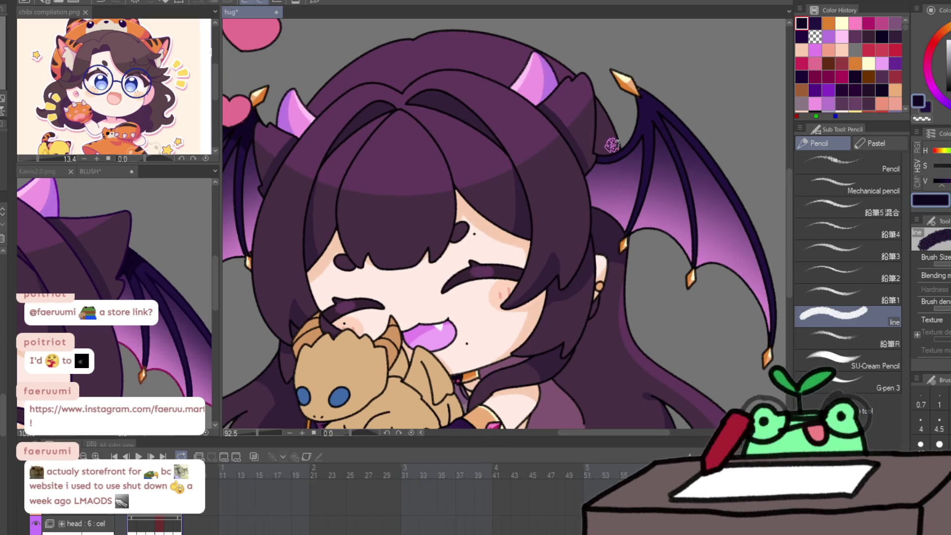
pyautogui.press('Right')
pyautogui.press('space')
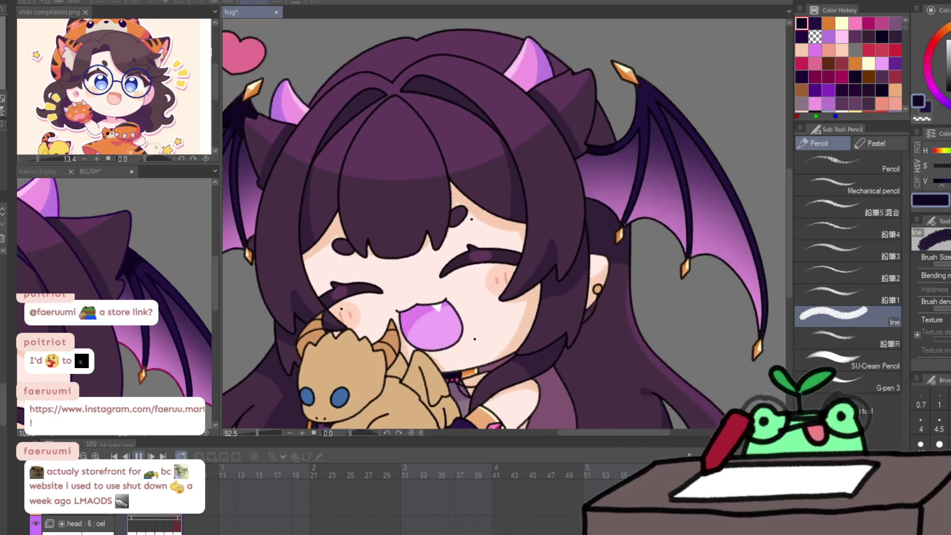
pyautogui.press('space')
# Fit the whole canvas in view, then zoom in close on the girl's face and earring.
pyautogui.press('/')
pyautogui.hotkey('ctrl', '0')
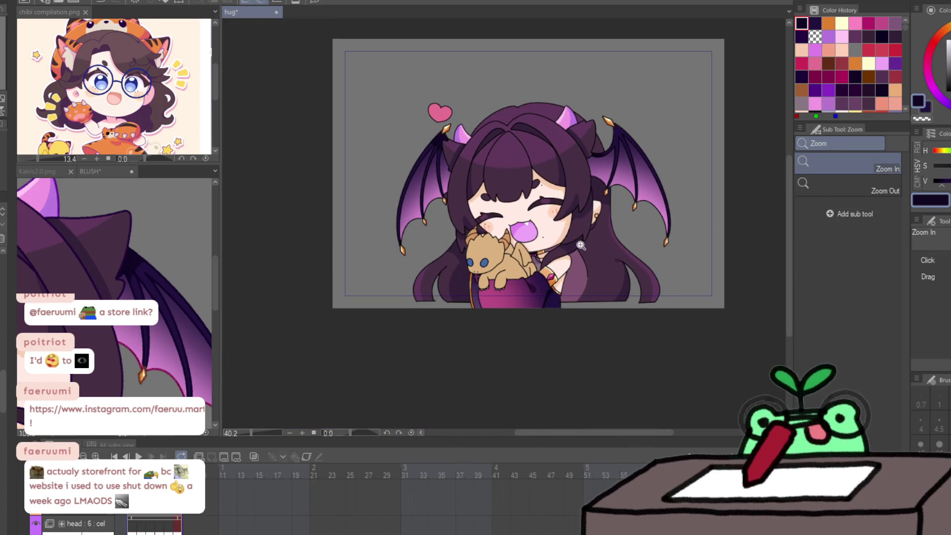
pyautogui.click(597, 247)
pyautogui.click(597, 247)
pyautogui.click(626, 191)
pyautogui.click(626, 190)
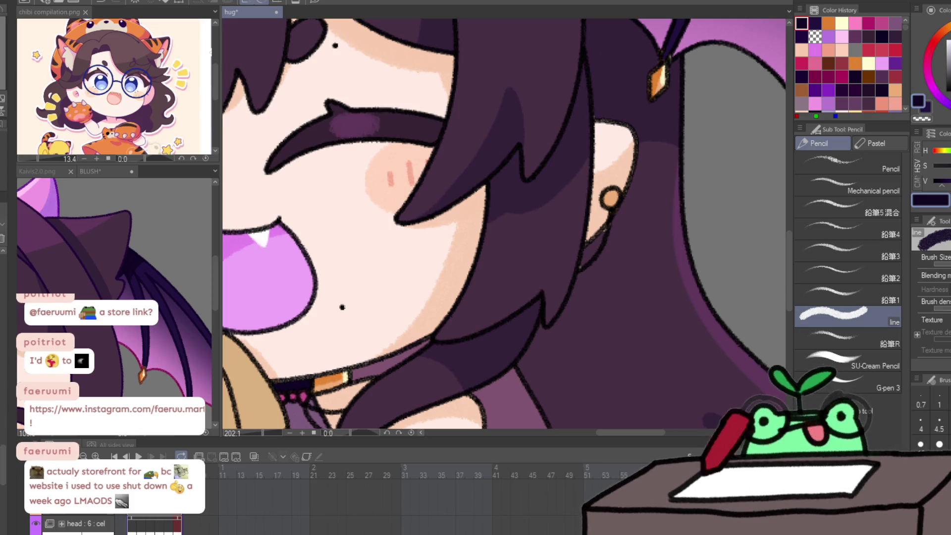
# Paint cream inside the girl's earring and redraw its ring in orange.
pyautogui.click(841, 23)
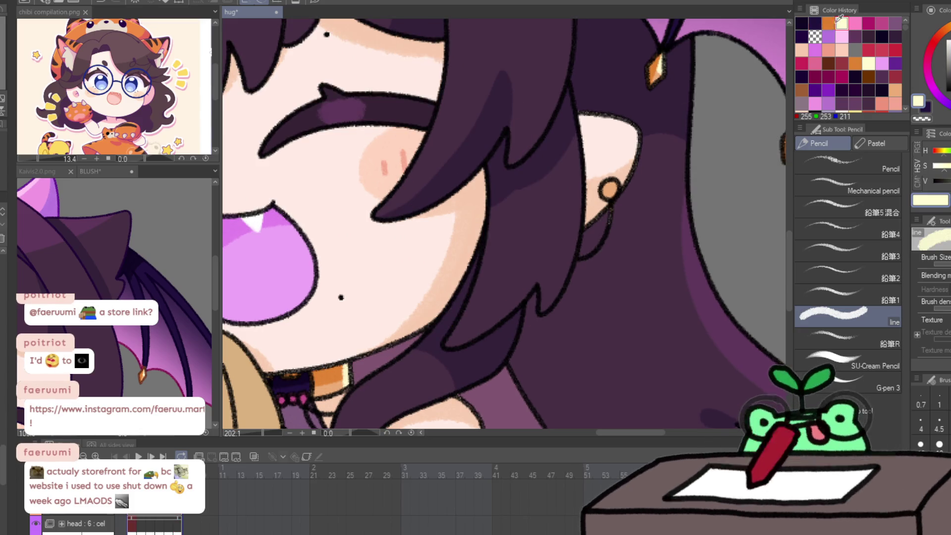
pyautogui.click(604, 193)
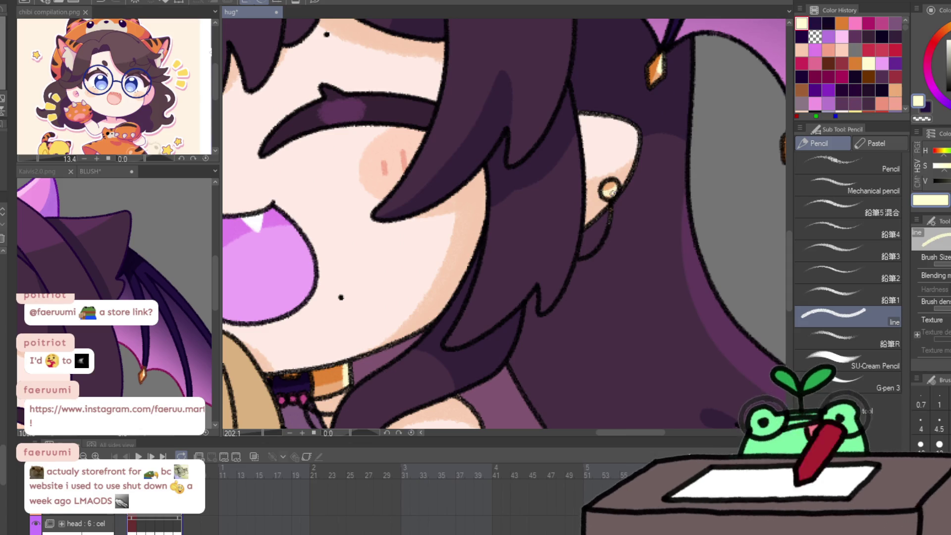
pyautogui.click(839, 24)
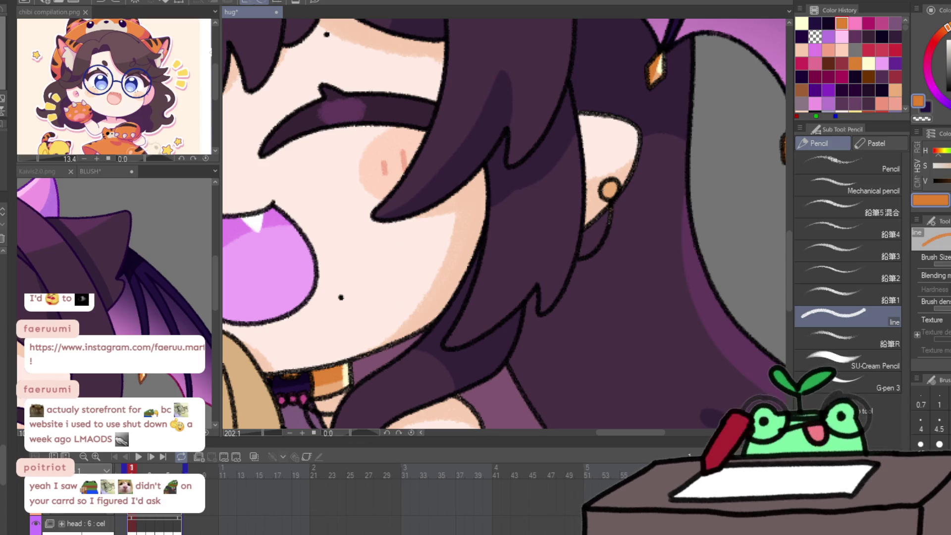
pyautogui.click(612, 198)
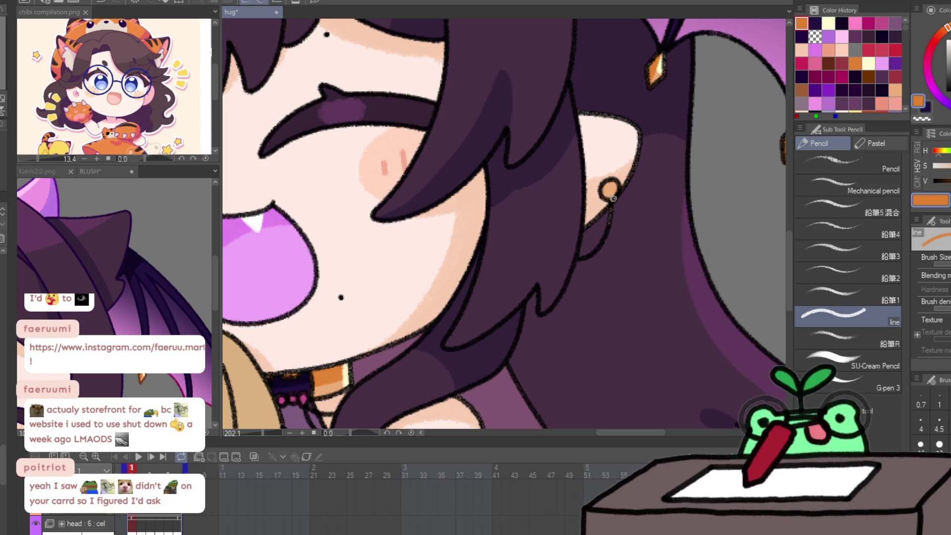
# Check the earring on frames 2, 3, 5 and 6, then save the hug file.
pyautogui.press('Right')
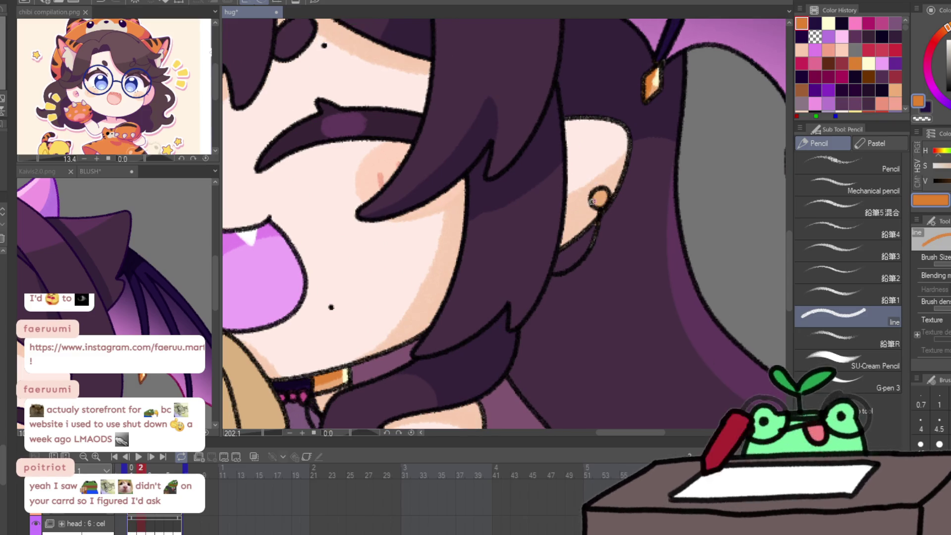
pyautogui.press('Right')
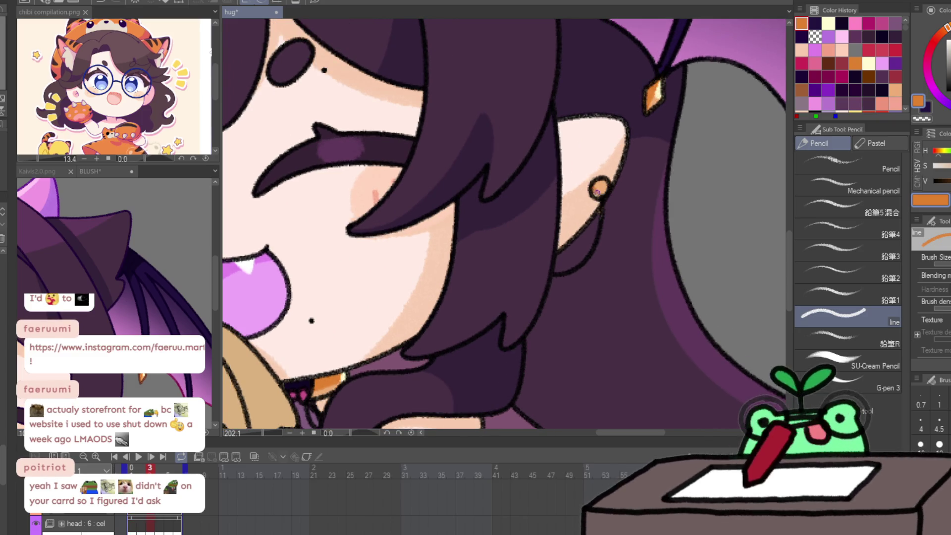
pyautogui.press('Right')
pyautogui.press('Right')
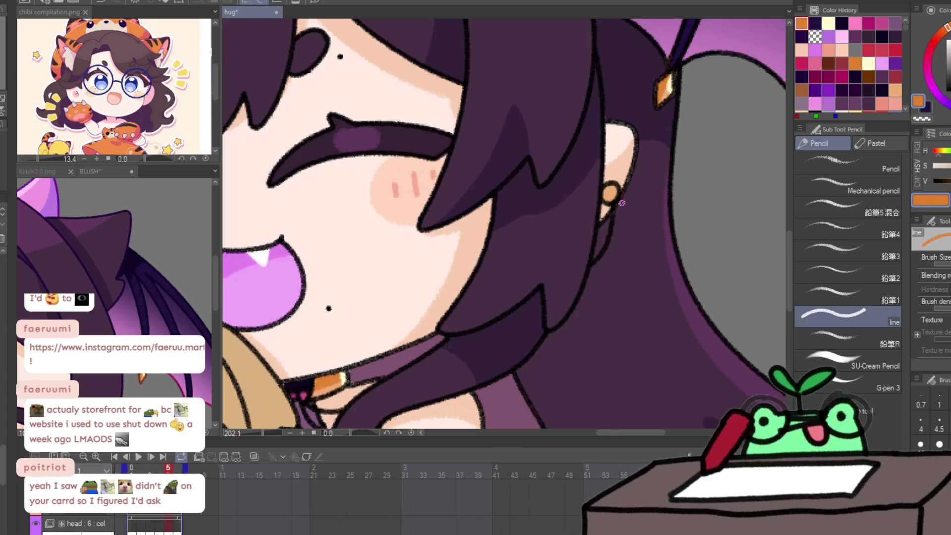
pyautogui.press('Right')
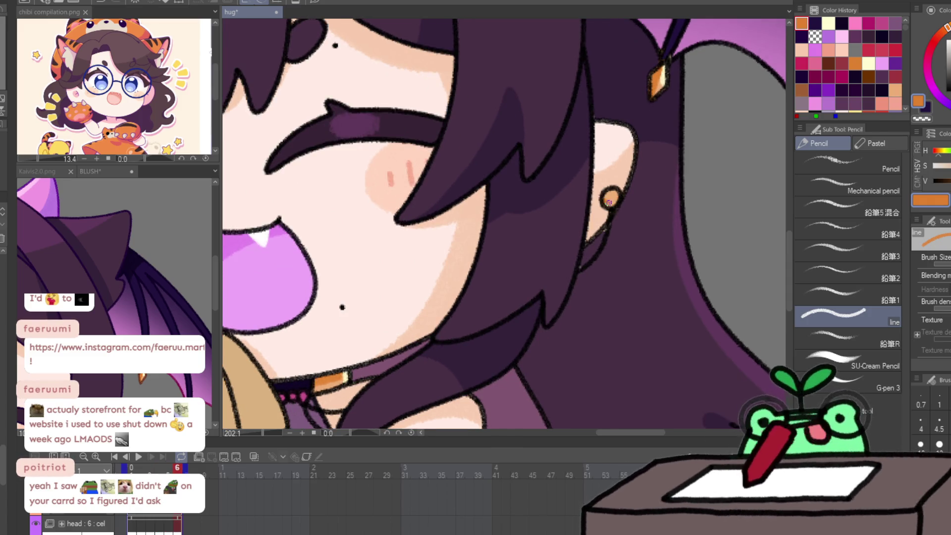
pyautogui.press('Right')
pyautogui.press('Right')
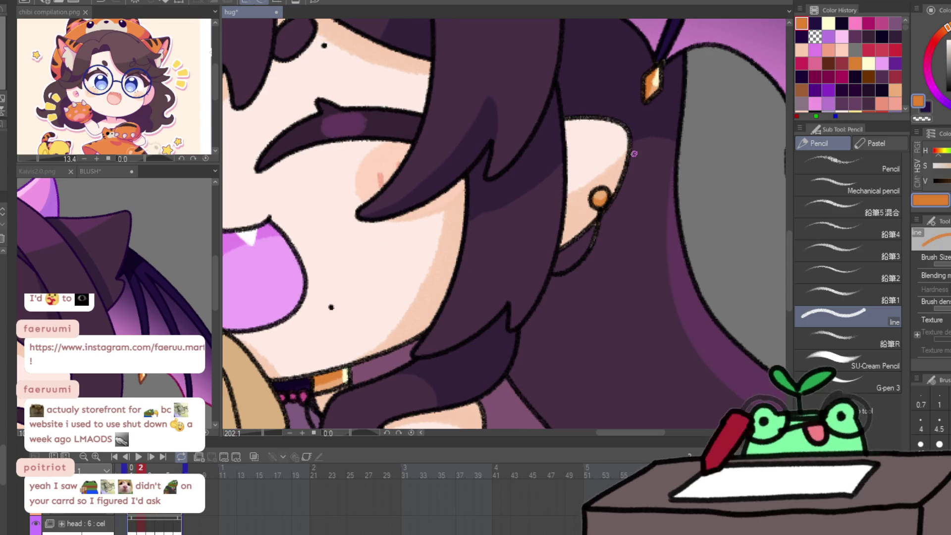
pyautogui.hotkey('ctrl', 's')
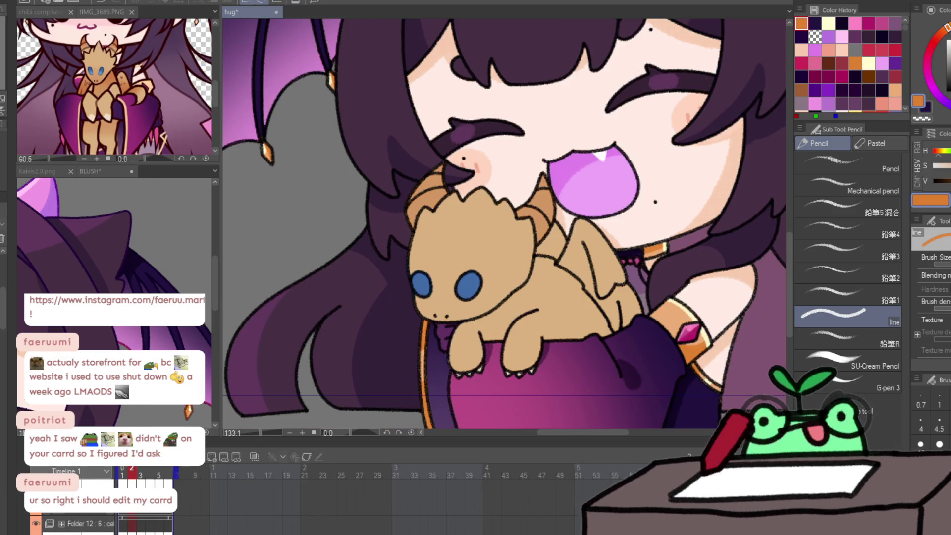
# Draw orange outline strokes along the dragon's chin, wing edge, leg and right side, undoing missteps.
pyautogui.scroll(-3, 262, 505)
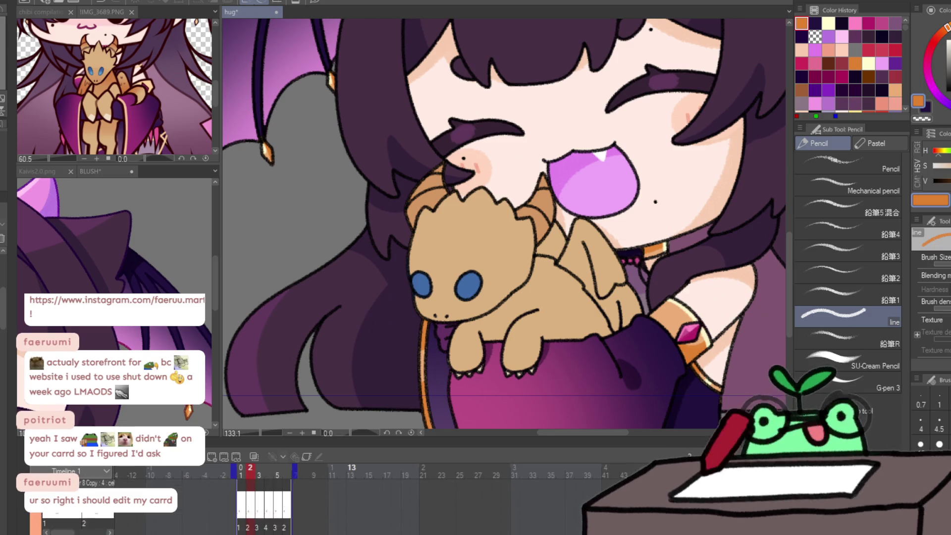
pyautogui.scroll(-3, 262, 505)
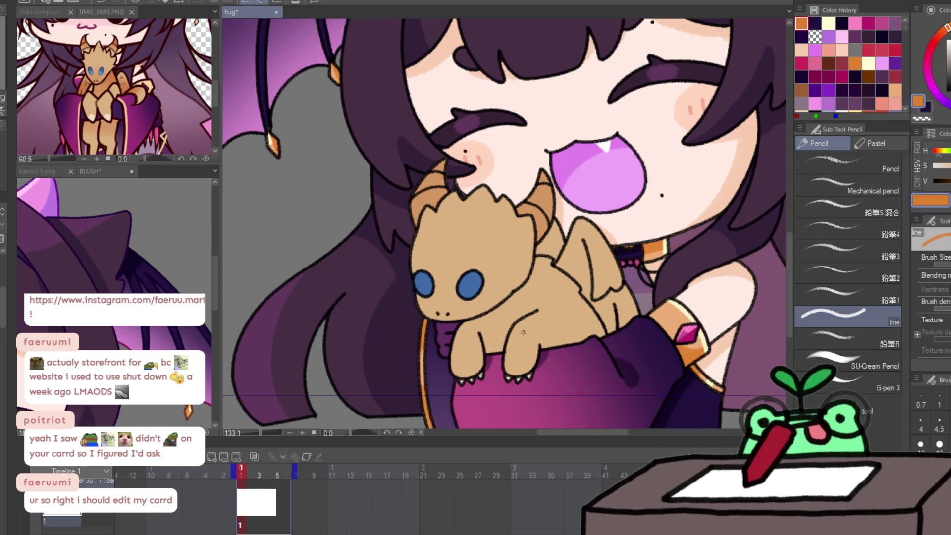
pyautogui.press('c')
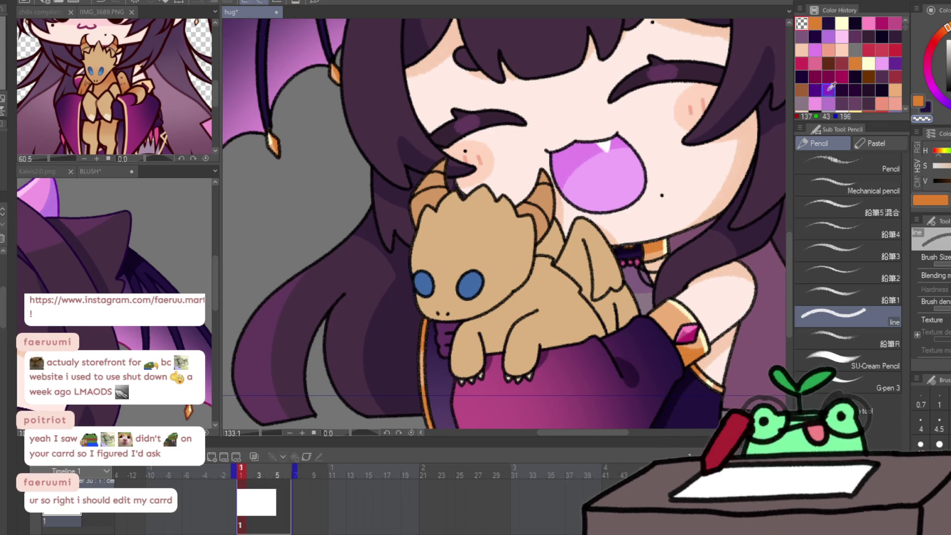
pyautogui.press('c')
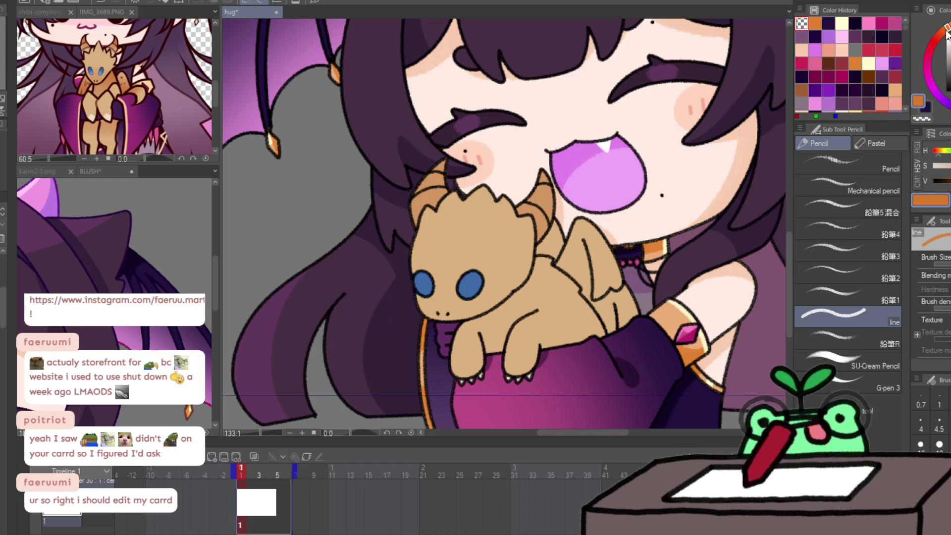
pyautogui.moveTo(466, 323); pyautogui.dragTo(504, 322)
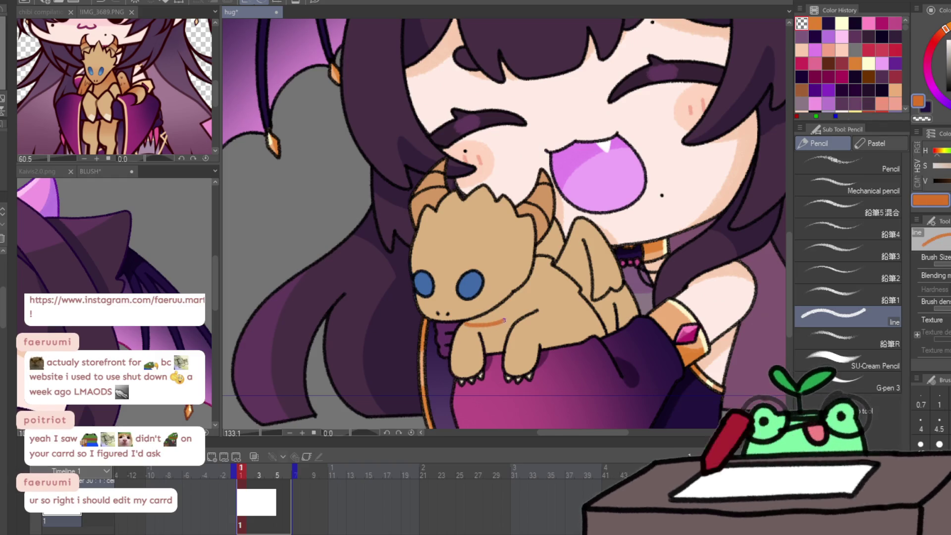
pyautogui.hotkey('ctrl', 'z')
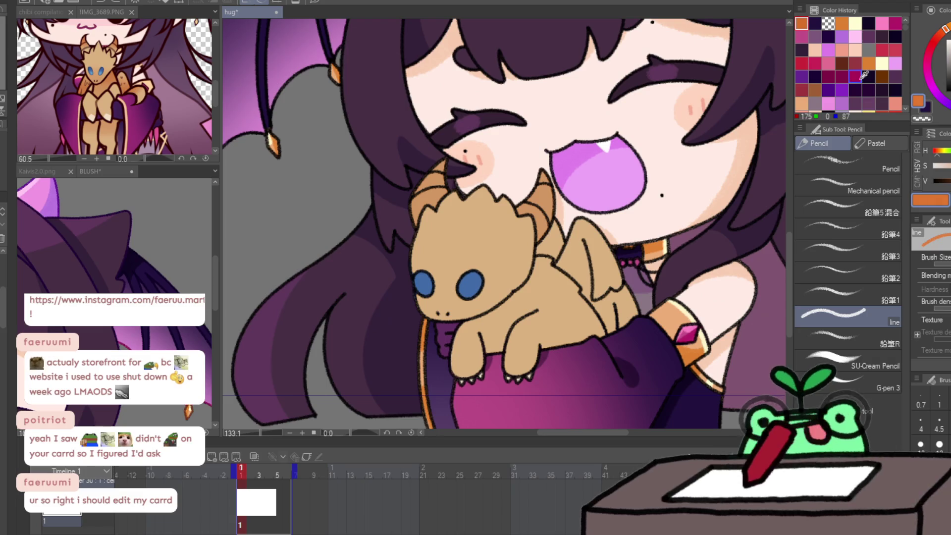
pyautogui.moveTo(463, 337)
pyautogui.mouseDown()
pyautogui.moveTo(515, 311)
pyautogui.moveTo(491, 321)
pyautogui.moveTo(548, 267)
pyautogui.mouseUp()
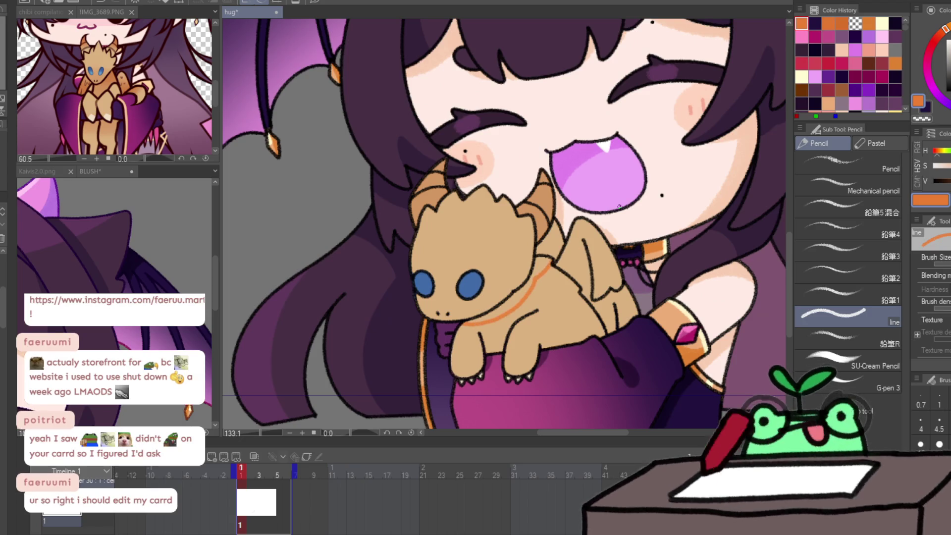
pyautogui.hotkey('ctrl', 'z')
pyautogui.moveTo(465, 322)
pyautogui.mouseDown()
pyautogui.moveTo(504, 310)
pyautogui.moveTo(542, 272)
pyautogui.mouseUp()
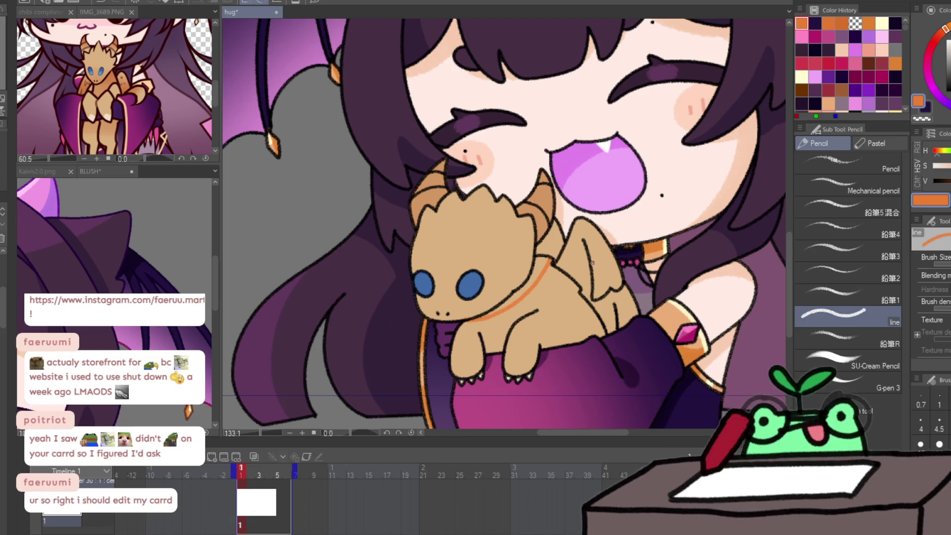
pyautogui.moveTo(579, 282); pyautogui.dragTo(590, 272)
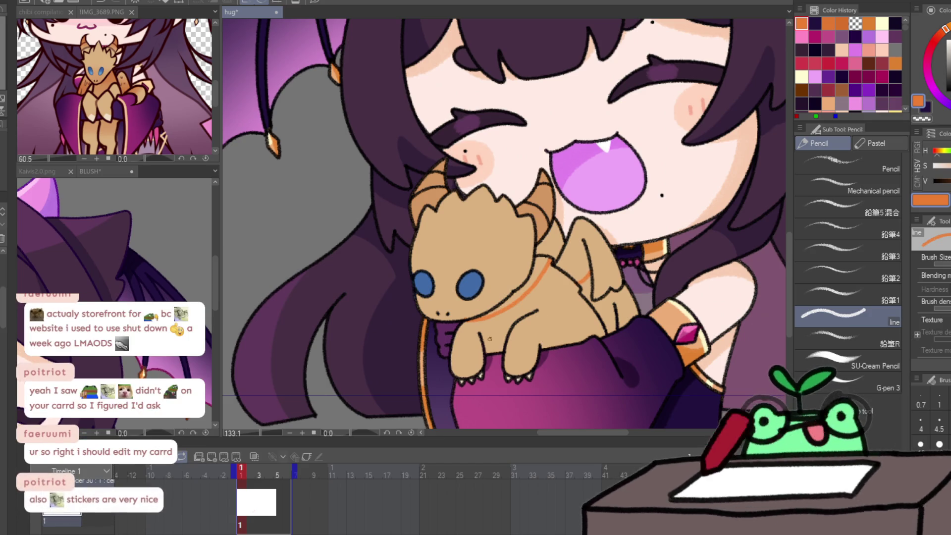
pyautogui.moveTo(485, 341); pyautogui.dragTo(491, 353)
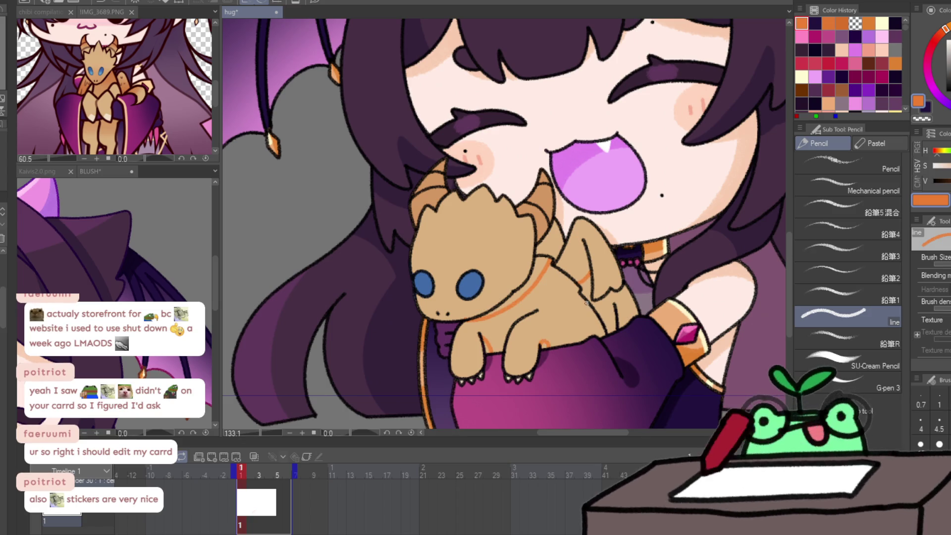
pyautogui.moveTo(584, 301); pyautogui.dragTo(575, 337)
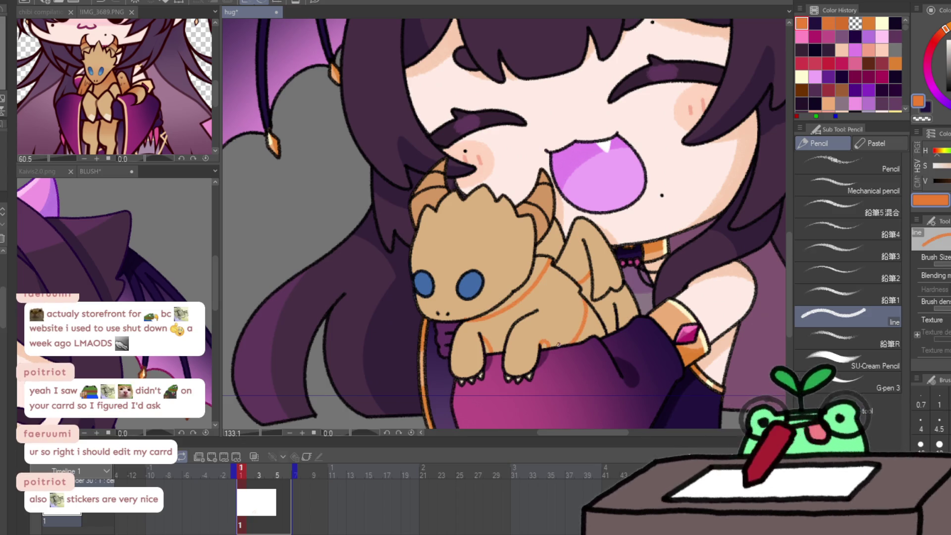
# Fill the dragon's neck band with orange and adjust the colour's hue.
pyautogui.press('g')
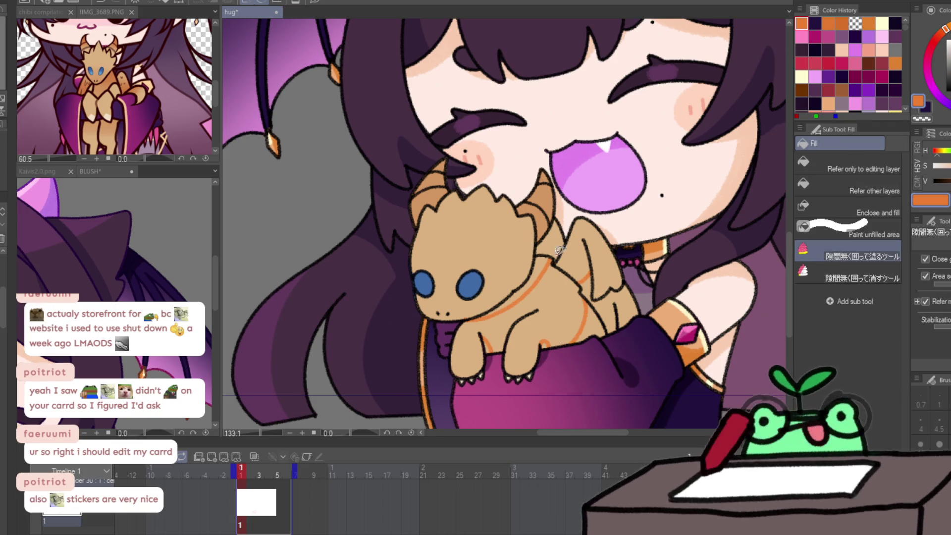
pyautogui.moveTo(543, 238)
pyautogui.mouseDown()
pyautogui.moveTo(574, 287)
pyautogui.moveTo(543, 233)
pyautogui.mouseUp()
pyautogui.moveTo(596, 250)
pyautogui.mouseDown()
pyautogui.moveTo(634, 348)
pyautogui.moveTo(641, 293)
pyautogui.mouseUp()
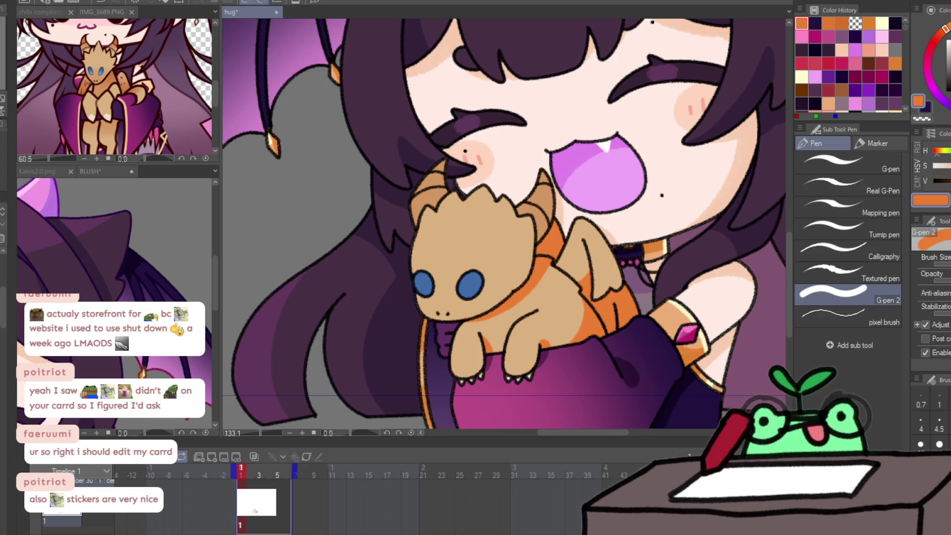
pyautogui.press('p')
pyautogui.click(945, 35)
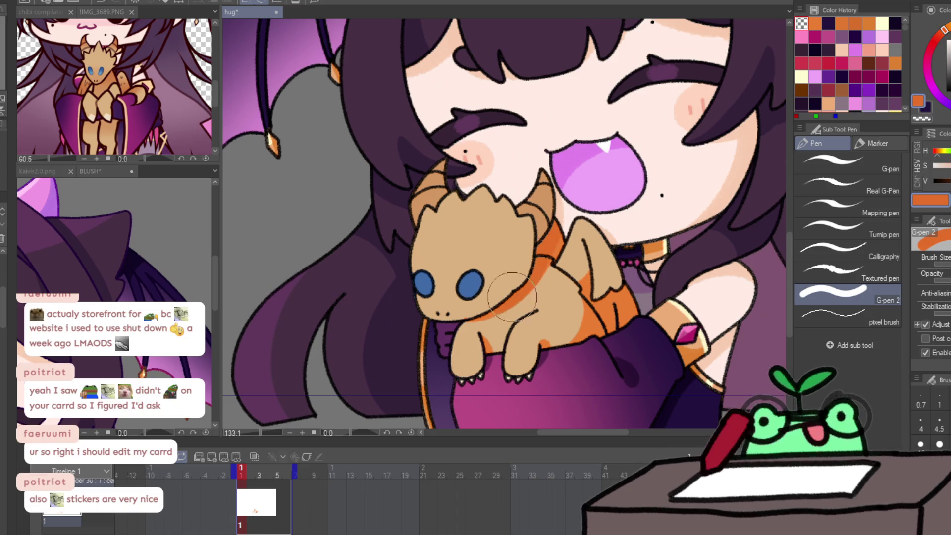
# Eyedrop the dragon's tan, then blend soft orange shading across its body and brighten the cheek-side skin.
pyautogui.press('c')
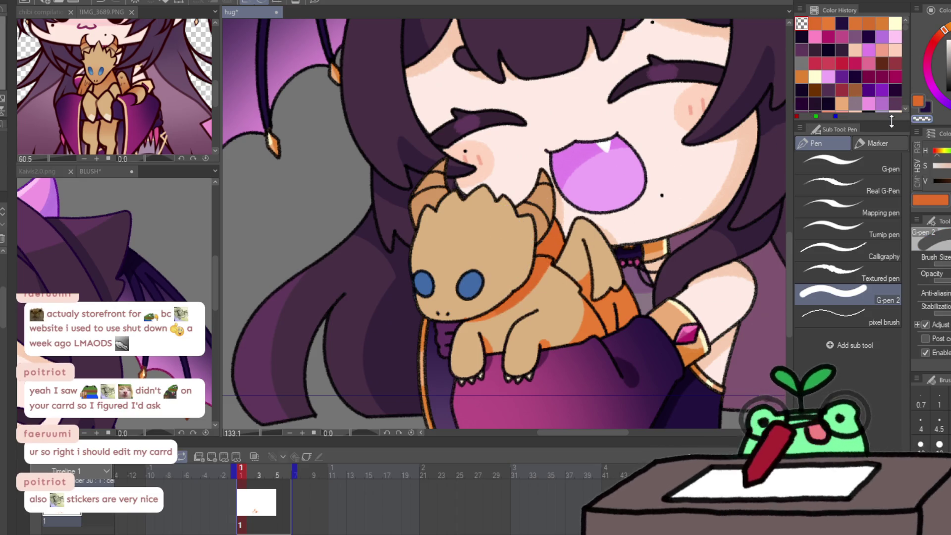
pyautogui.keyDown('alt'); pyautogui.click(480, 243); pyautogui.keyUp('alt')
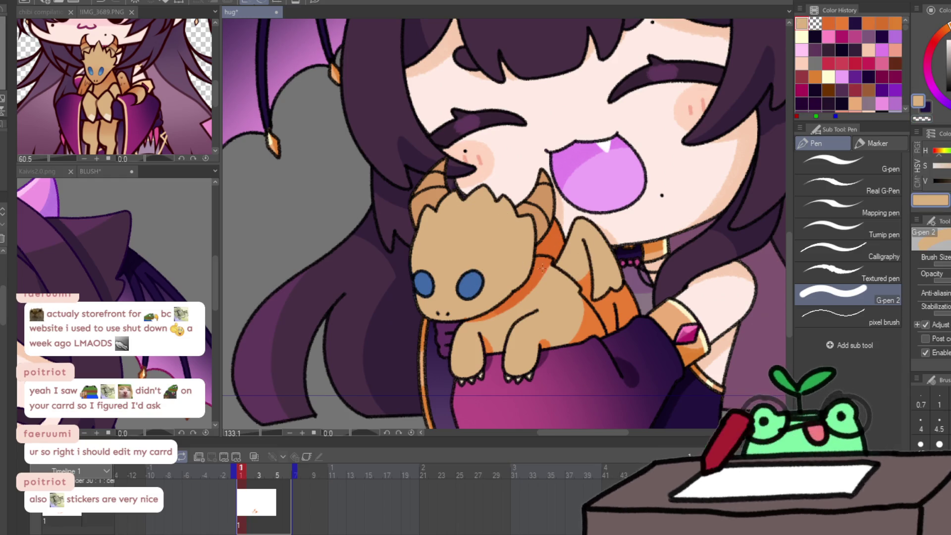
pyautogui.keyDown('alt'); pyautogui.click(513, 284); pyautogui.keyUp('alt')
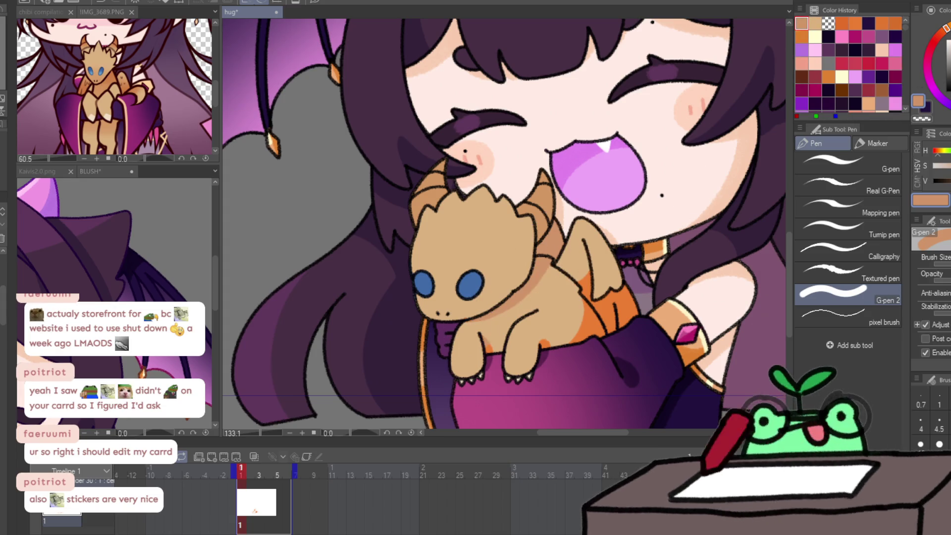
pyautogui.moveTo(492, 280); pyautogui.dragTo(540, 310)
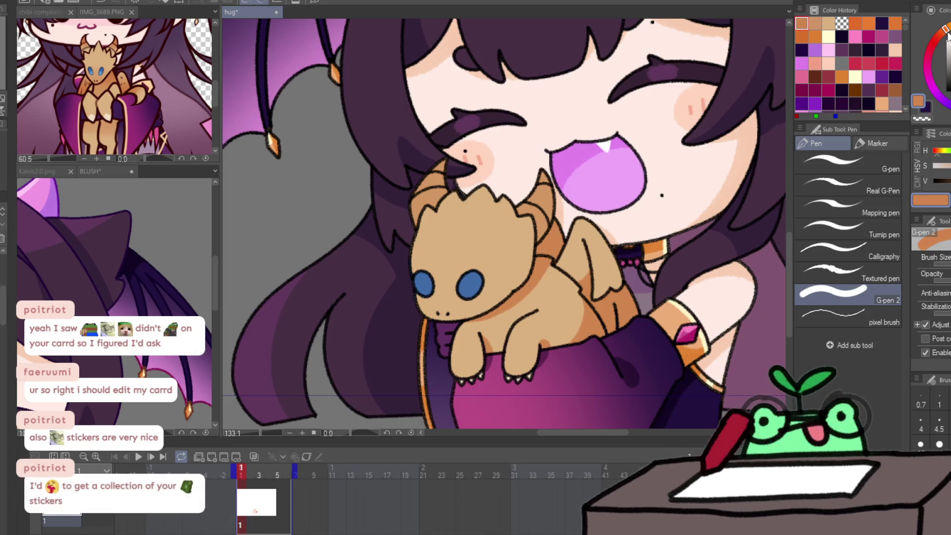
pyautogui.moveTo(564, 297); pyautogui.dragTo(489, 358)
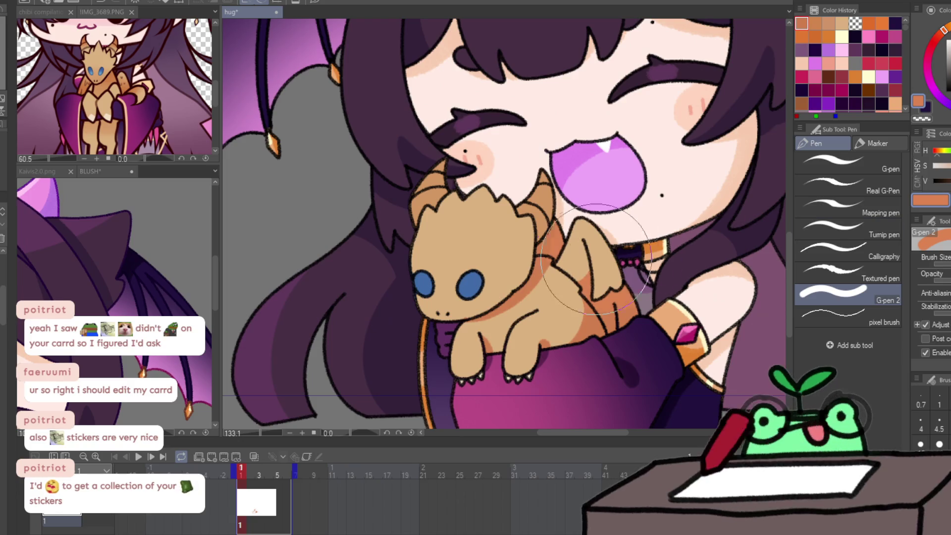
pyautogui.moveTo(545, 317); pyautogui.dragTo(492, 382)
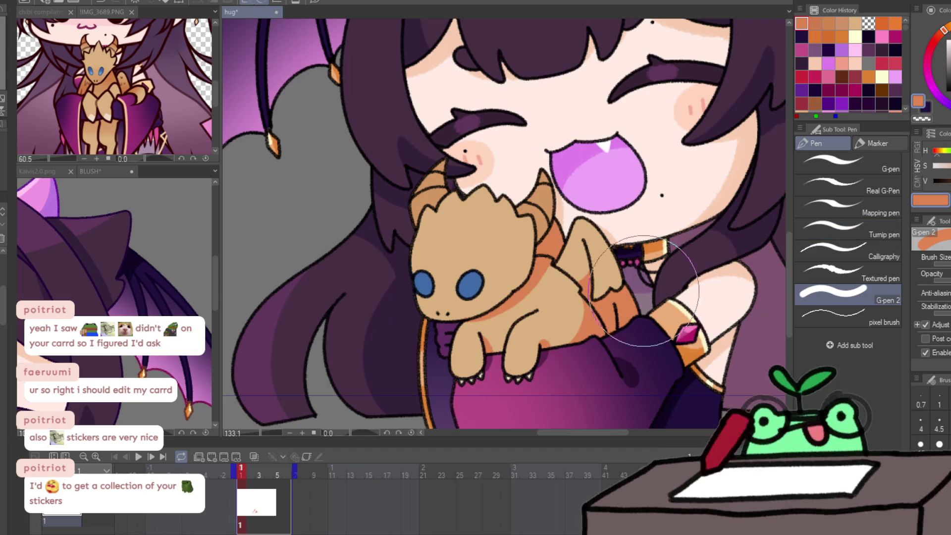
pyautogui.moveTo(713, 168); pyautogui.dragTo(728, 194)
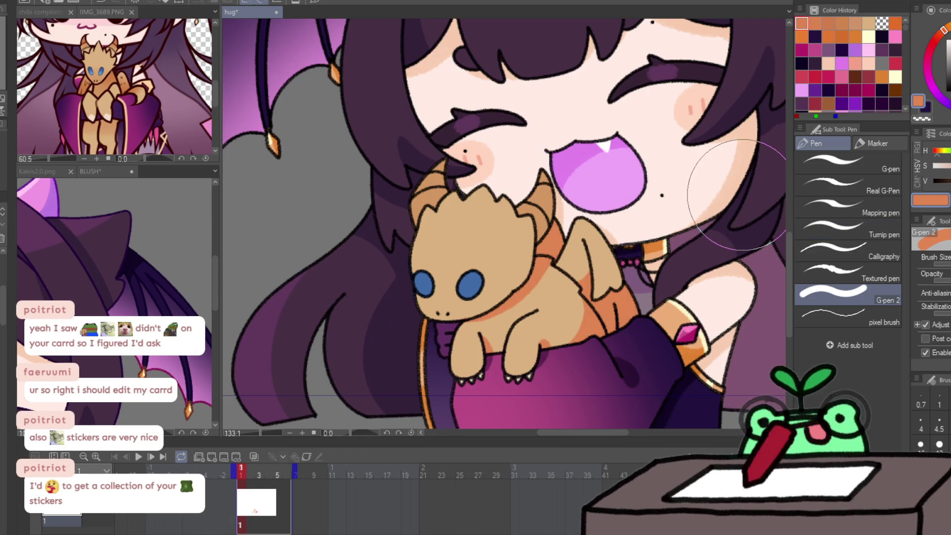
# With a larger pencil, create frame 2 and shade under the dragon's eye and body in orange.
pyautogui.press('p')
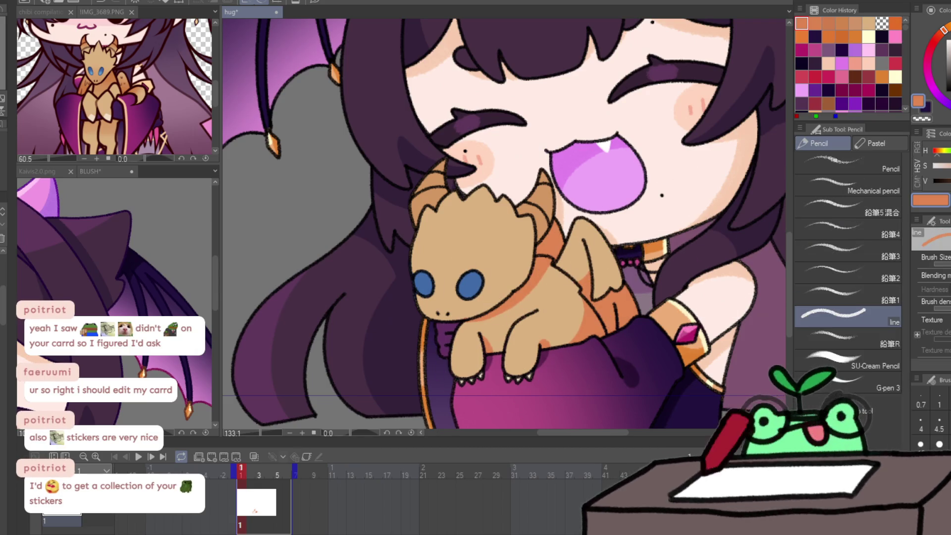
pyautogui.press(']')
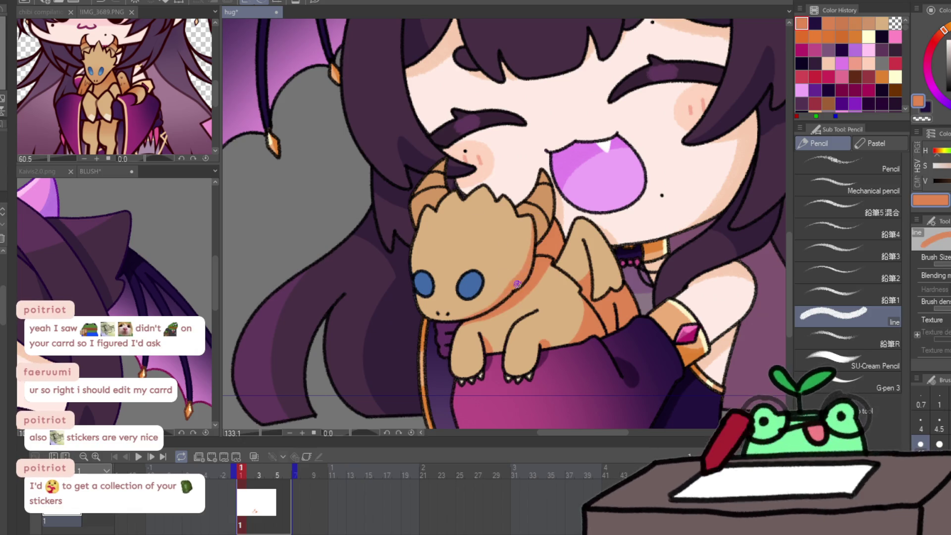
pyautogui.press('Right')
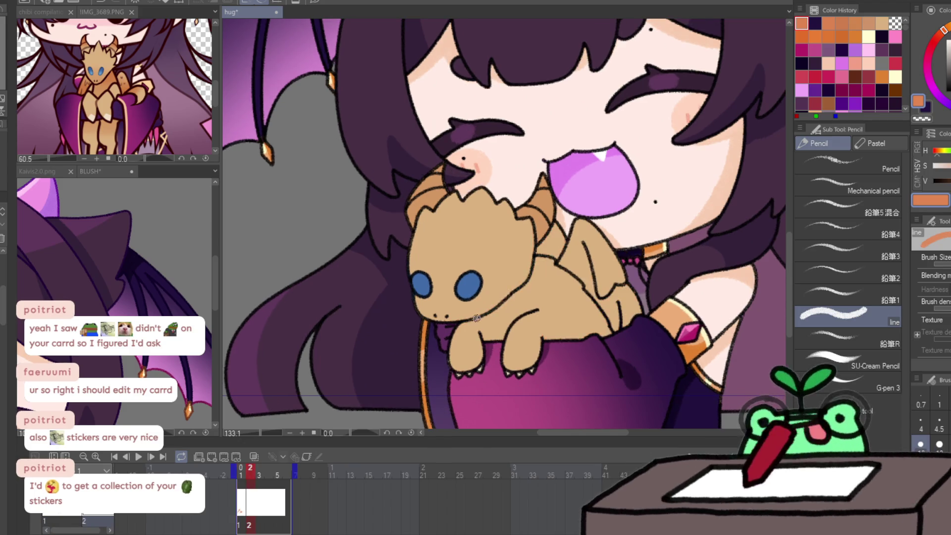
pyautogui.moveTo(455, 325)
pyautogui.mouseDown()
pyautogui.moveTo(507, 294)
pyautogui.moveTo(538, 234)
pyautogui.mouseUp()
pyautogui.moveTo(522, 281); pyautogui.dragTo(545, 266)
pyautogui.press('Left')
pyautogui.press('Right')
# Extend orange shading along the dragon's neck, back and wing on frame 2, flipping to frame 1 to compare.
pyautogui.moveTo(471, 325)
pyautogui.mouseDown()
pyautogui.moveTo(530, 289)
pyautogui.moveTo(547, 258)
pyautogui.mouseUp()
pyautogui.moveTo(505, 303)
pyautogui.mouseDown()
pyautogui.moveTo(561, 235)
pyautogui.moveTo(558, 251)
pyautogui.mouseUp()
pyautogui.press('Left')
pyautogui.press('Right')
pyautogui.moveTo(586, 284)
pyautogui.mouseDown()
pyautogui.moveTo(590, 337)
pyautogui.moveTo(576, 339)
pyautogui.moveTo(592, 313)
pyautogui.mouseUp()
pyautogui.press('Left')
pyautogui.press('Right')
pyautogui.press('Left')
pyautogui.press('Right')
pyautogui.press('Left')
pyautogui.press('Right')
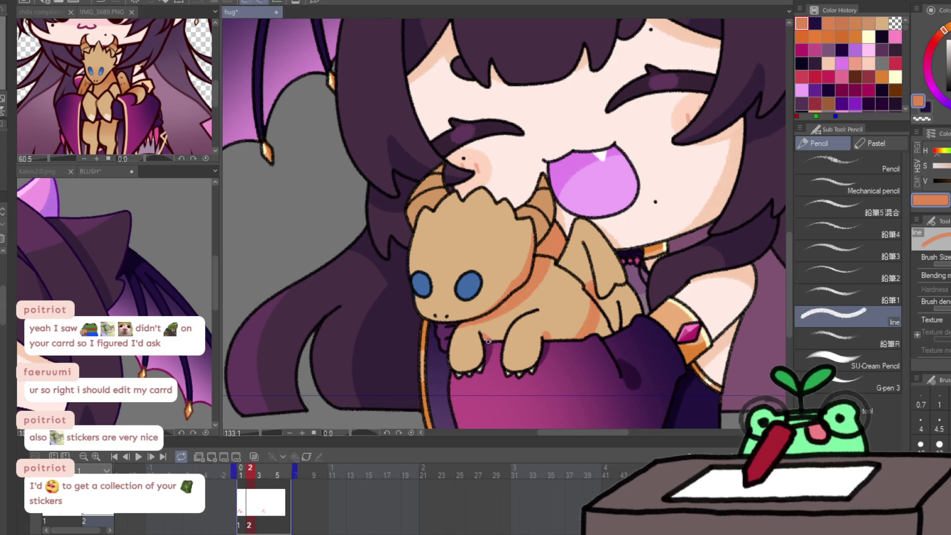
# Compare frames 1 and 2, then on frame 3 draw an orange shading line along the dragon's belly.
pyautogui.press('Left')
pyautogui.press('Right')
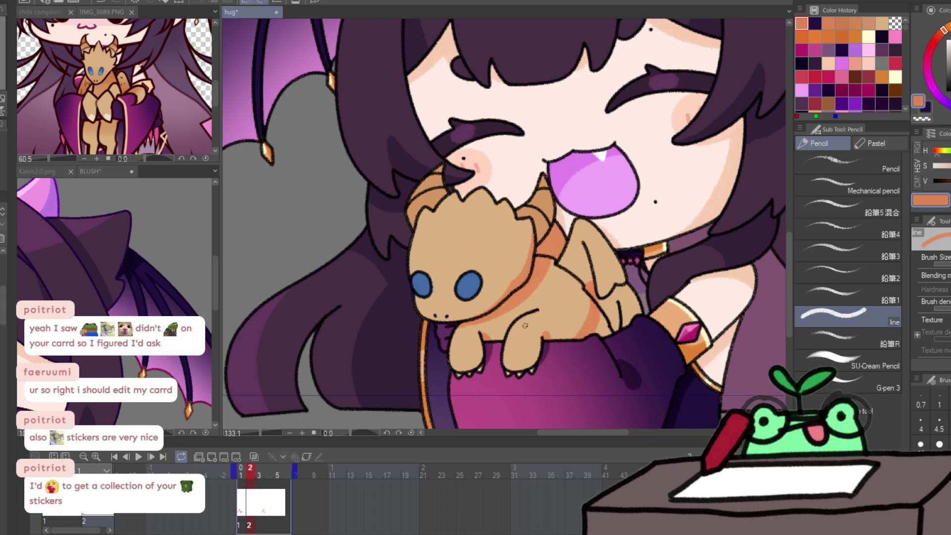
pyautogui.press('Left')
pyautogui.press('Right')
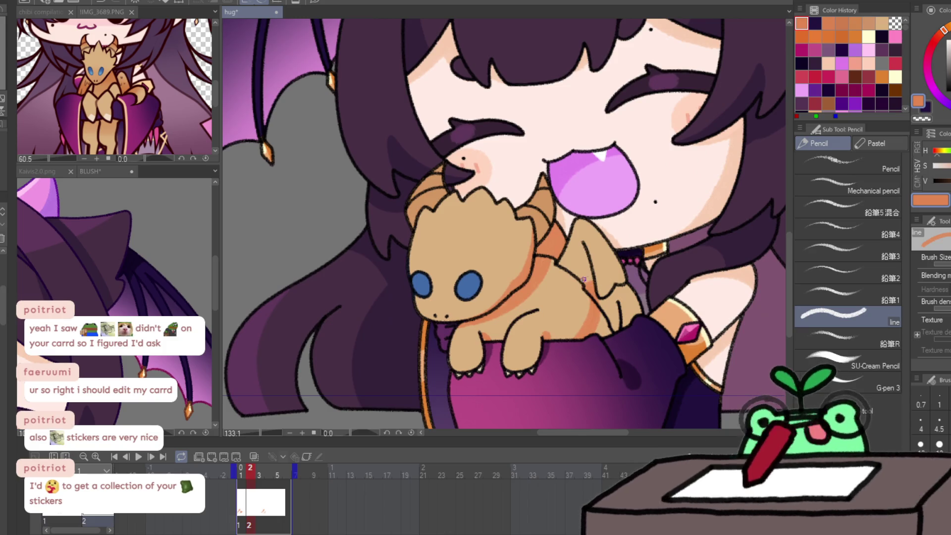
pyautogui.press('Left')
pyautogui.press('Right')
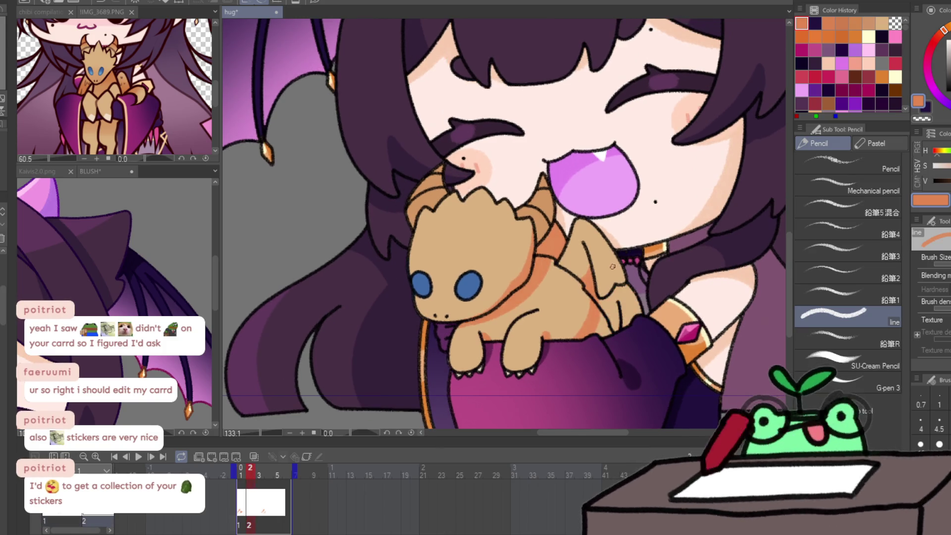
pyautogui.press('Right')
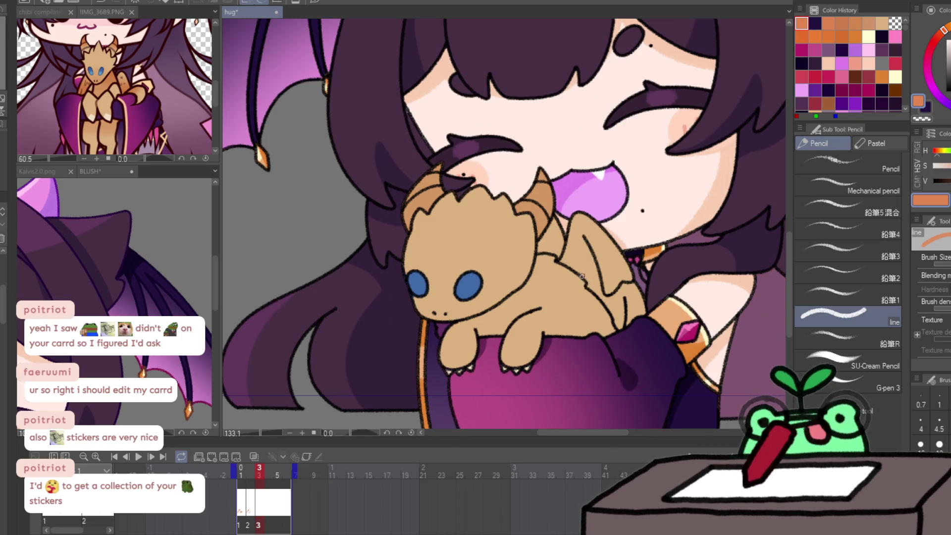
pyautogui.press('Left')
pyautogui.press('Right')
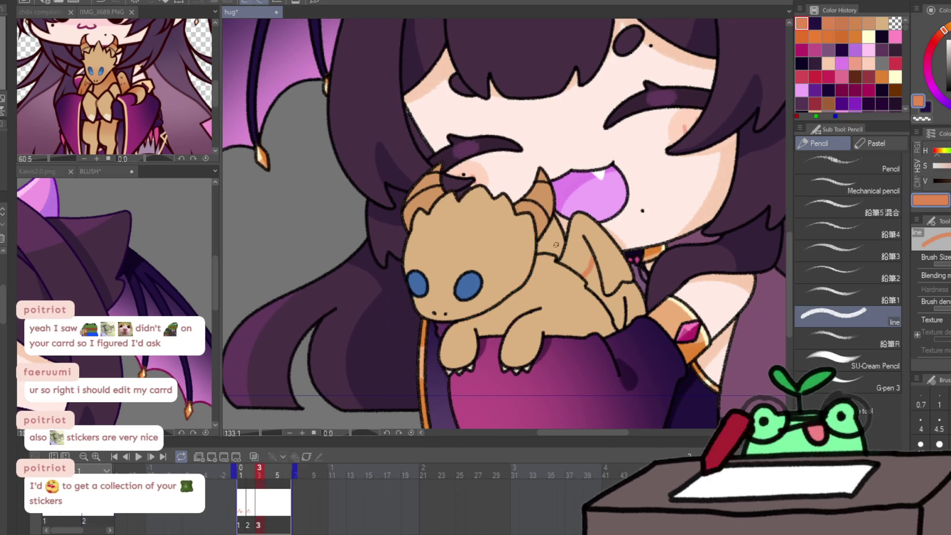
pyautogui.press('Left')
pyautogui.press('Right')
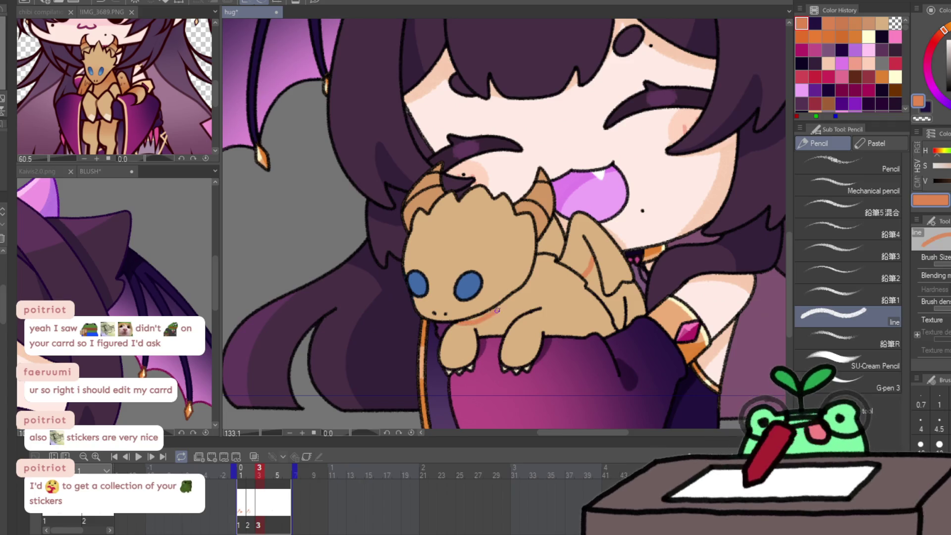
pyautogui.moveTo(462, 323)
pyautogui.mouseDown()
pyautogui.moveTo(530, 288)
pyautogui.moveTo(552, 253)
pyautogui.mouseUp()
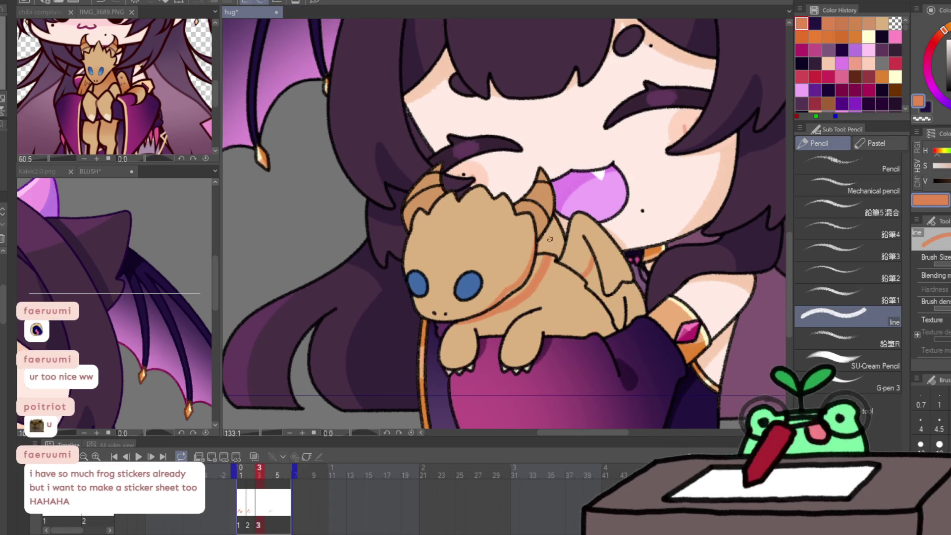
# On frame 3, fill an orange shading band along the dragon's wing and back and enclose a wing area.
pyautogui.press('Right')
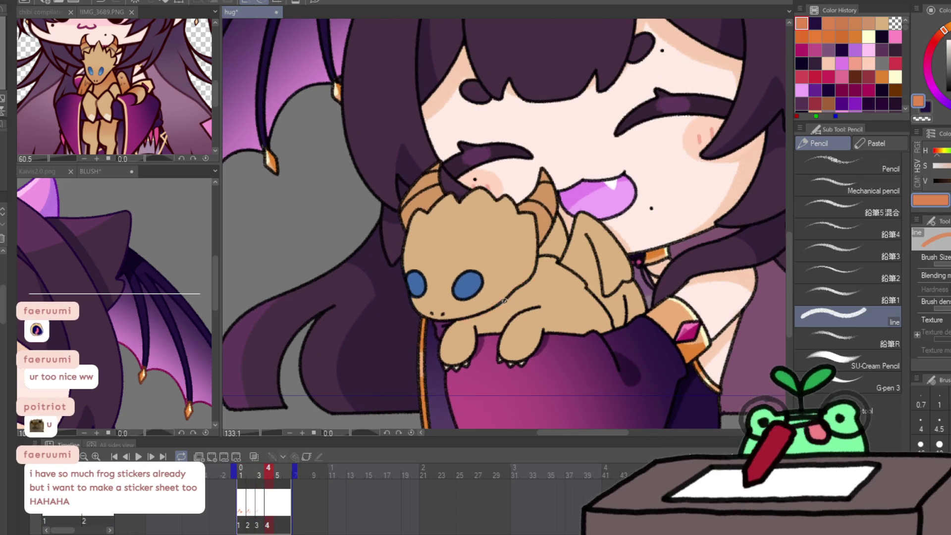
pyautogui.press('g')
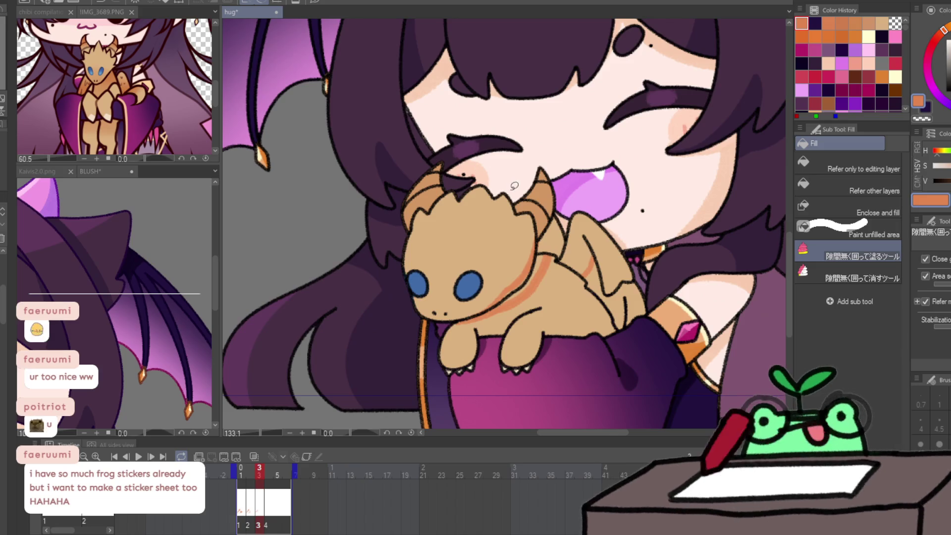
pyautogui.click(587, 250)
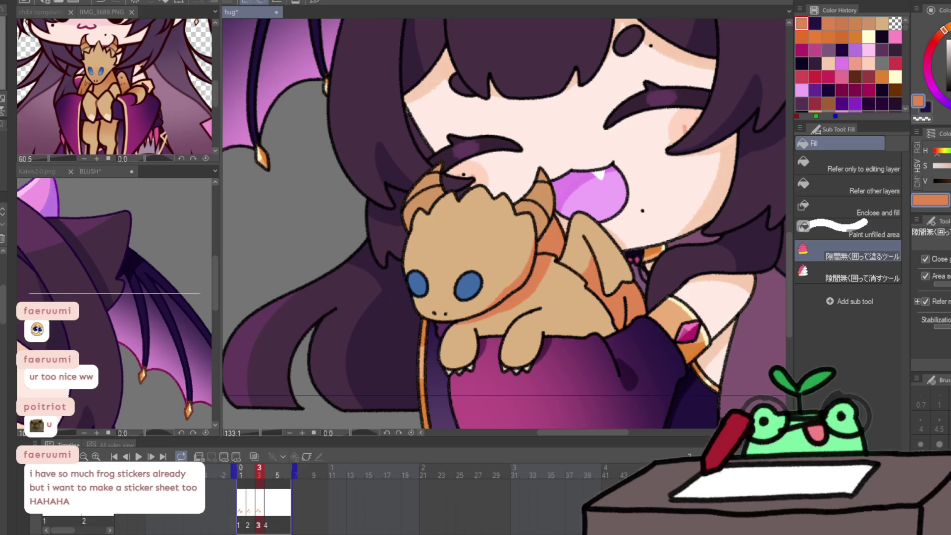
pyautogui.press('p')
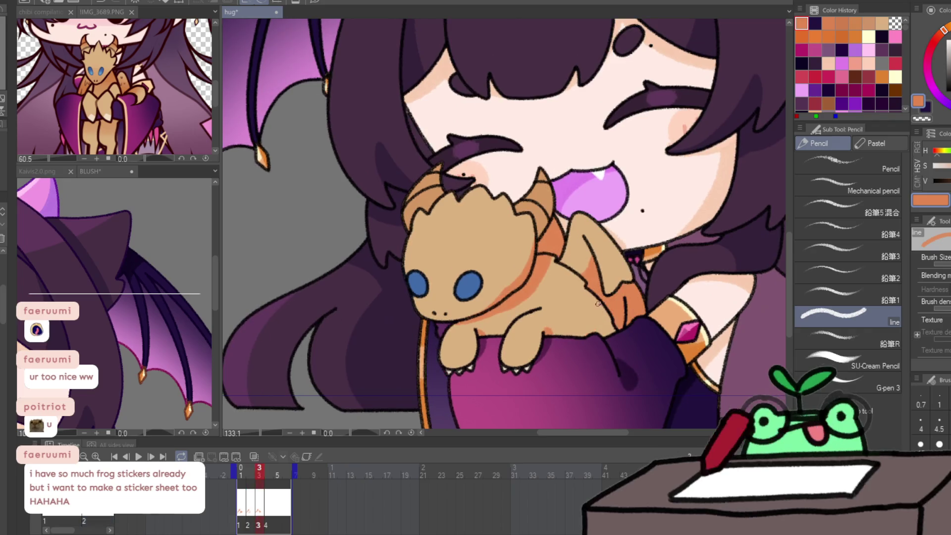
pyautogui.press('g')
pyautogui.moveTo(578, 339)
pyautogui.mouseDown()
pyautogui.moveTo(613, 297)
pyautogui.moveTo(573, 346)
pyautogui.mouseUp()
pyautogui.press('Left')
pyautogui.press('Right')
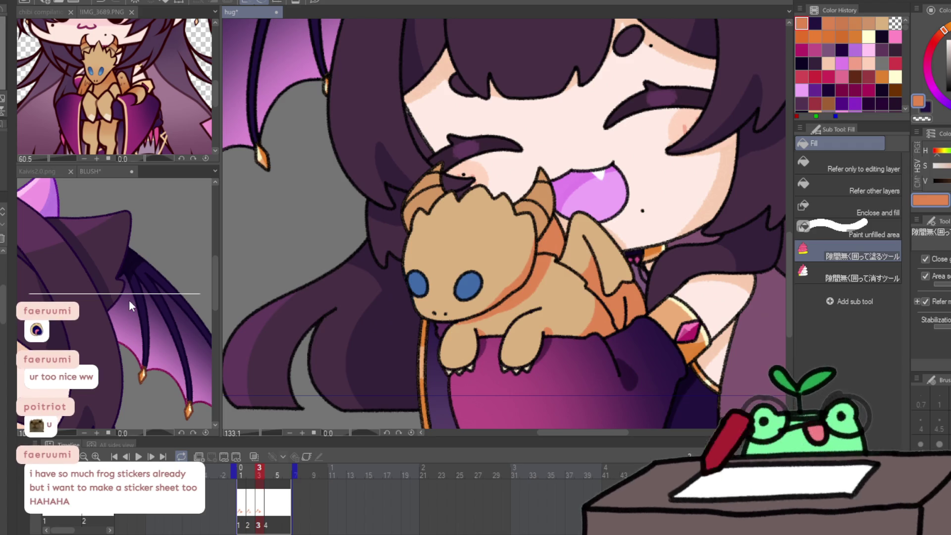
# On frame 4, line the dragon's head edge and fill orange shading on neck, body and wing, then return to frame 1.
pyautogui.press('Right')
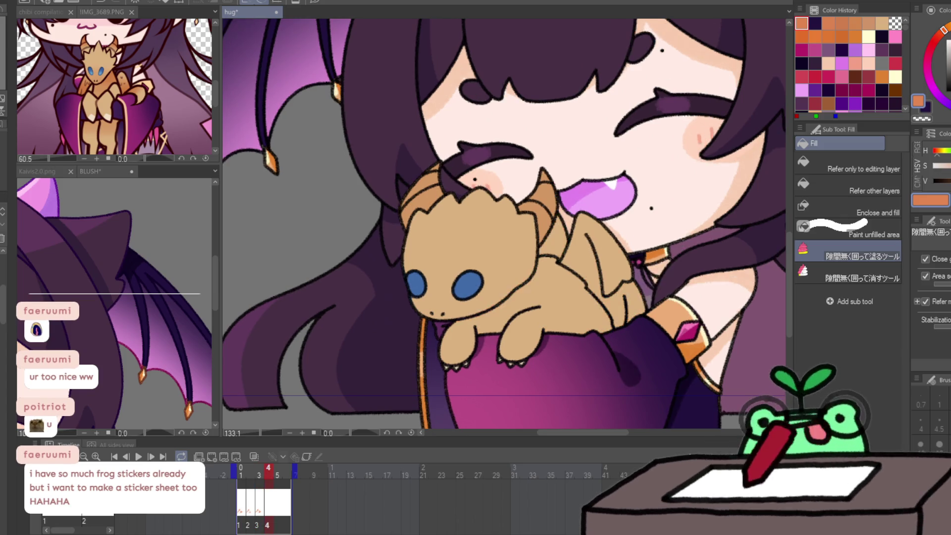
pyautogui.press('p')
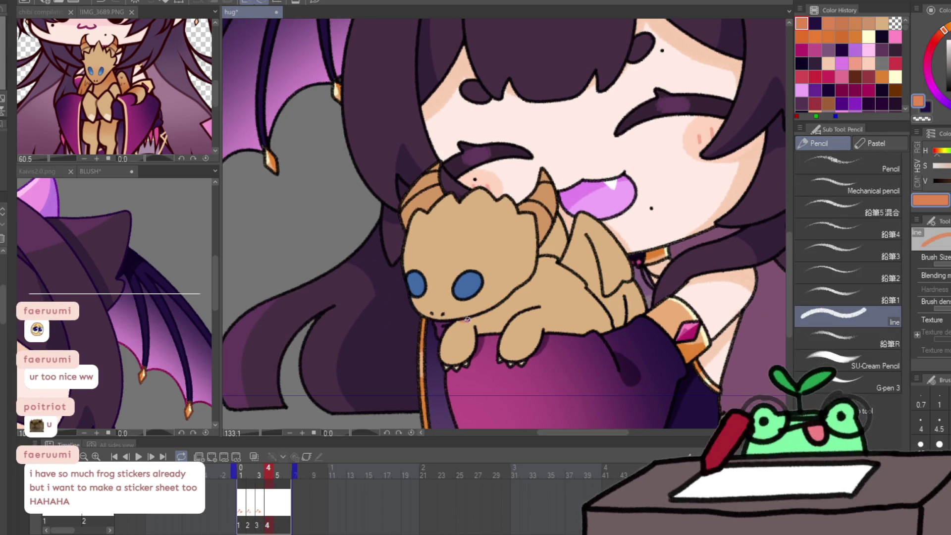
pyautogui.moveTo(518, 281); pyautogui.dragTo(536, 248)
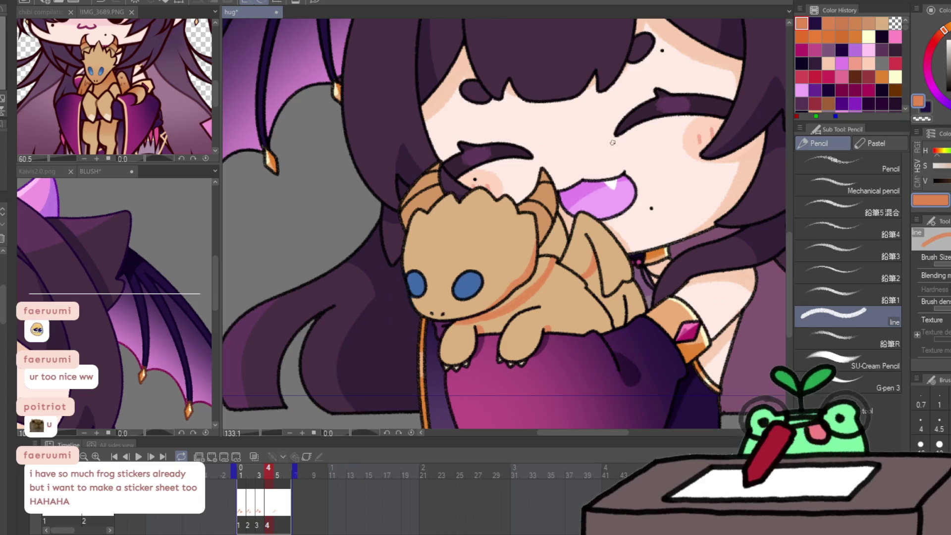
pyautogui.press('g')
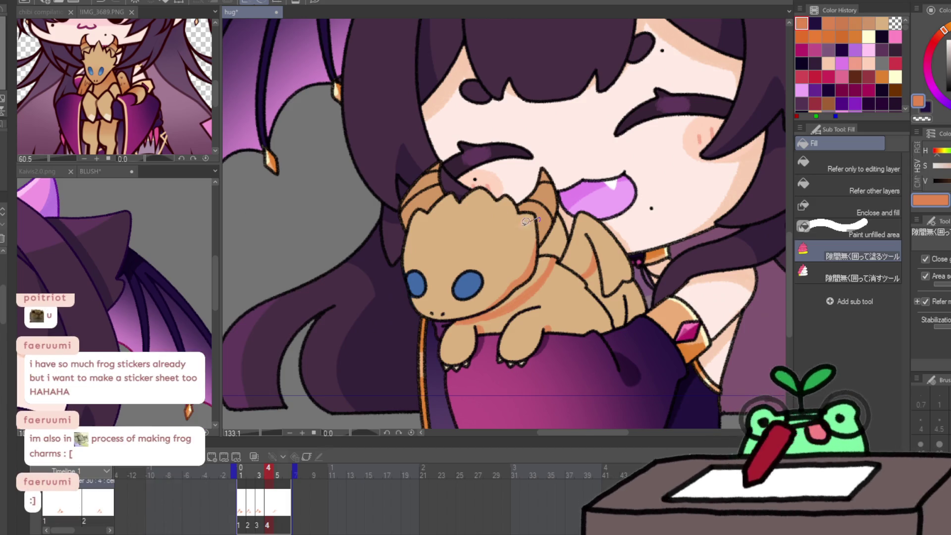
pyautogui.moveTo(532, 218); pyautogui.dragTo(525, 297)
pyautogui.moveTo(540, 198)
pyautogui.mouseDown()
pyautogui.moveTo(589, 218)
pyautogui.moveTo(579, 317)
pyautogui.mouseUp()
pyautogui.moveTo(594, 267); pyautogui.dragTo(553, 305)
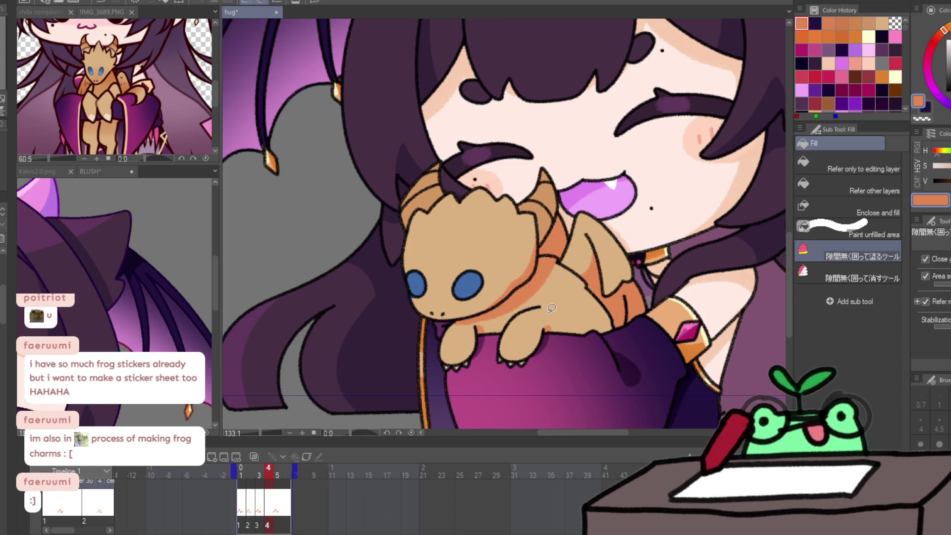
pyautogui.press('p')
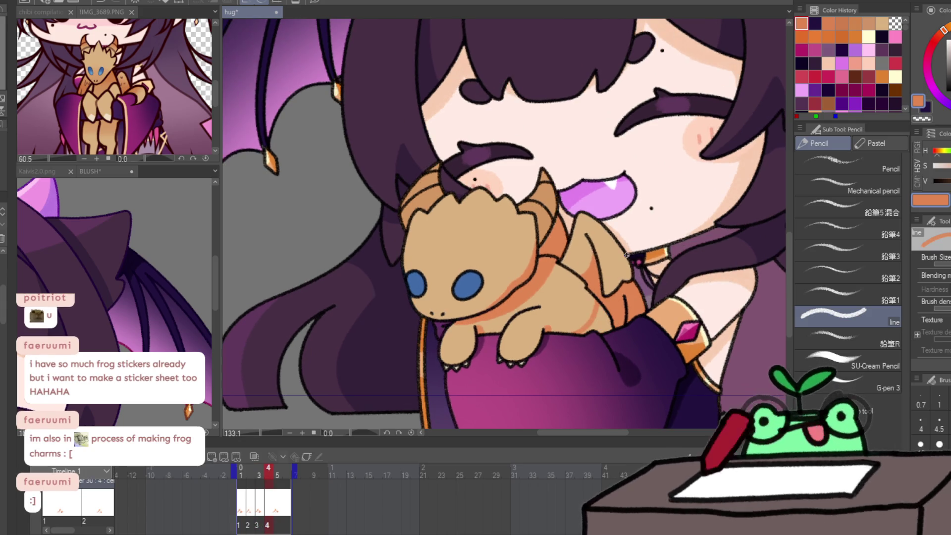
pyautogui.press('g')
pyautogui.press('Return')
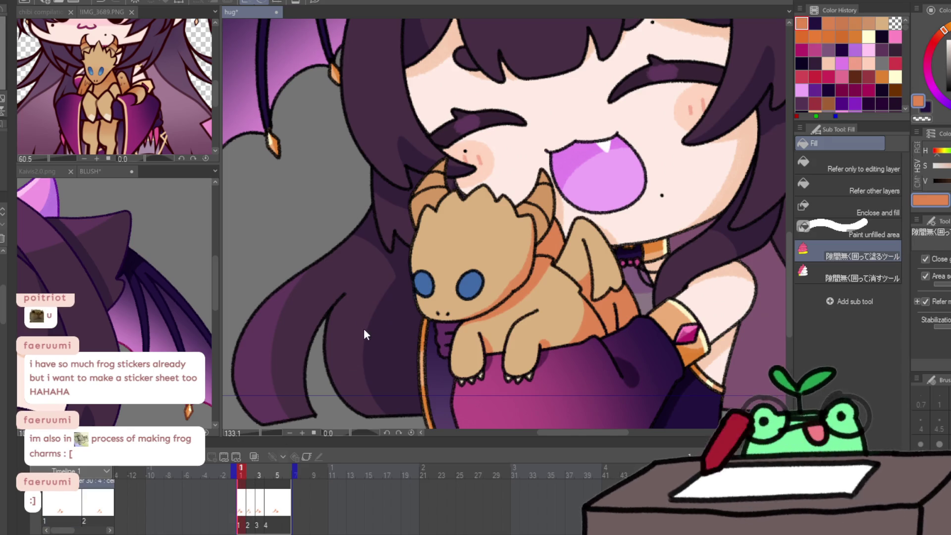
pyautogui.scroll(-3, 363, 335)
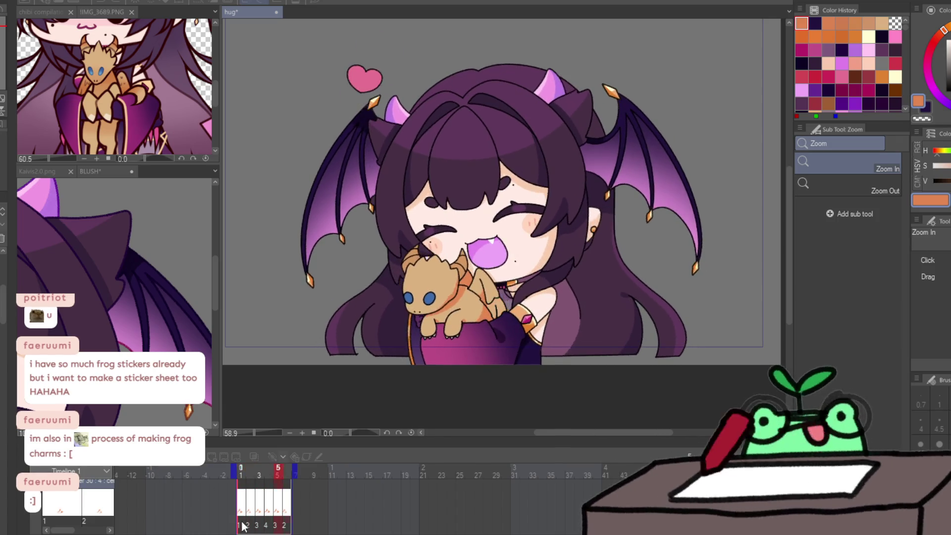
pyautogui.press('g')
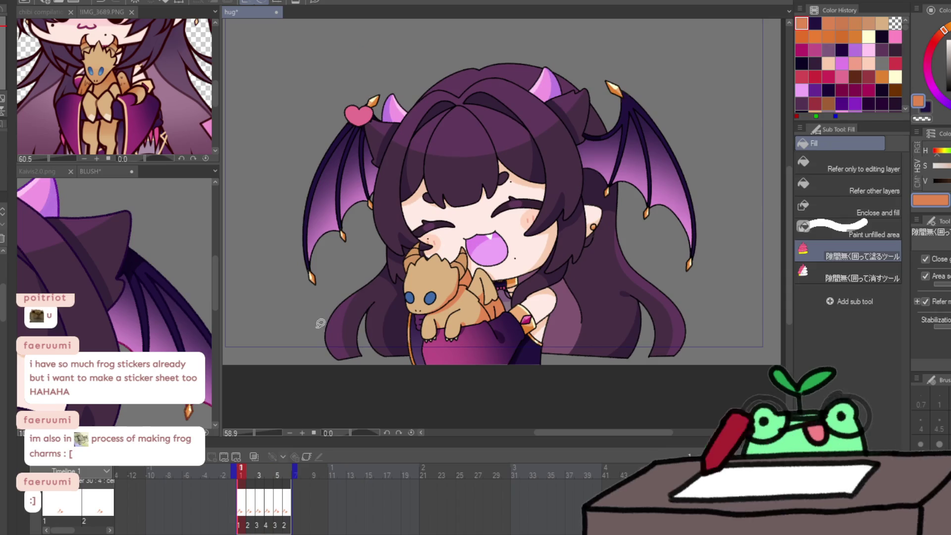
pyautogui.scroll(6, 416, 288)
# Paint light-blue highlights on both of the dragon plush's eyes with the pencil.
pyautogui.keyDown('alt'); pyautogui.click(436, 327); pyautogui.keyUp('alt')
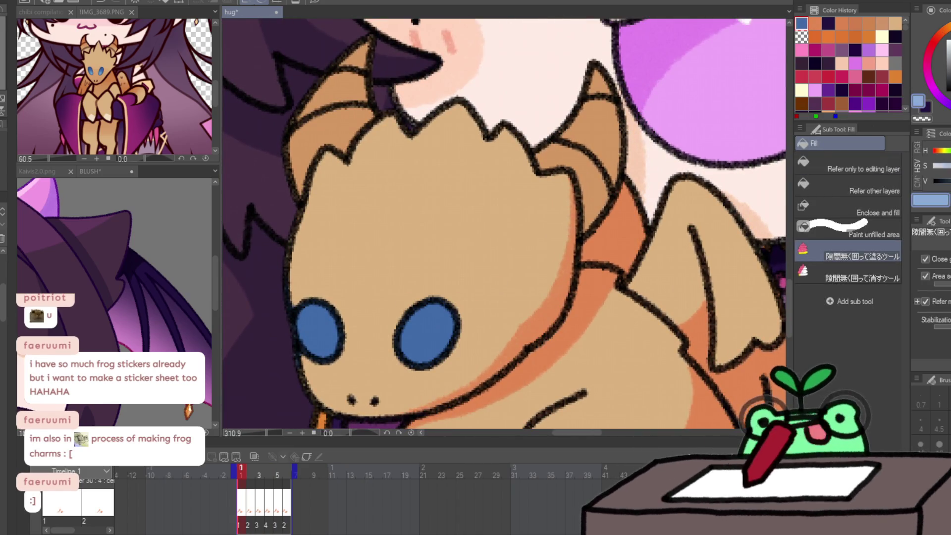
pyautogui.press('p')
pyautogui.moveTo(425, 311); pyautogui.dragTo(437, 323)
pyautogui.moveTo(310, 319); pyautogui.dragTo(315, 307)
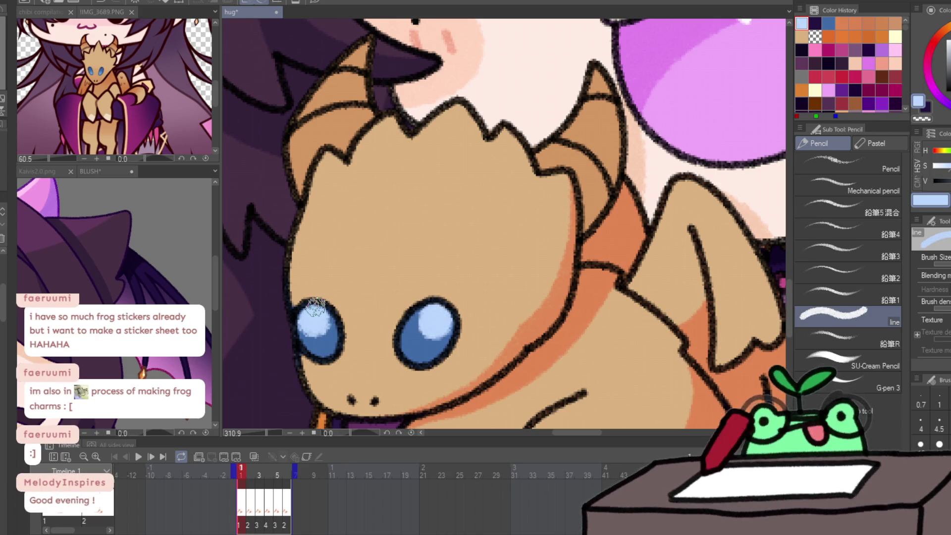
pyautogui.press('x')
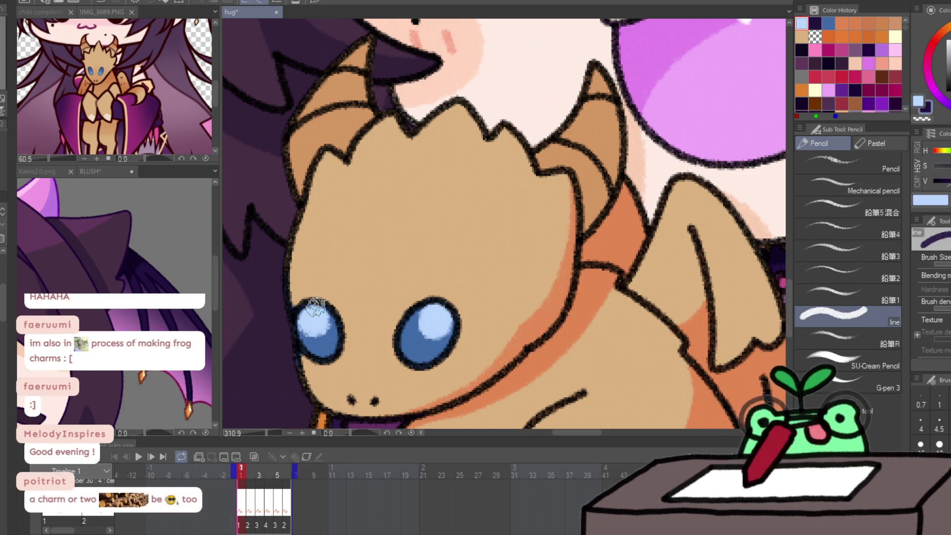
# Shade the insides of the dragon's left and right horns in a darker tan.
pyautogui.keyDown('alt'); pyautogui.click(580, 153); pyautogui.keyUp('alt')
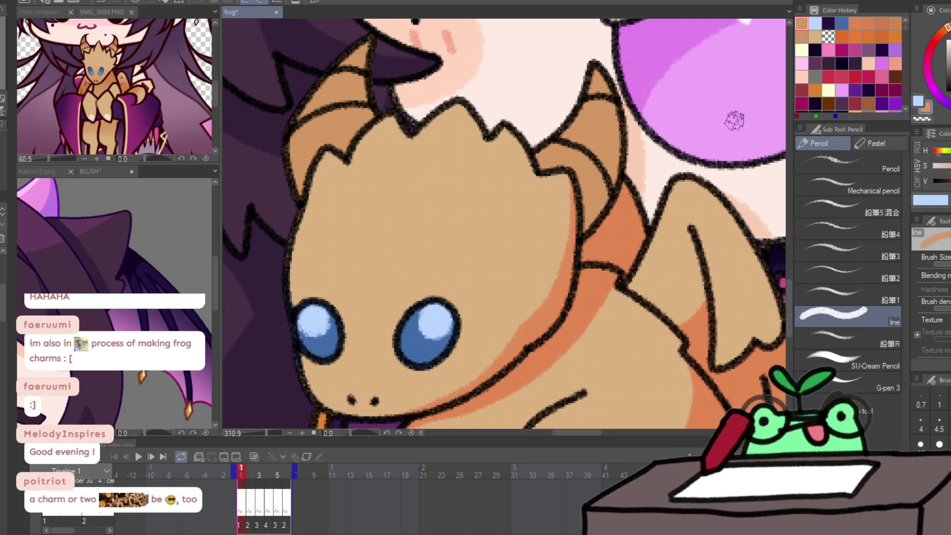
pyautogui.hotkey('ctrl', 'space')
pyautogui.moveTo(621, 182); pyautogui.dragTo(613, 110)
pyautogui.keyDown('alt'); pyautogui.click(619, 168); pyautogui.keyUp('alt')
pyautogui.moveTo(614, 69)
pyautogui.mouseDown()
pyautogui.moveTo(573, 195)
pyautogui.moveTo(601, 206)
pyautogui.mouseUp()
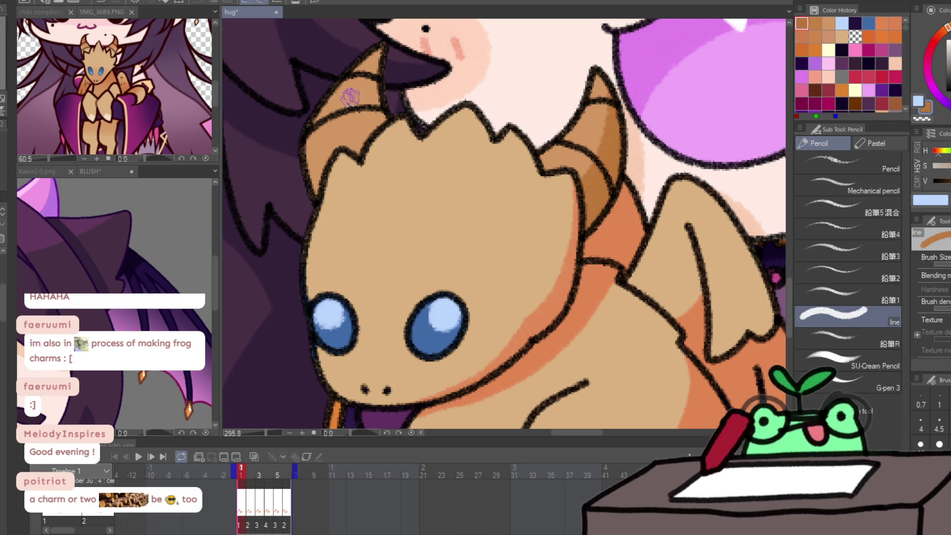
pyautogui.moveTo(369, 47)
pyautogui.mouseDown()
pyautogui.moveTo(322, 139)
pyautogui.moveTo(312, 135)
pyautogui.mouseUp()
# Add light-blue eye highlights and orange shading on the head's upper-left edge and right horn.
pyautogui.hotkey('ctrl', 'space')
pyautogui.moveTo(535, 145)
pyautogui.mouseDown()
pyautogui.moveTo(445, 238)
pyautogui.moveTo(455, 246)
pyautogui.mouseUp()
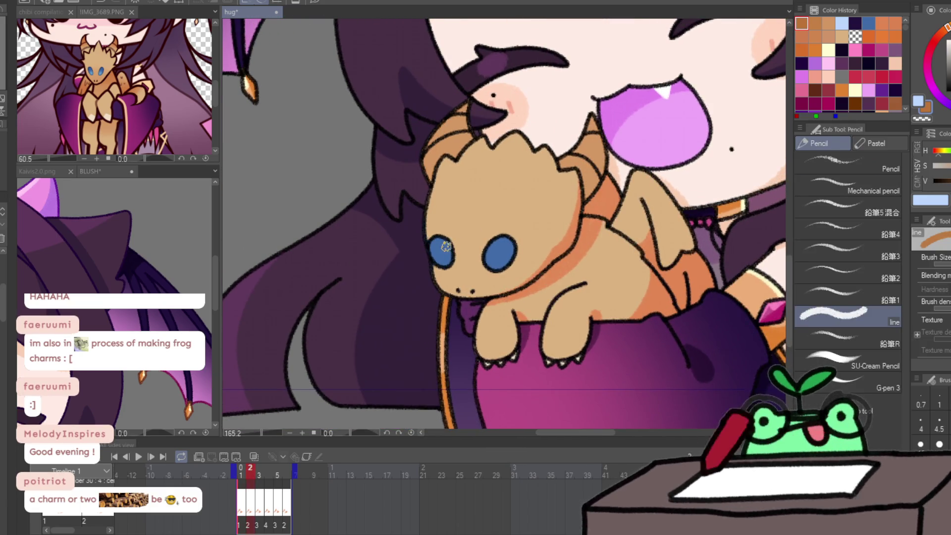
pyautogui.moveTo(440, 244); pyautogui.dragTo(439, 246)
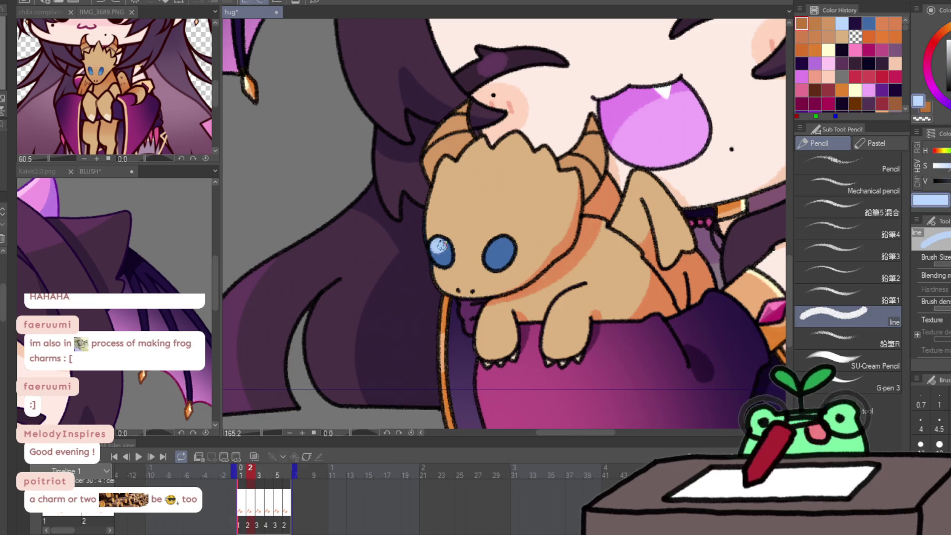
pyautogui.moveTo(499, 243); pyautogui.dragTo(506, 241)
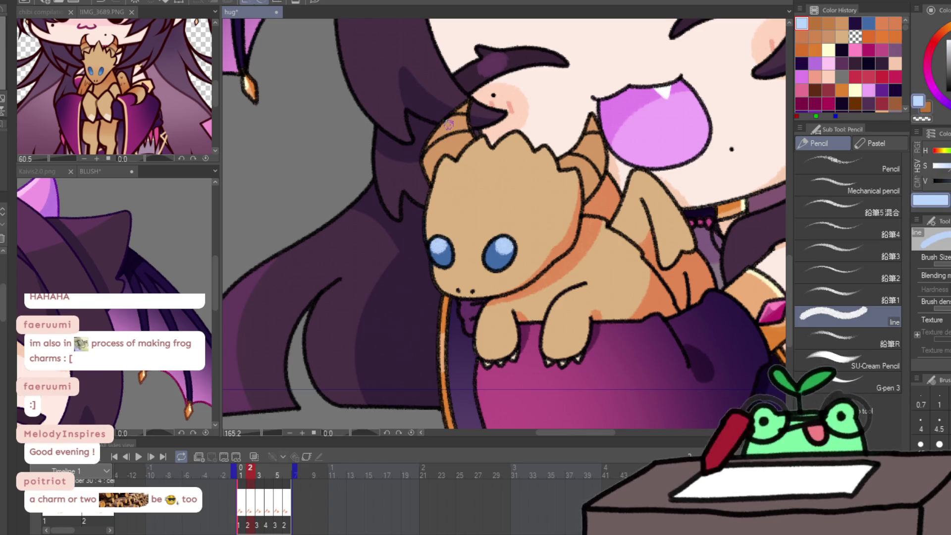
pyautogui.keyDown('alt'); pyautogui.click(450, 127); pyautogui.keyUp('alt')
pyautogui.moveTo(443, 129); pyautogui.dragTo(428, 166)
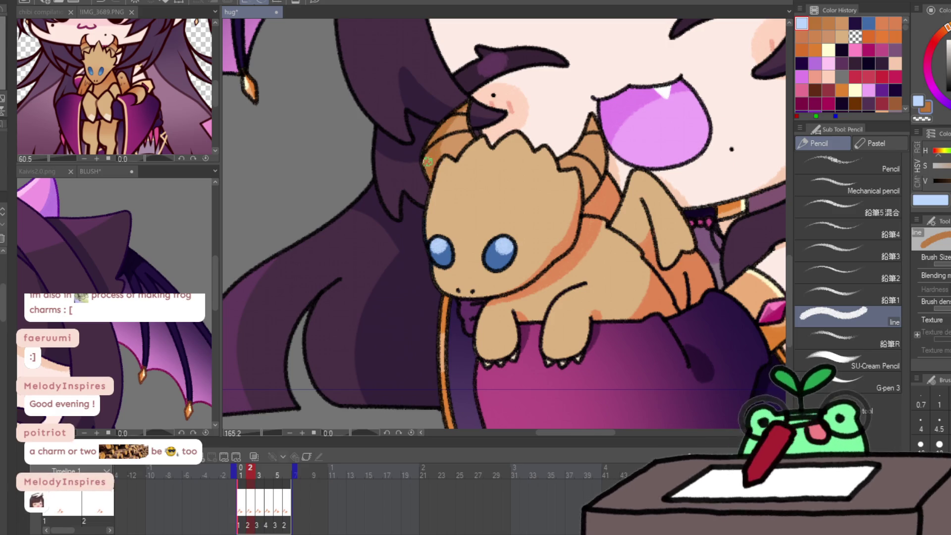
pyautogui.moveTo(579, 187)
pyautogui.mouseDown()
pyautogui.moveTo(597, 117)
pyautogui.moveTo(580, 198)
pyautogui.mouseUp()
# On the next frame, shade the left horn orange and highlight both eyes light blue.
pyautogui.hotkey('ctrl', 'Right')
pyautogui.moveTo(434, 174)
pyautogui.mouseDown()
pyautogui.moveTo(455, 109)
pyautogui.moveTo(429, 168)
pyautogui.mouseUp()
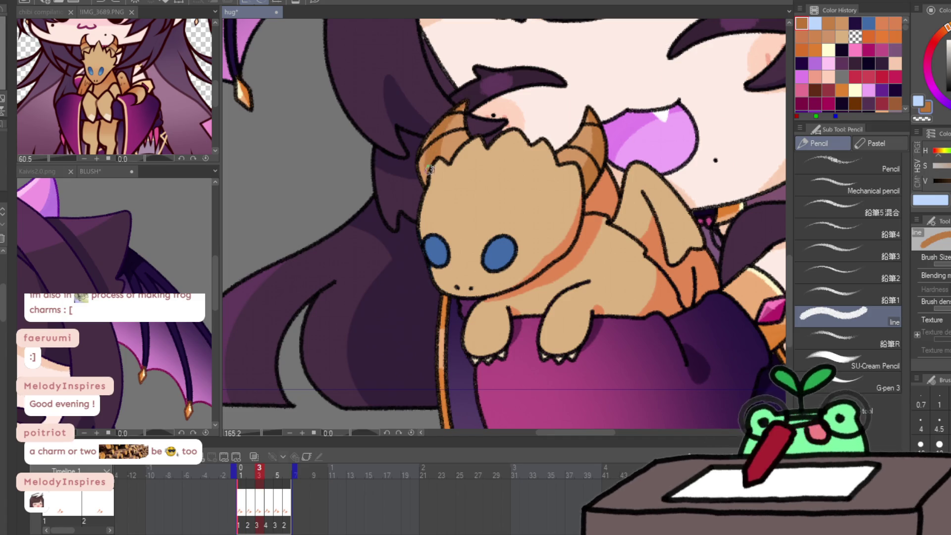
pyautogui.press('x')
pyautogui.moveTo(430, 240); pyautogui.dragTo(435, 247)
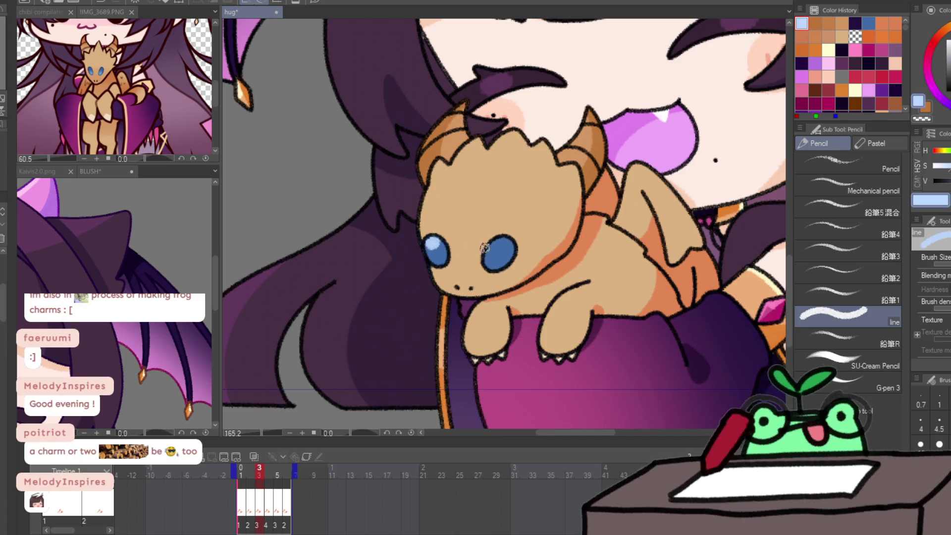
pyautogui.moveTo(510, 238); pyautogui.dragTo(504, 249)
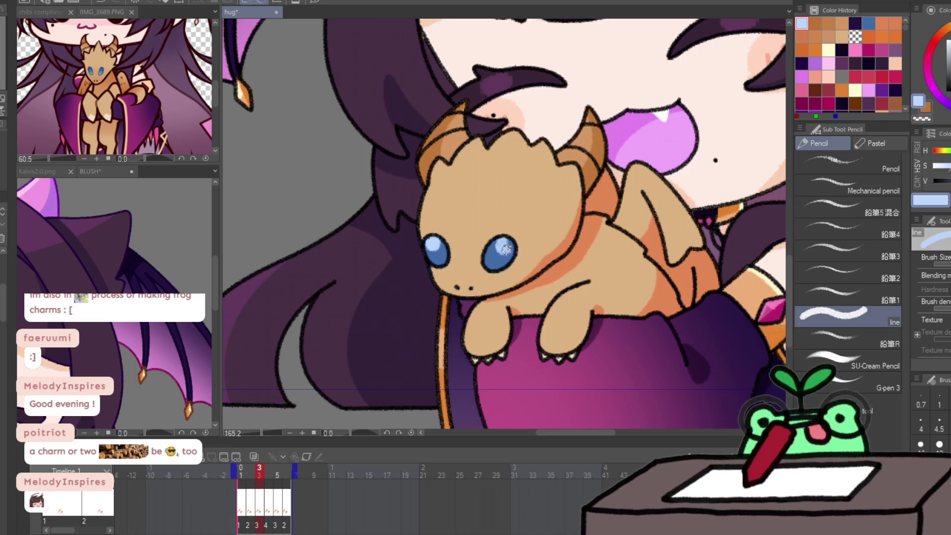
# On the following frame, add eye highlights and orange head and horn shading, then zoom out.
pyautogui.press('Right')
pyautogui.moveTo(430, 246); pyautogui.dragTo(434, 242)
pyautogui.moveTo(501, 238); pyautogui.dragTo(506, 250)
pyautogui.press('x')
pyautogui.moveTo(430, 173)
pyautogui.mouseDown()
pyautogui.moveTo(429, 124)
pyautogui.moveTo(453, 104)
pyautogui.moveTo(426, 158)
pyautogui.moveTo(430, 184)
pyautogui.mouseUp()
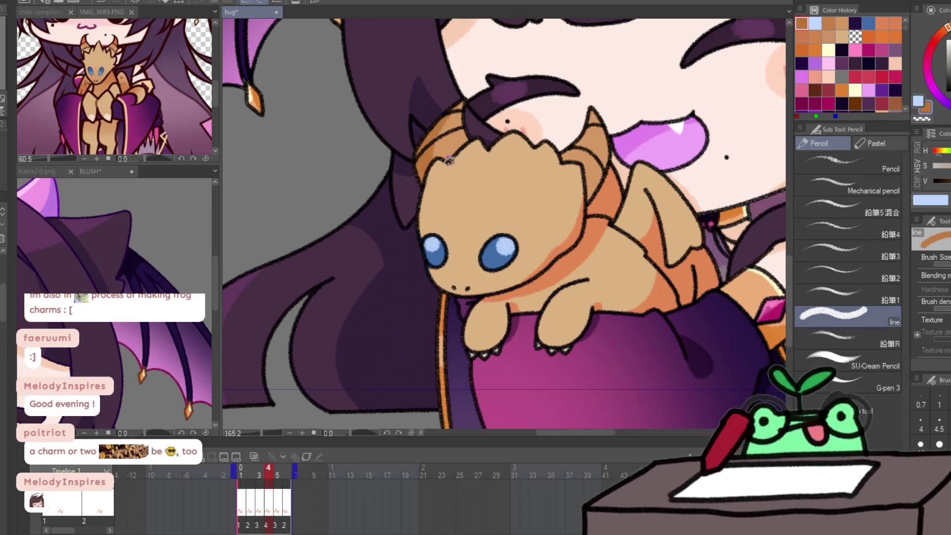
pyautogui.moveTo(596, 105)
pyautogui.mouseDown()
pyautogui.moveTo(602, 142)
pyautogui.moveTo(580, 190)
pyautogui.moveTo(603, 169)
pyautogui.mouseUp()
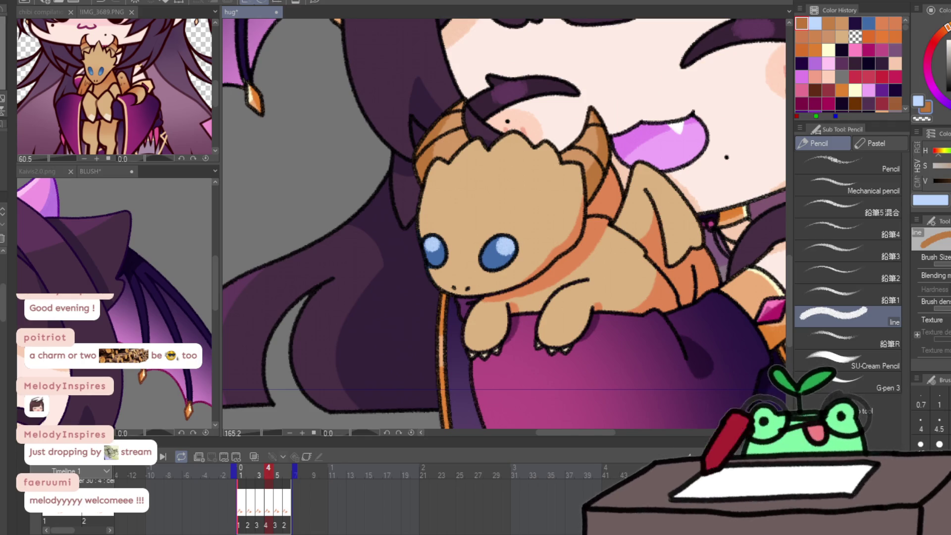
pyautogui.click(139, 464)
pyautogui.click(138, 464)
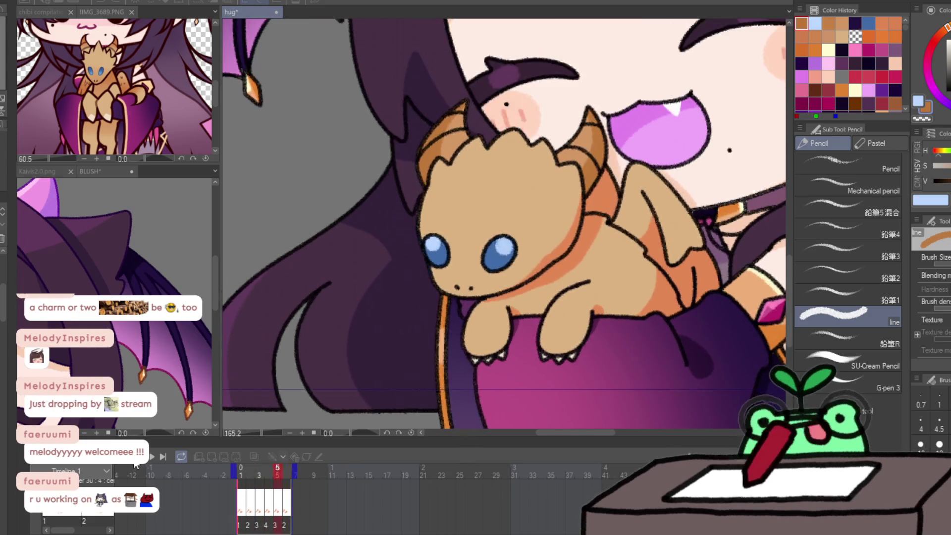
pyautogui.hotkey('ctrl', '0')
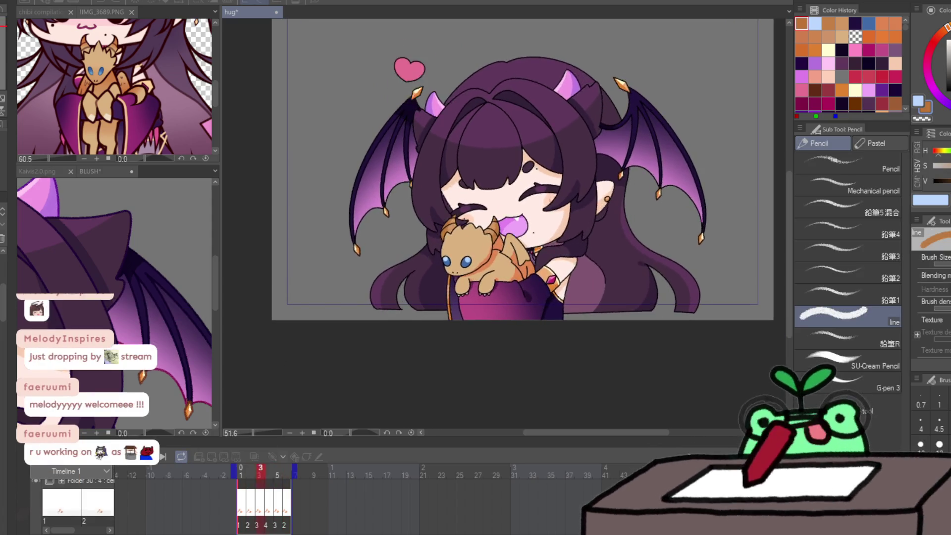
# Fit the whole BLUSH canvas in view, then zoom in toward the heart.
pyautogui.hotkey('ctrl', 'space')
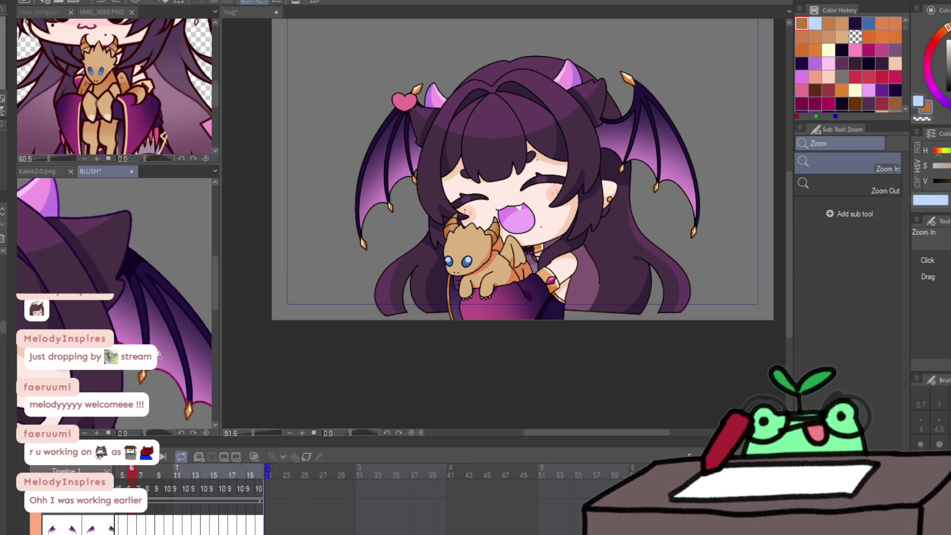
pyautogui.hotkey('ctrl', '0')
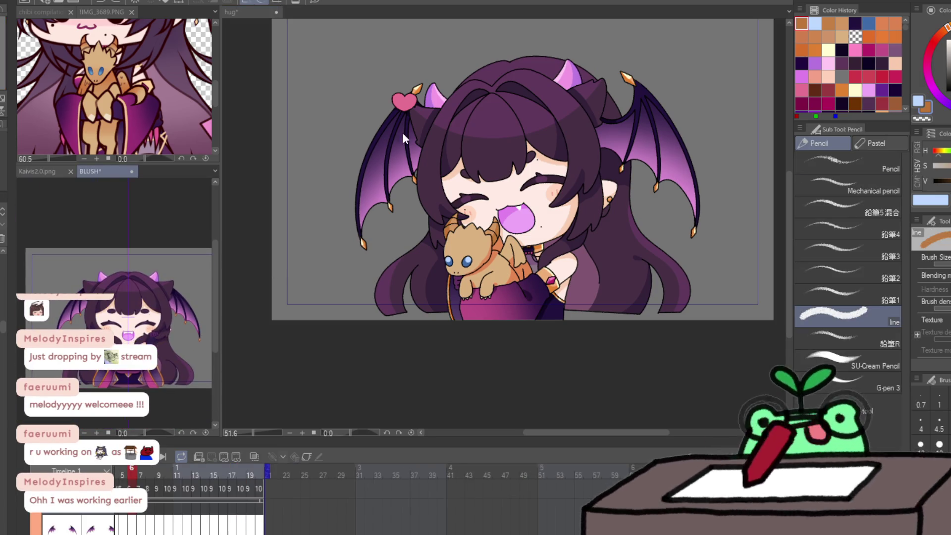
pyautogui.scroll(4, 402, 104)
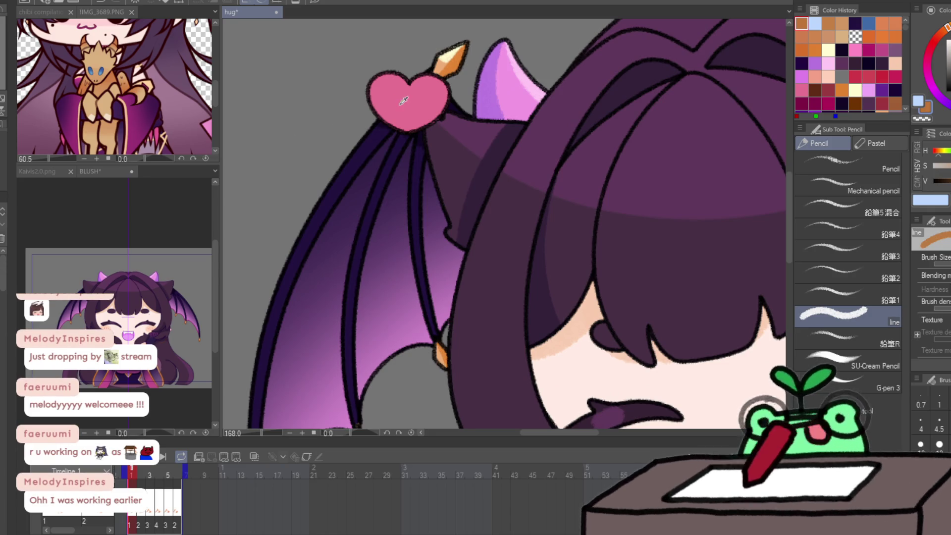
# Try crimson shading on the heart's right side, then undo it.
pyautogui.keyDown('alt'); pyautogui.click(405, 100); pyautogui.keyUp('alt')
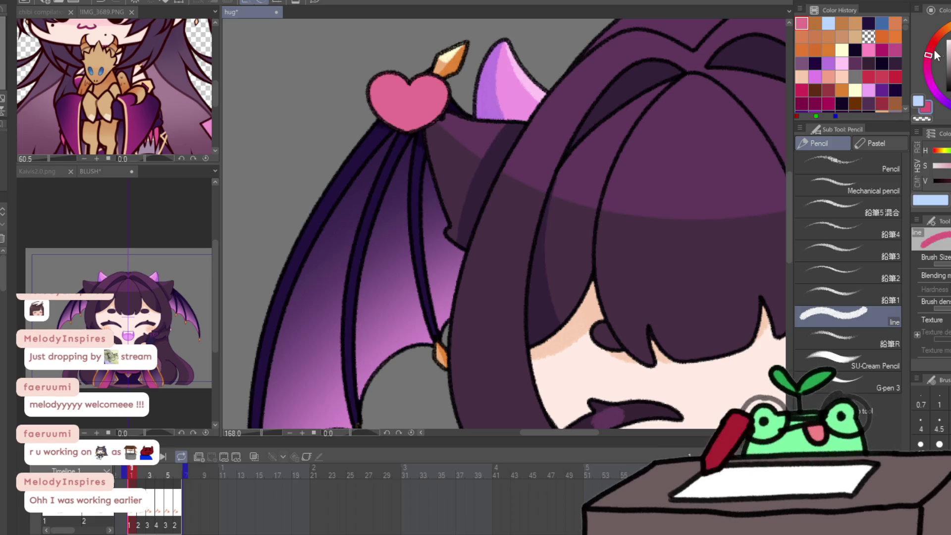
pyautogui.moveTo(481, 226); pyautogui.dragTo(466, 295)
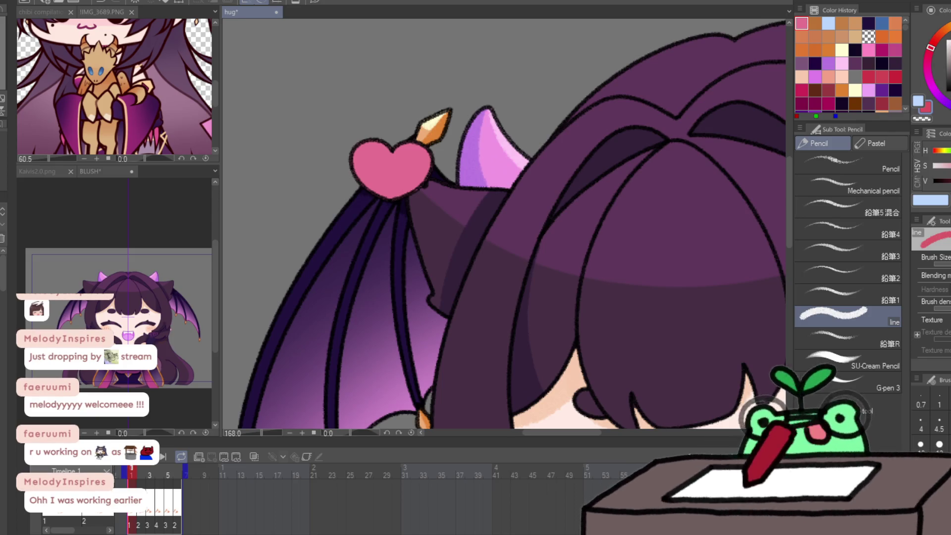
pyautogui.keyDown('alt'); pyautogui.click(361, 186); pyautogui.keyUp('alt')
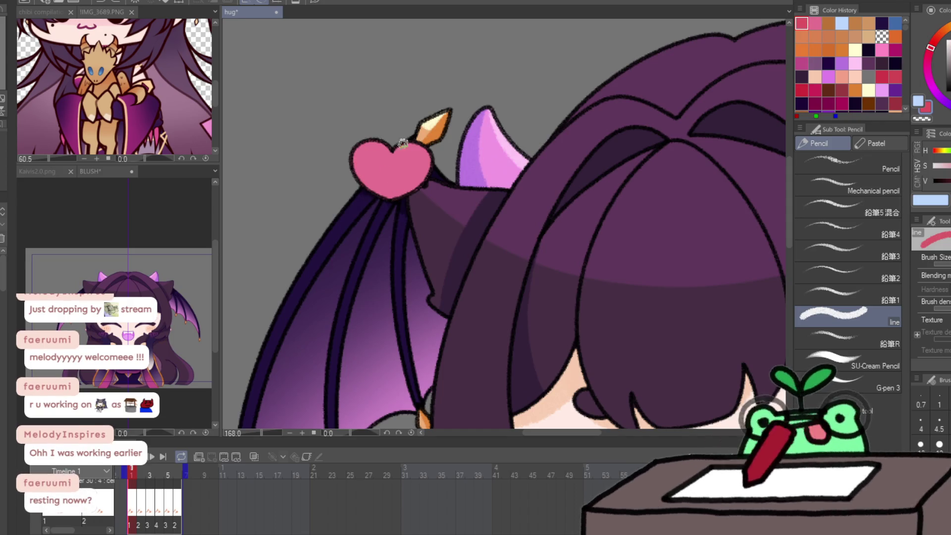
pyautogui.moveTo(425, 168); pyautogui.dragTo(399, 202)
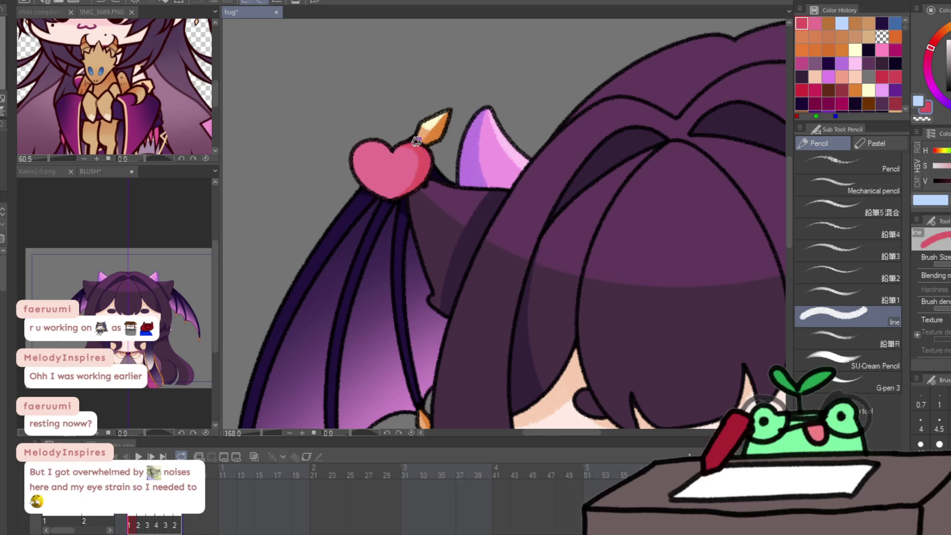
pyautogui.moveTo(418, 144); pyautogui.dragTo(427, 180)
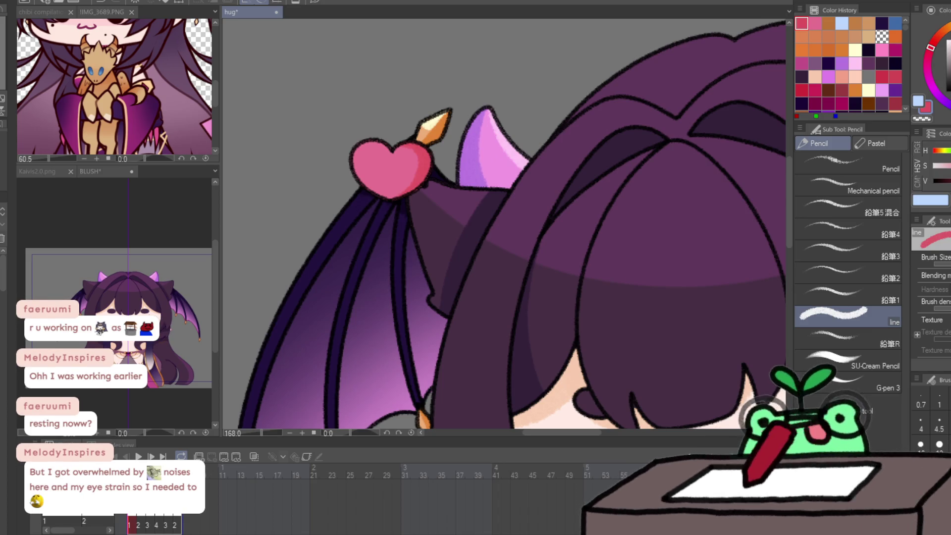
pyautogui.hotkey('ctrl', 'z')
pyautogui.hotkey('ctrl', 'z')
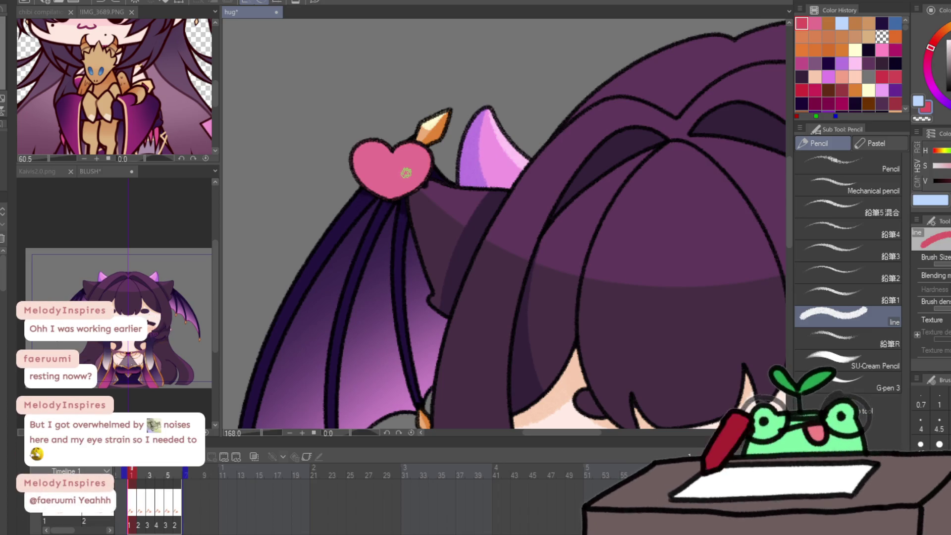
# Paint a light pink shine on the hearts, stepping through the following frames.
pyautogui.click(367, 157)
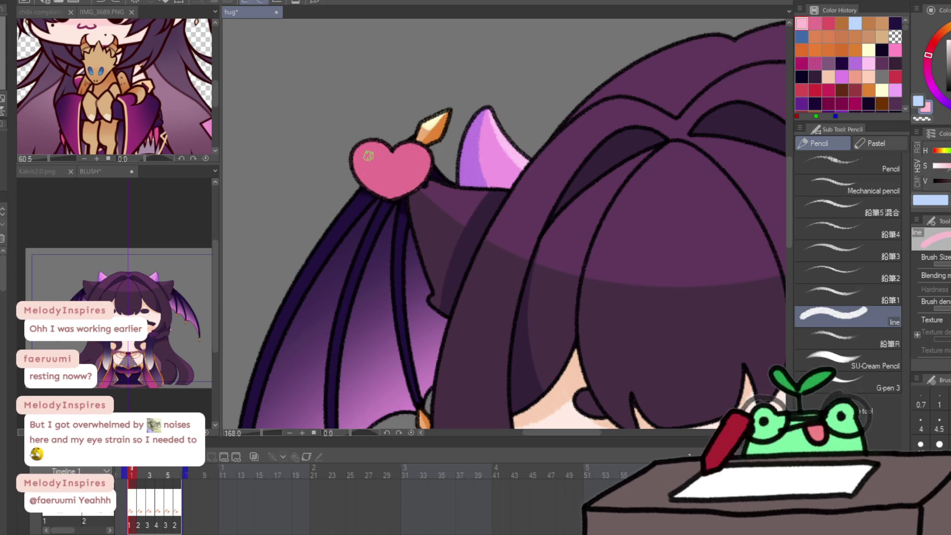
pyautogui.press('Right')
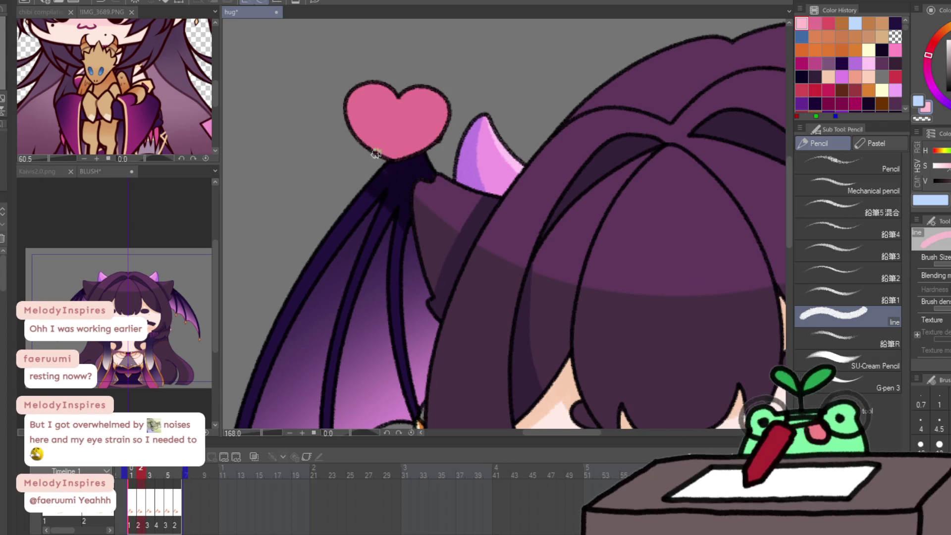
pyautogui.moveTo(362, 101); pyautogui.dragTo(362, 114)
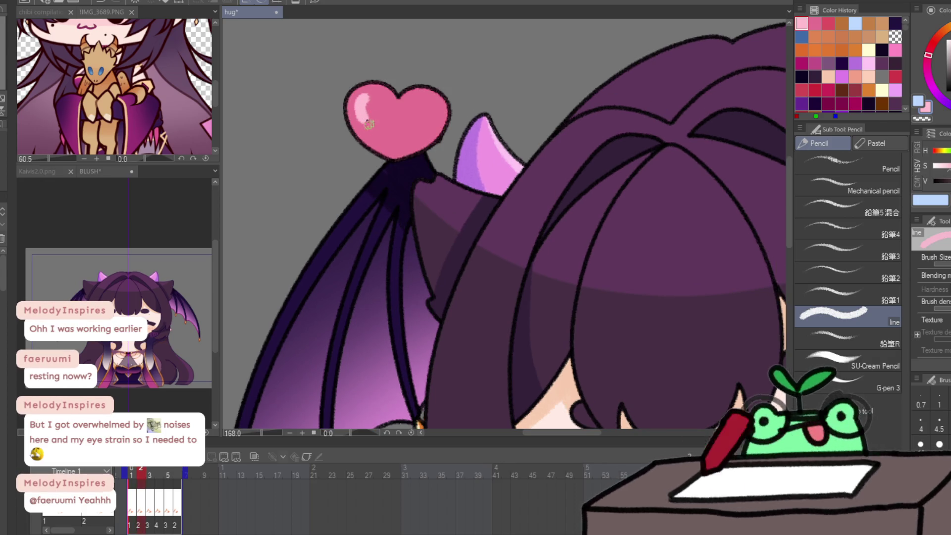
pyautogui.press('Right')
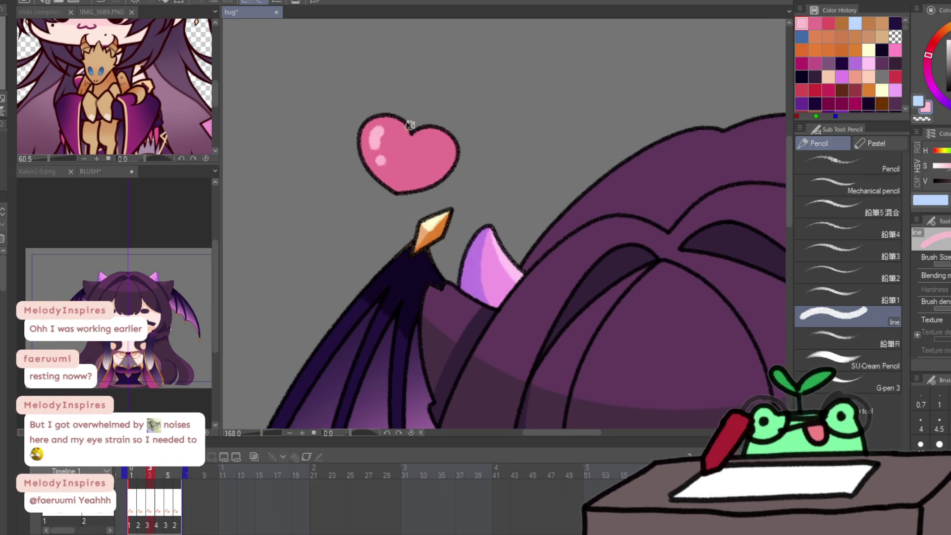
pyautogui.press('Right')
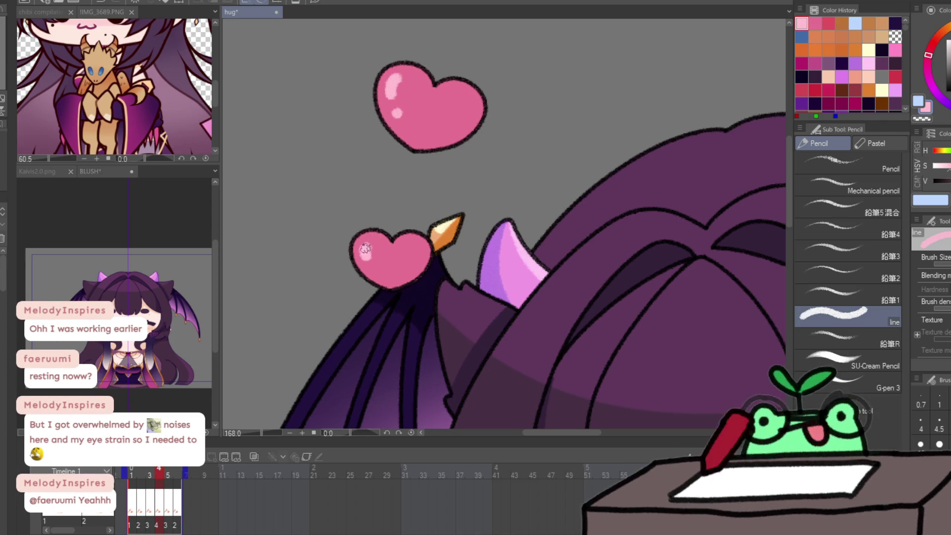
pyautogui.press('Right')
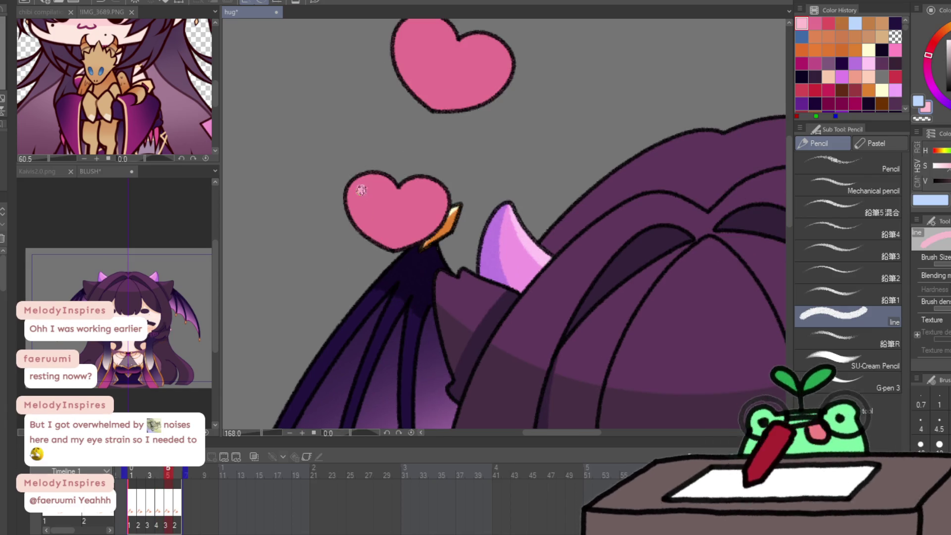
pyautogui.scroll(3, 374, 224)
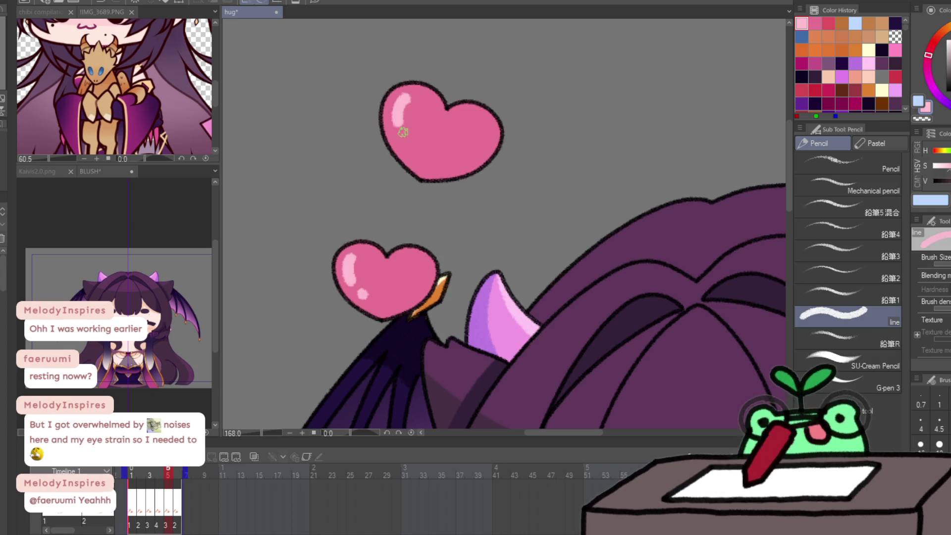
pyautogui.press('Right')
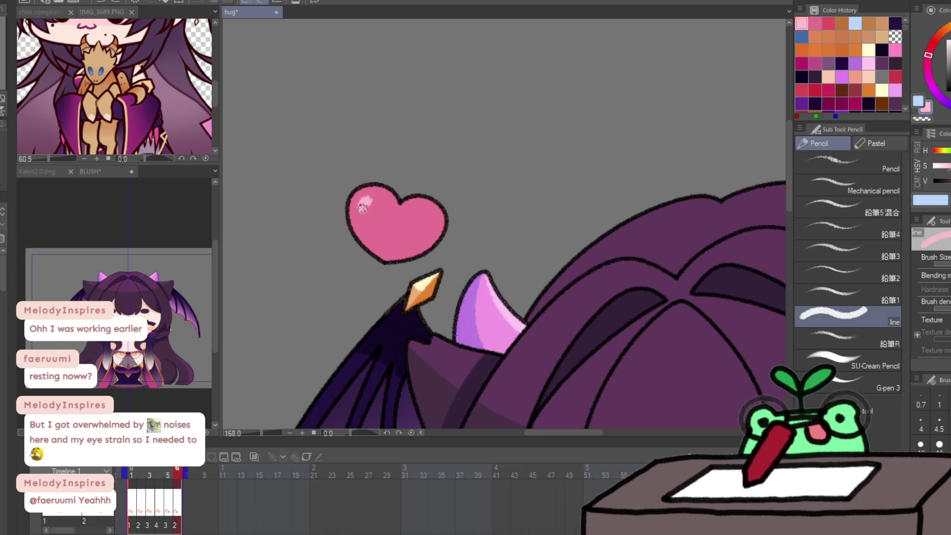
pyautogui.scroll(-5, 371, 227)
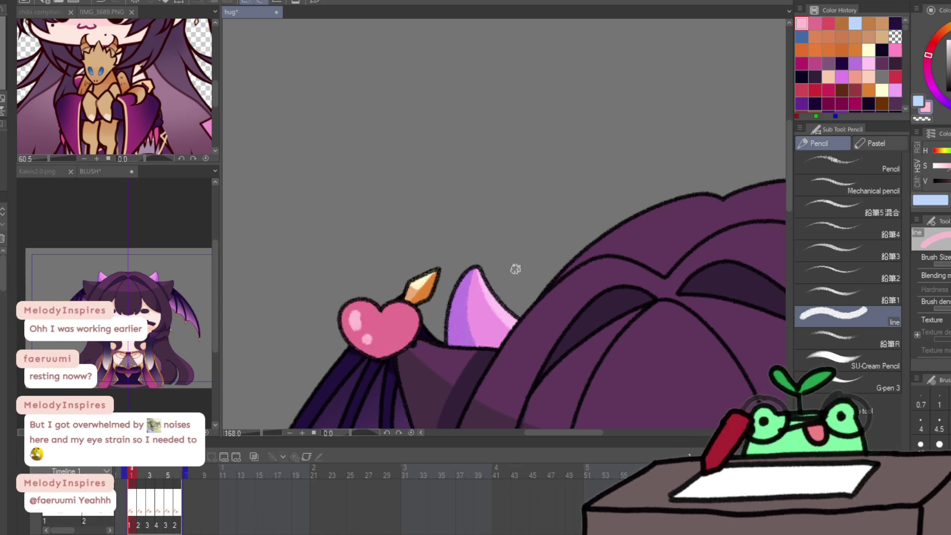
pyautogui.press('Left')
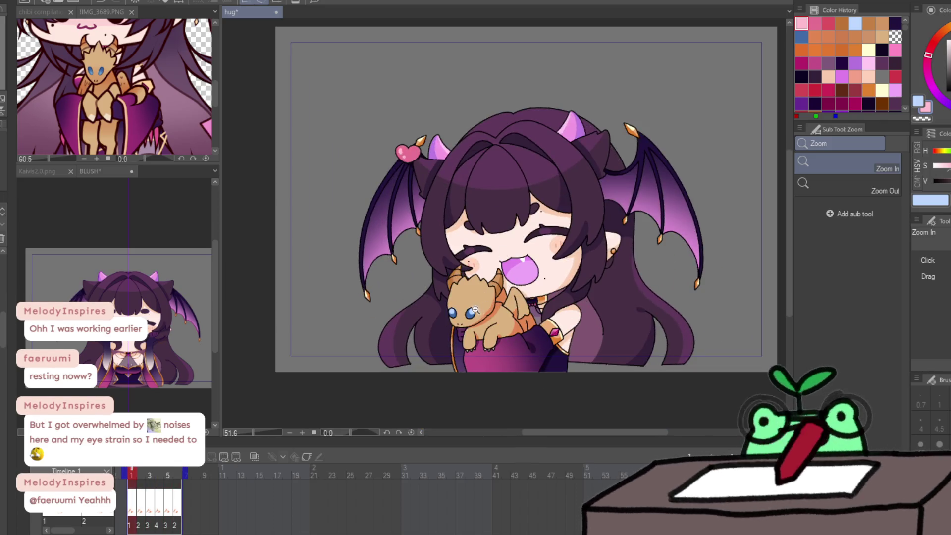
# Zoom to about 174% on the dragon plush's face.
pyautogui.moveTo(475, 310); pyautogui.dragTo(519, 312)
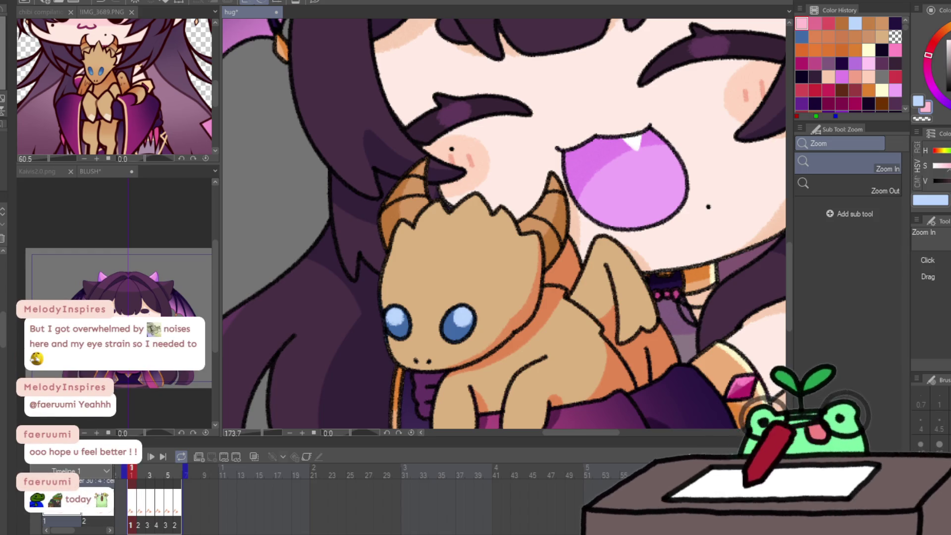
# Paint a lighter tan highlight across the dragon's head using its sampled body colour.
pyautogui.hotkey('ctrl', '0')
pyautogui.scroll(5, 247, 213)
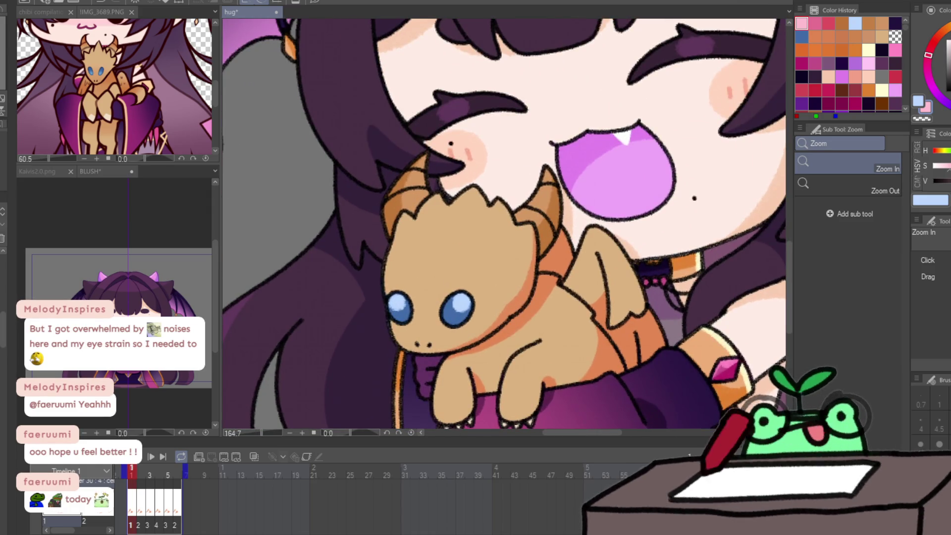
pyautogui.press('p')
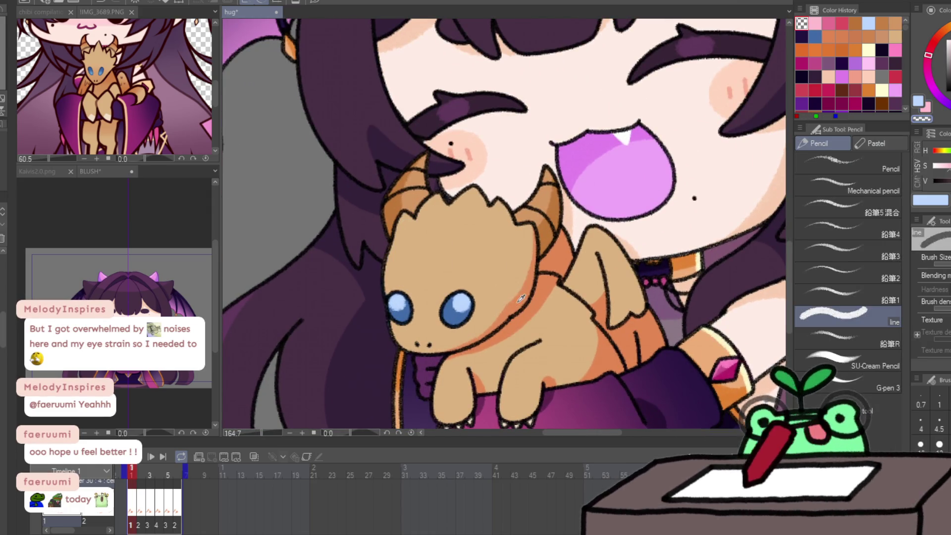
pyautogui.keyDown('alt'); pyautogui.click(517, 302); pyautogui.keyUp('alt')
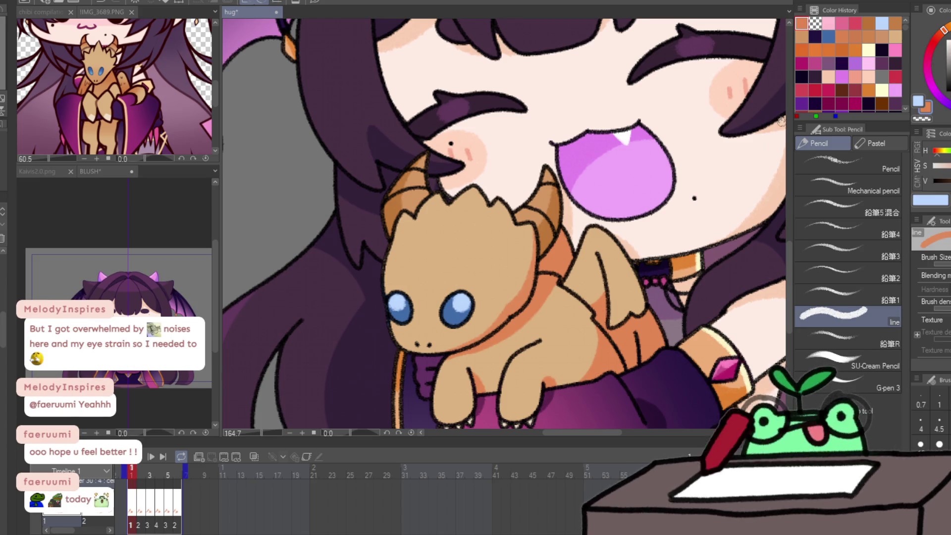
pyautogui.keyDown('alt'); pyautogui.click(488, 250); pyautogui.keyUp('alt')
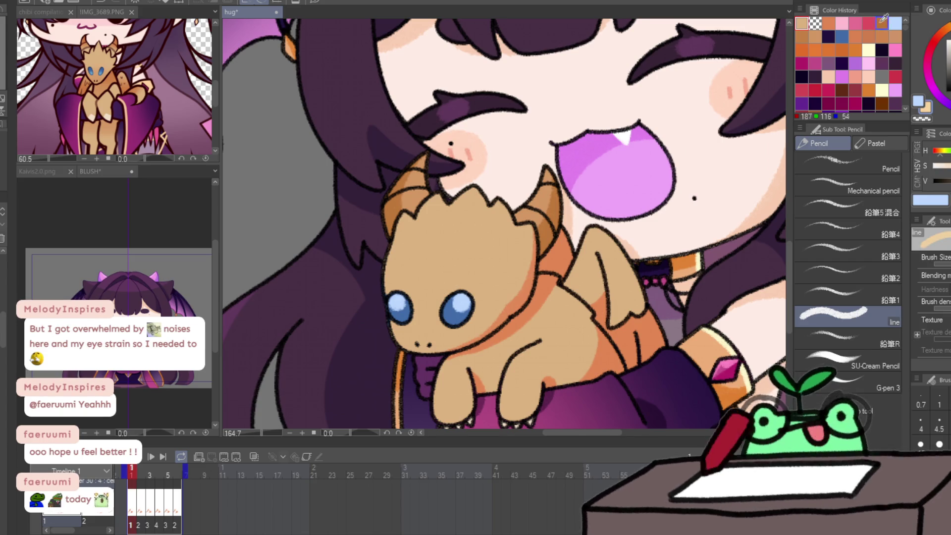
pyautogui.moveTo(382, 286); pyautogui.dragTo(497, 184)
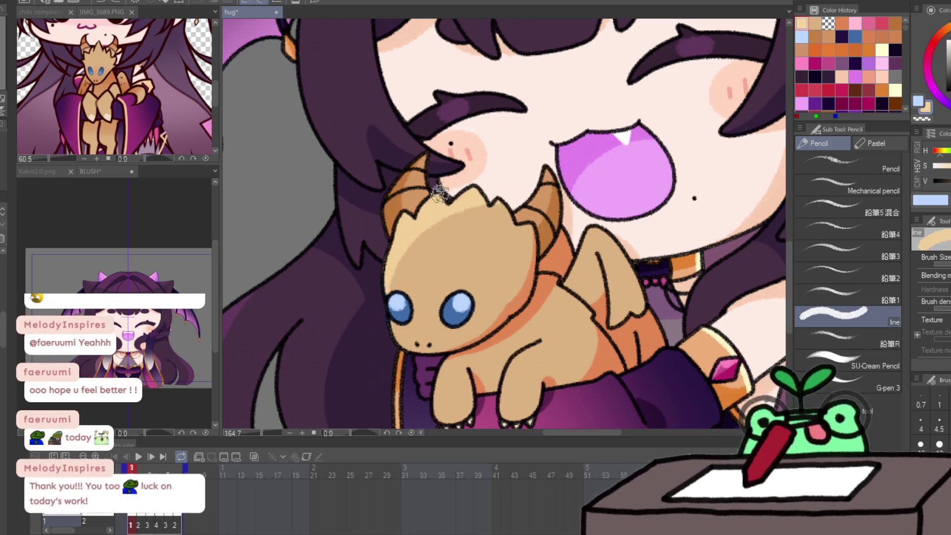
# Step through frames 1–4 to compare, return to frame 1 and zoom out.
pyautogui.press('Right')
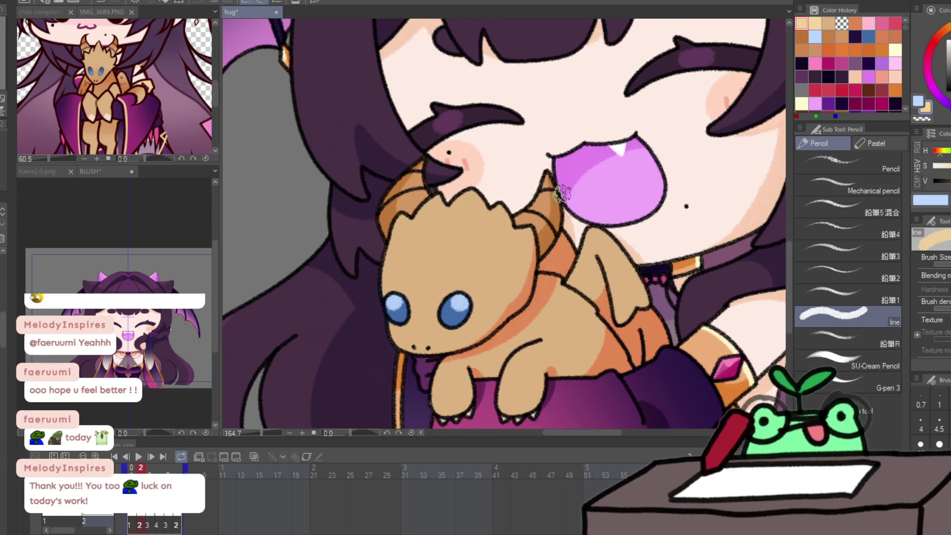
pyautogui.press('Left')
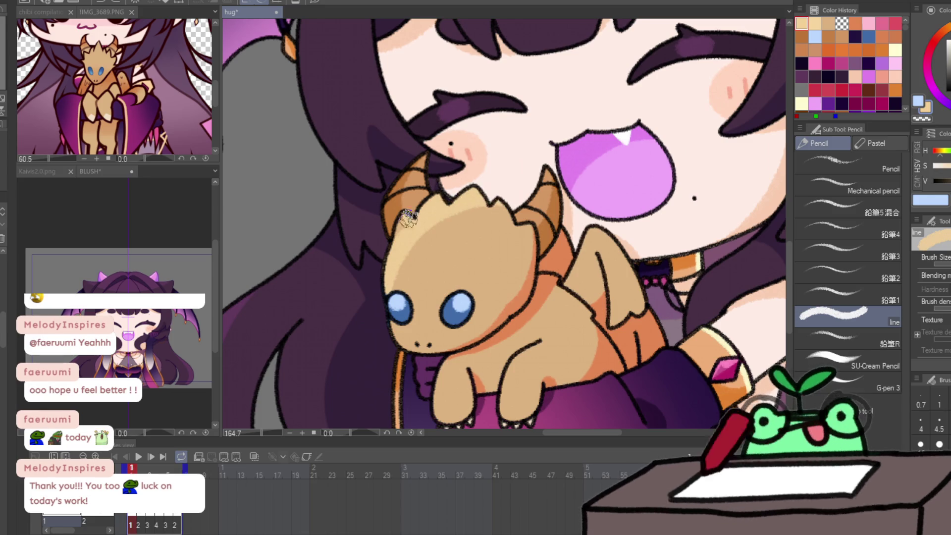
pyautogui.press('Right')
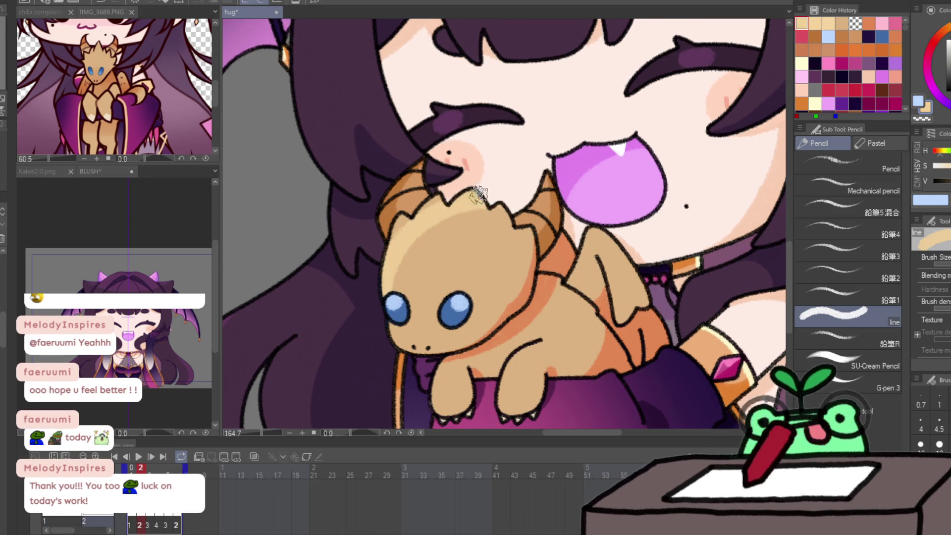
pyautogui.press('Right')
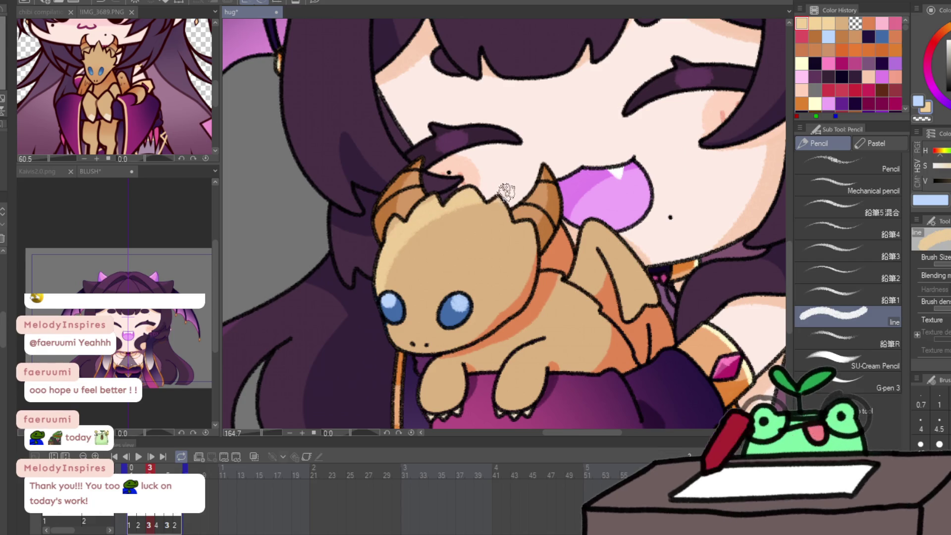
pyautogui.press('Right')
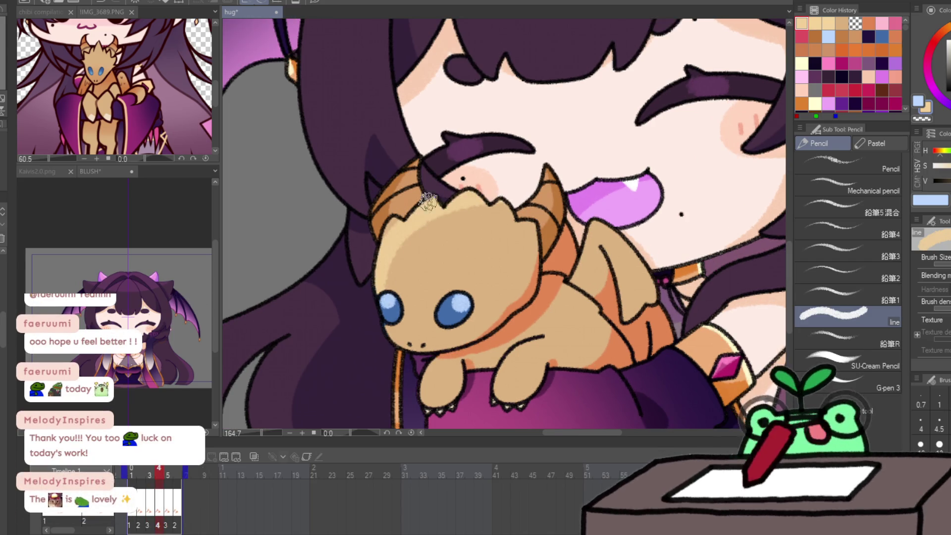
pyautogui.click(130, 468)
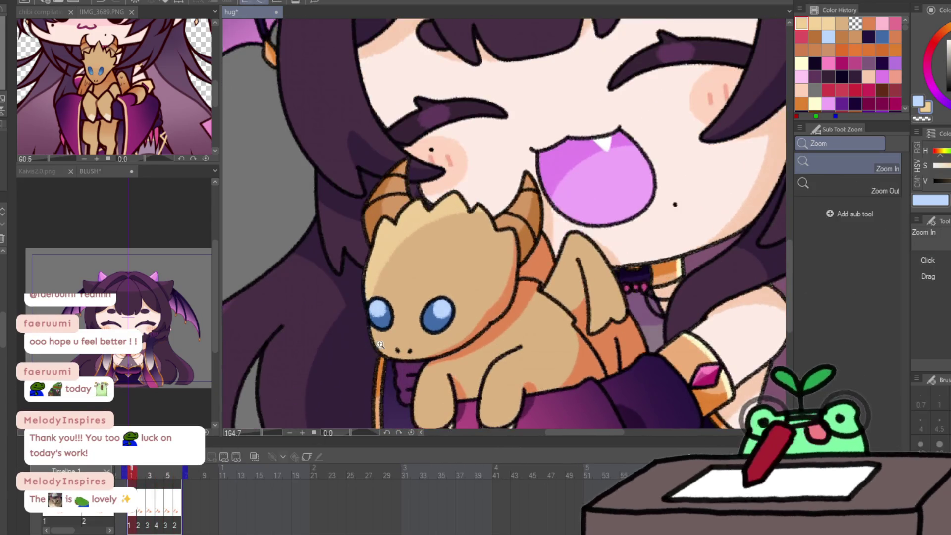
pyautogui.hotkey('ctrl', '-')
pyautogui.hotkey('ctrl', '-')
pyautogui.hotkey('ctrl', '-')
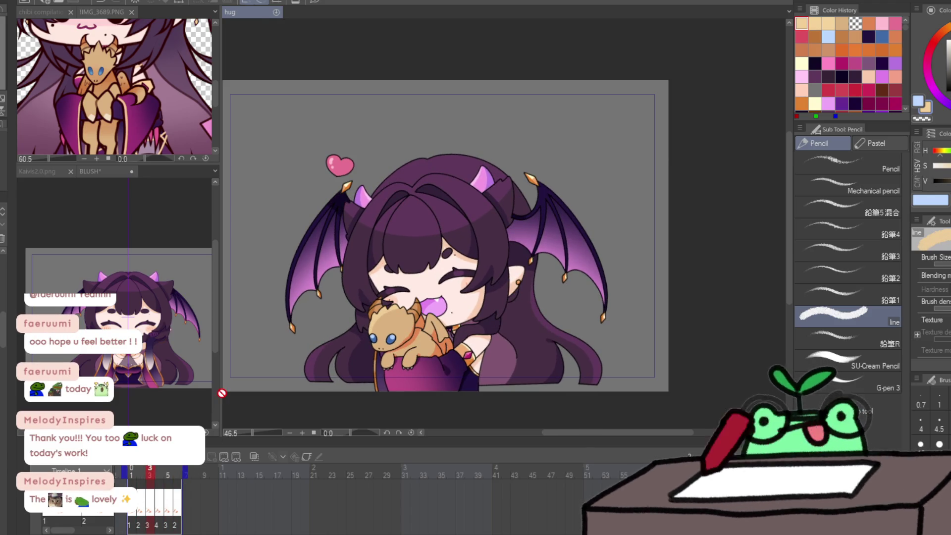
# Widen the reference panel beside the hug animation and go to frame 1.
pyautogui.moveTo(220, 394); pyautogui.dragTo(334, 394)
pyautogui.click(247, 397)
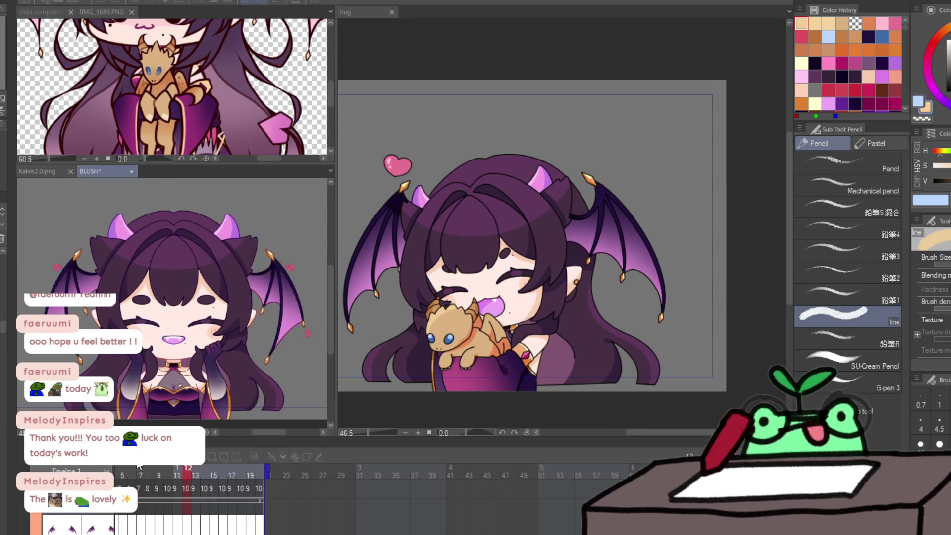
pyautogui.click(461, 361)
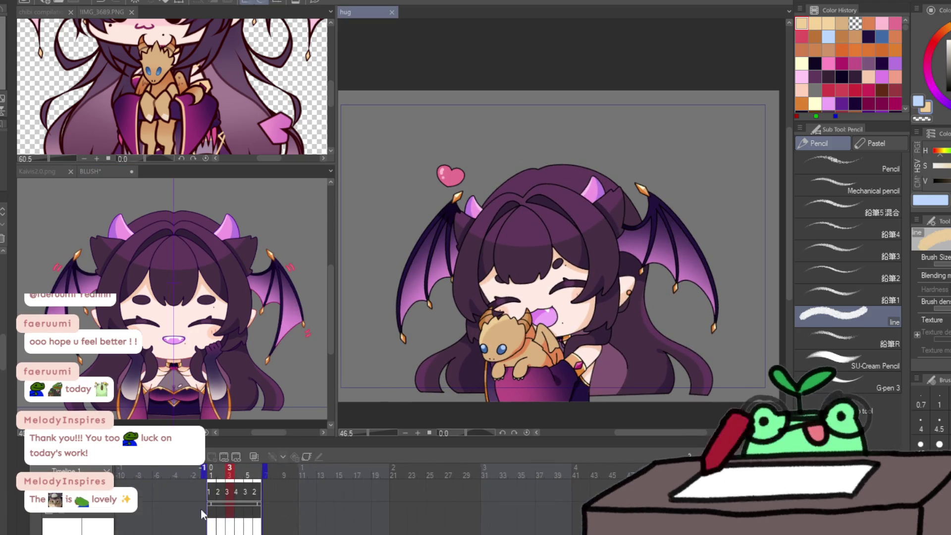
pyautogui.click(212, 493)
# Sample a dark navy line colour from the BLUSH drawing's eye with G-pen 2.
pyautogui.scroll(3, 542, 265)
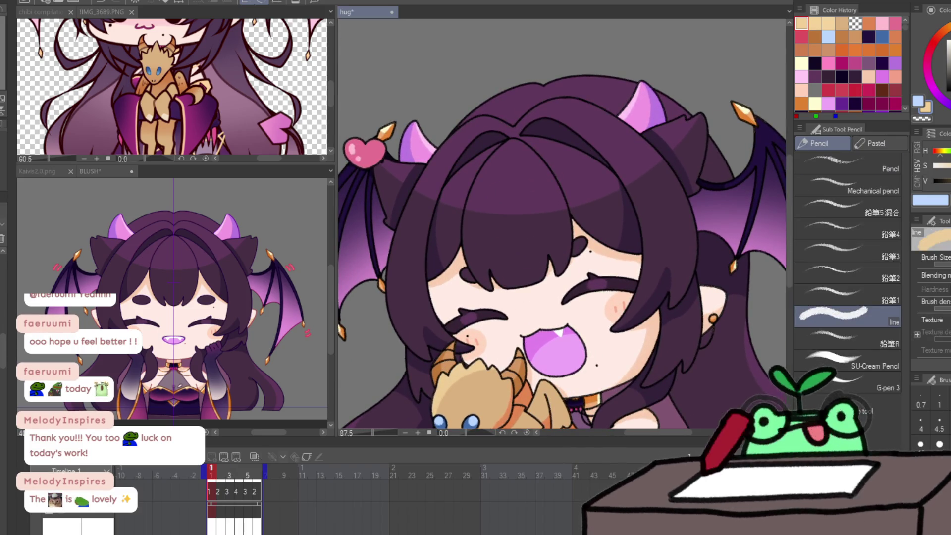
pyautogui.press('p')
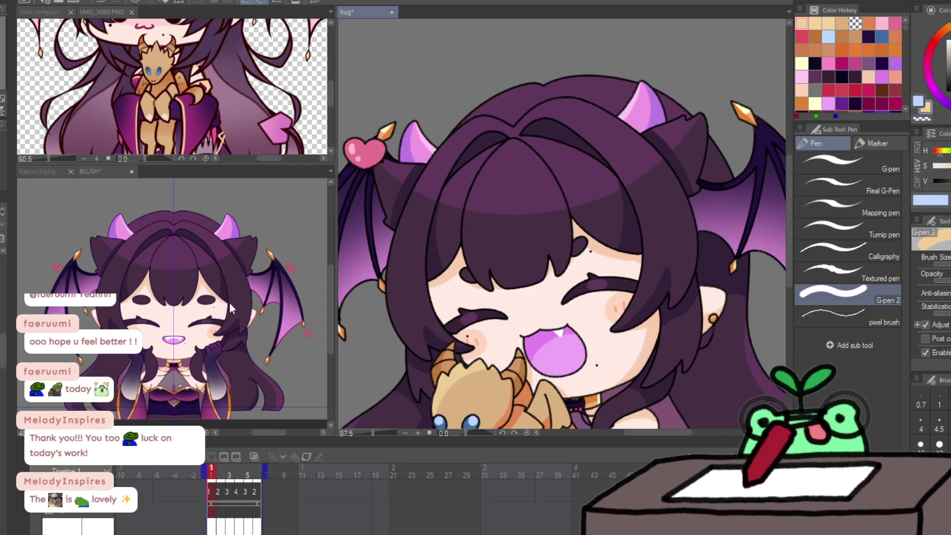
pyautogui.click(231, 307)
pyautogui.keyDown('alt'); pyautogui.click(233, 299); pyautogui.keyUp('alt')
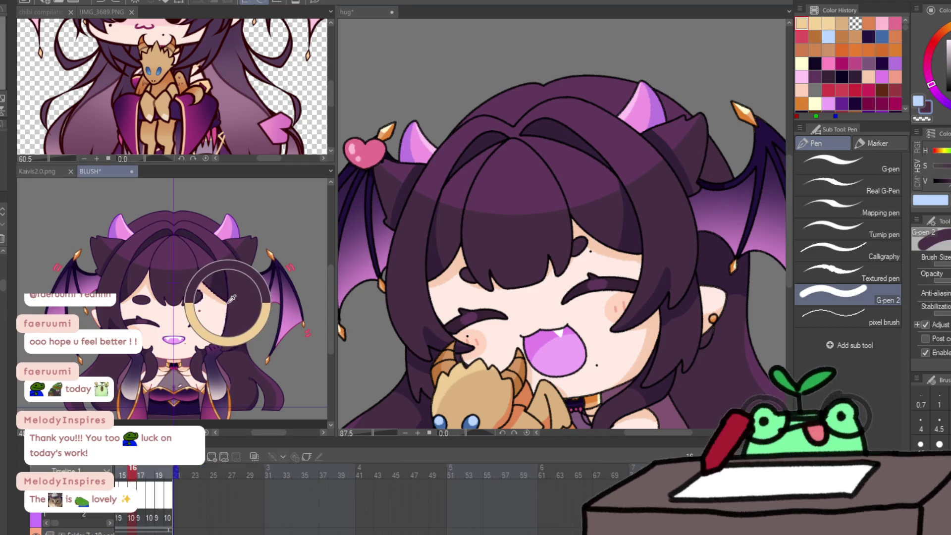
pyautogui.keyDown('alt'); pyautogui.click(233, 299); pyautogui.keyUp('alt')
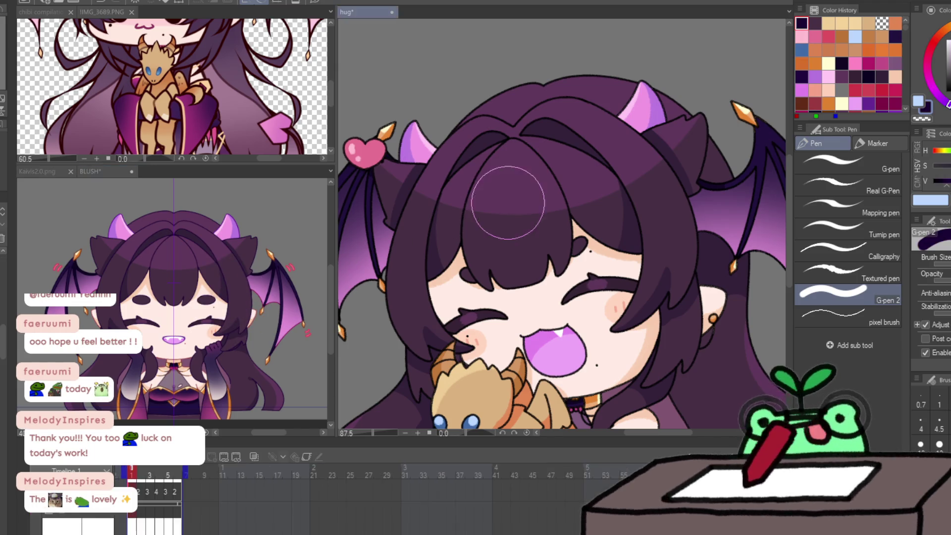
pyautogui.scroll(-3, 531, 265)
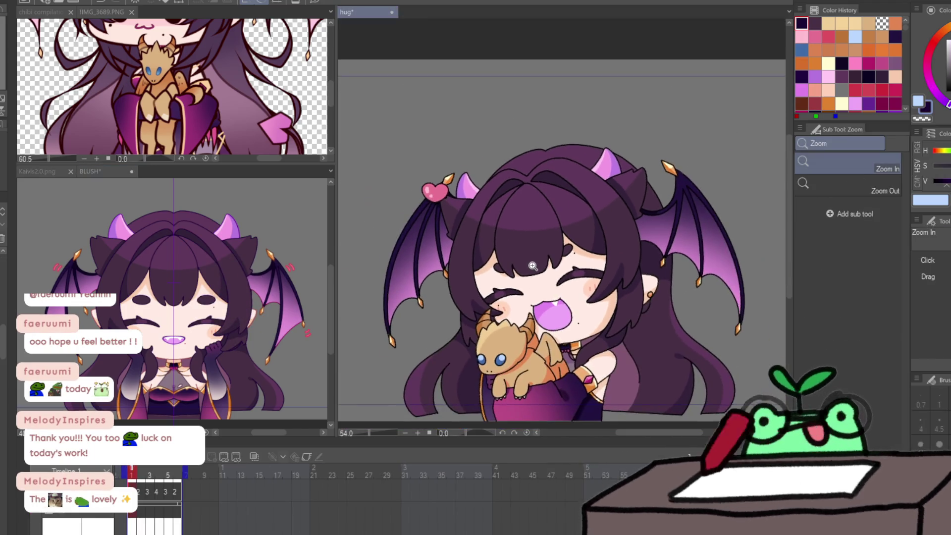
pyautogui.press('p')
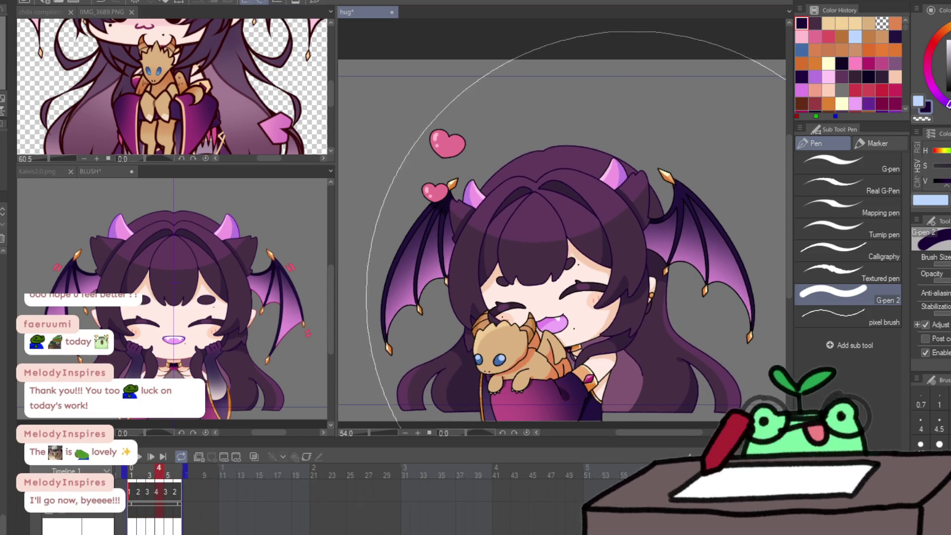
# Pick up the dark brown from the BLUSH reference's mouth and return to frame 1 of hug.
pyautogui.click(199, 352)
pyautogui.click(198, 352)
pyautogui.press('p')
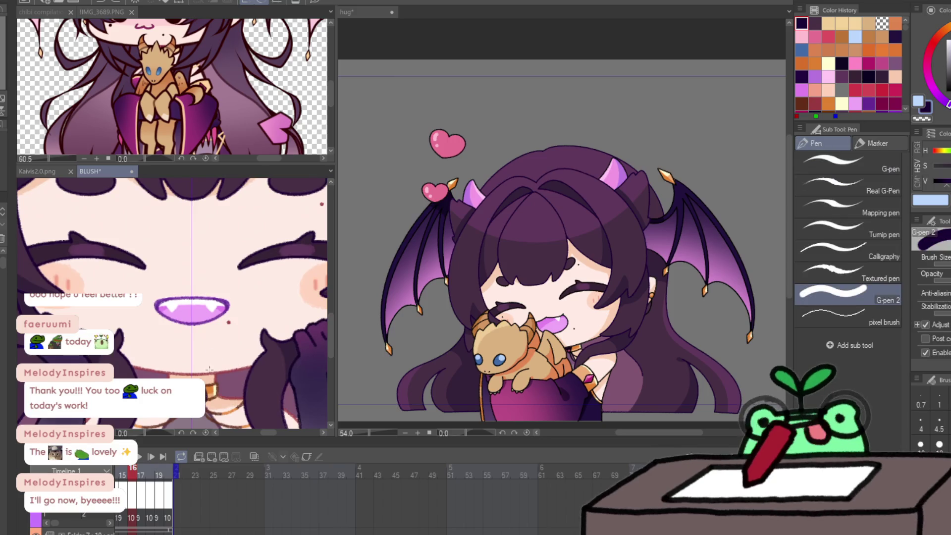
pyautogui.hotkey('ctrl', 'Tab')
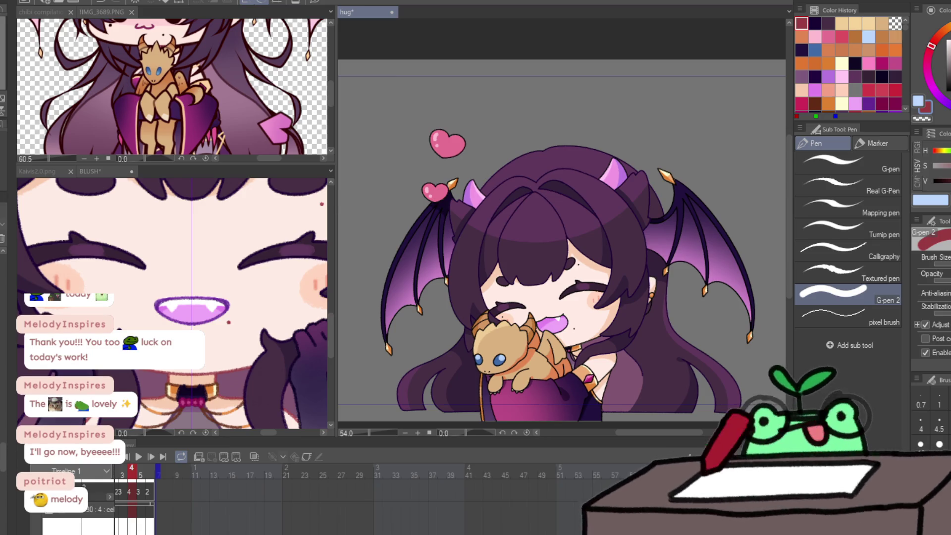
pyautogui.press('Left')
pyautogui.press('Left')
pyautogui.press('Left')
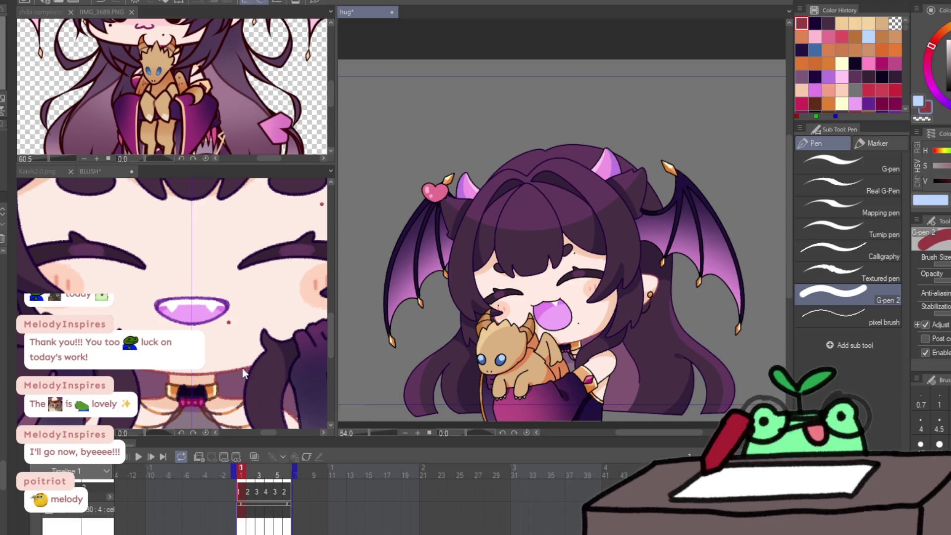
pyautogui.click(253, 366)
pyautogui.keyDown('alt'); pyautogui.click(212, 391); pyautogui.keyUp('alt')
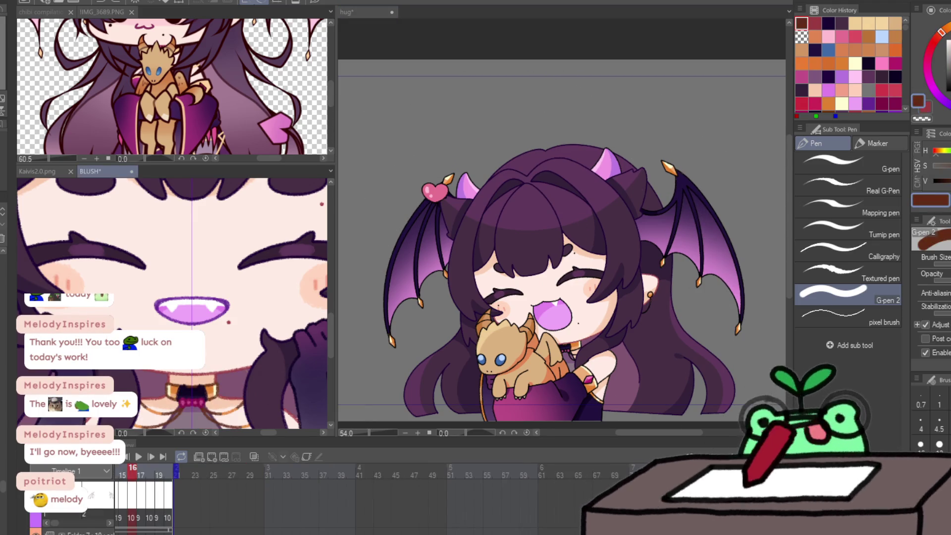
pyautogui.click(367, 11)
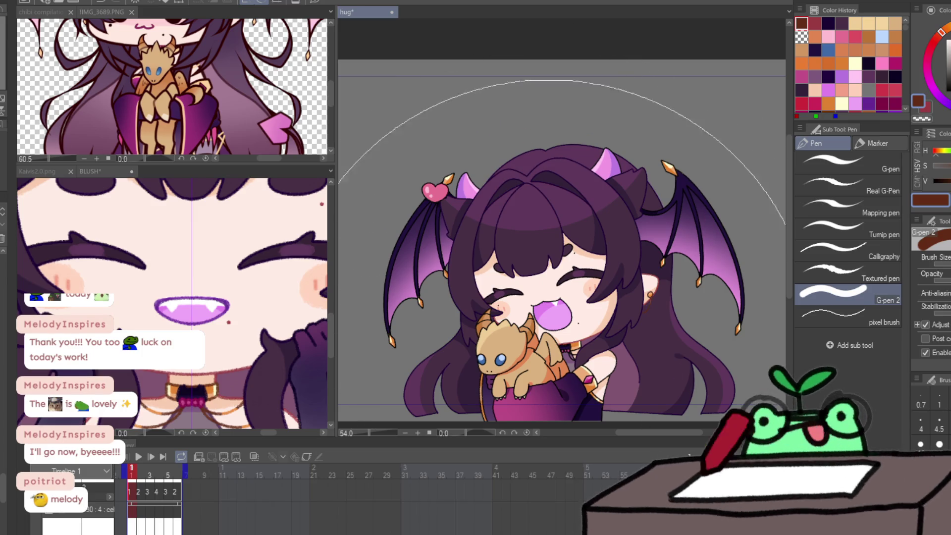
# Touch up frames 2 and 3 in dark brown and red, swapping colours with X.
pyautogui.press('Right')
pyautogui.press('x')
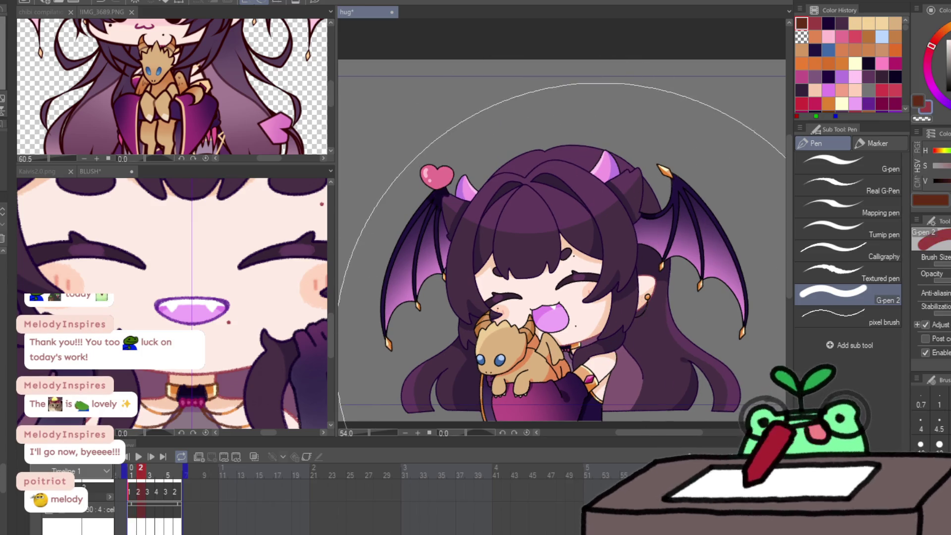
pyautogui.press('x')
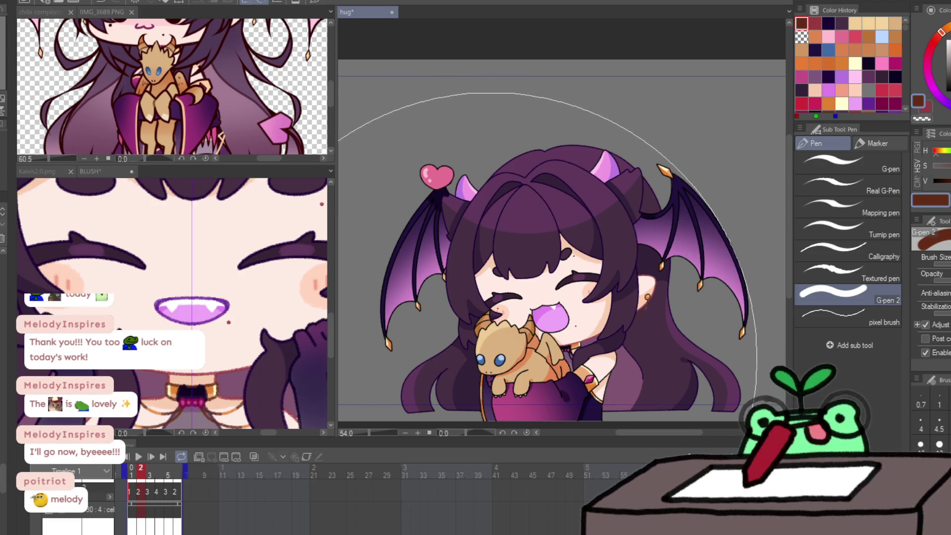
pyautogui.press('Right')
pyautogui.press('x')
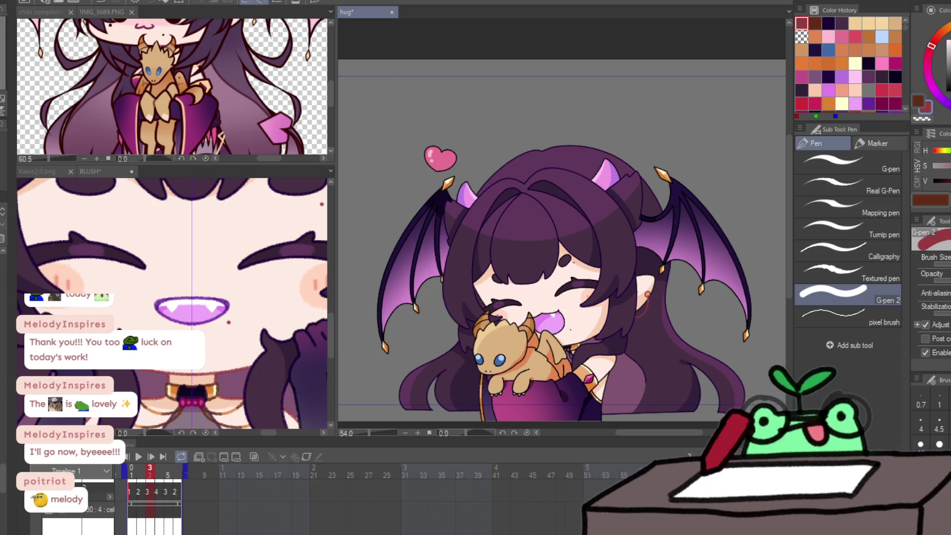
pyautogui.press('x')
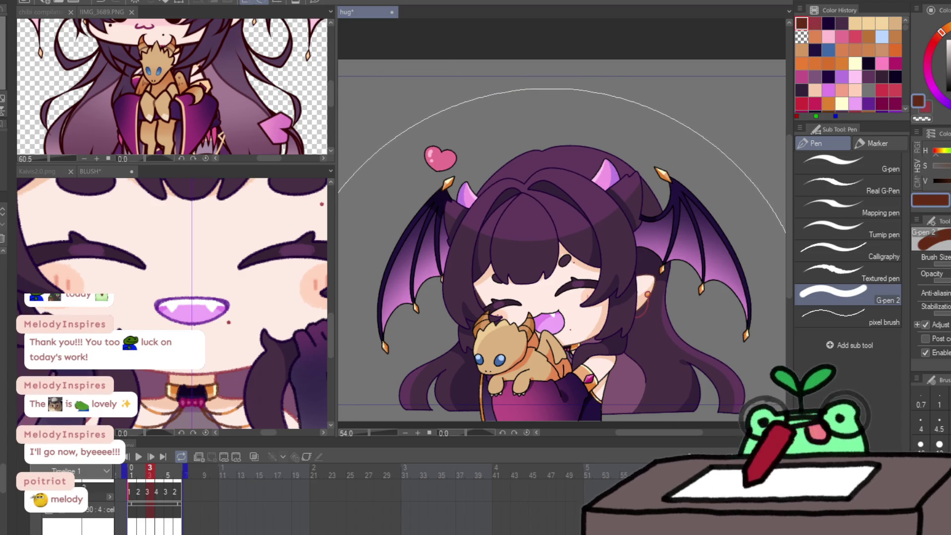
pyautogui.press('x')
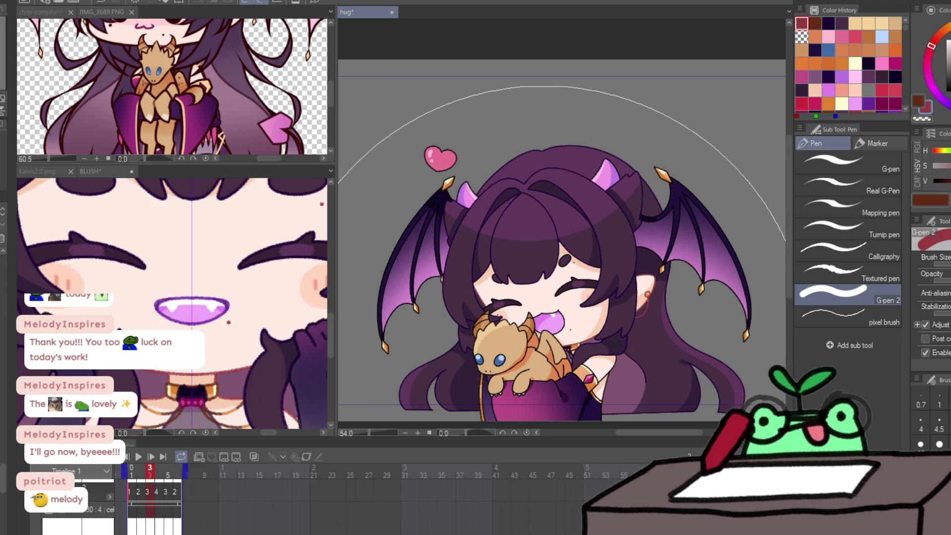
pyautogui.press('x')
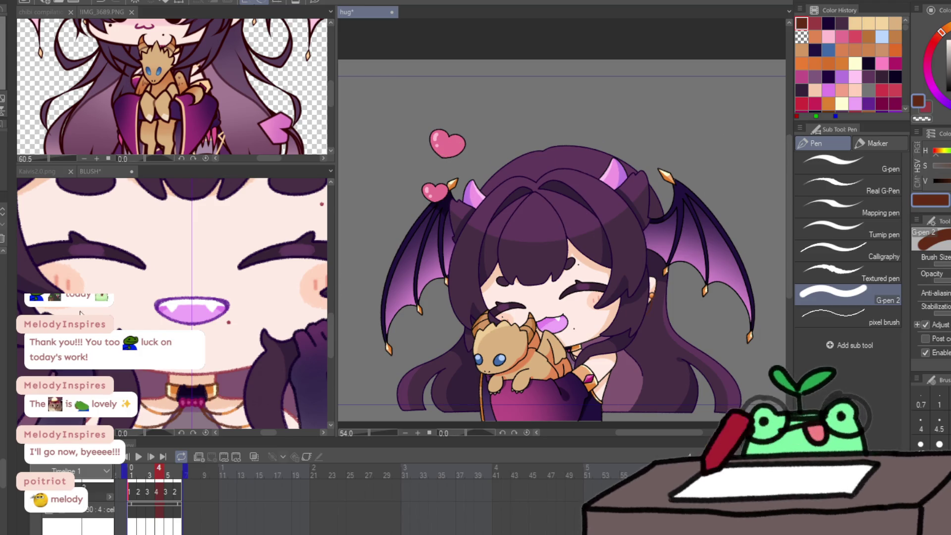
pyautogui.press('x')
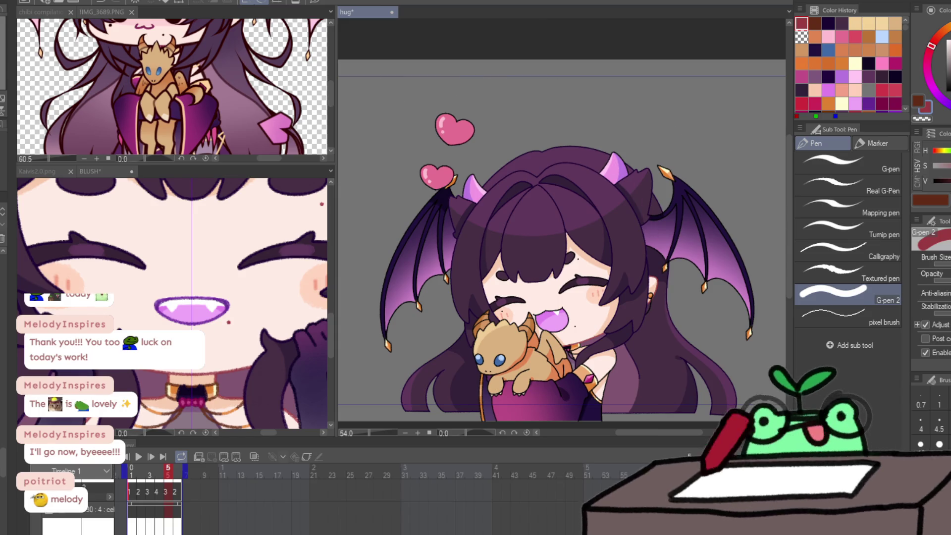
pyautogui.press('x')
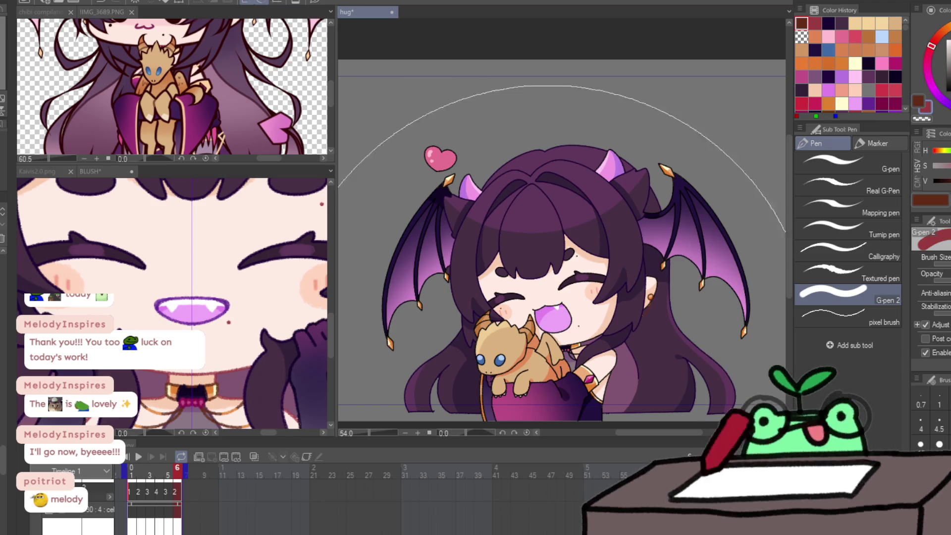
pyautogui.moveTo(644, 297); pyautogui.dragTo(616, 221)
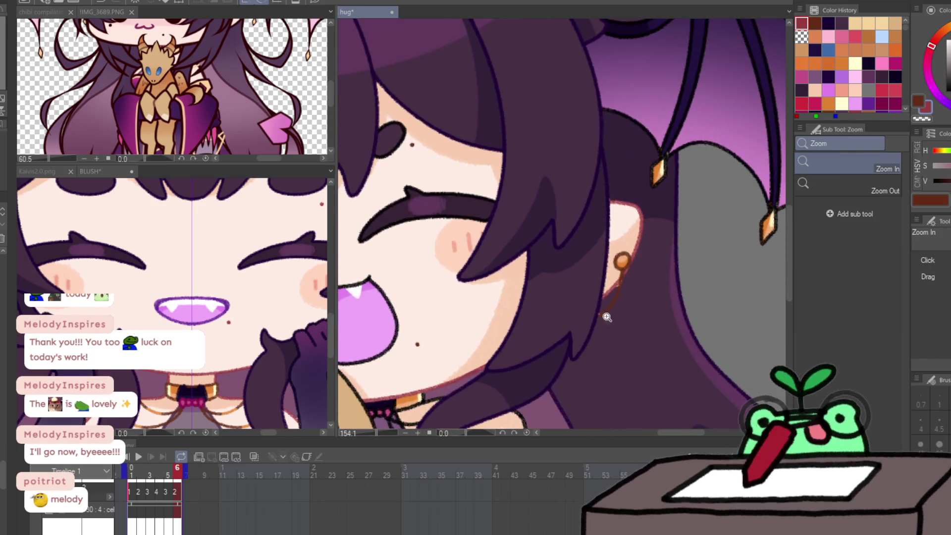
# Remove the stray brown stroke under the girl's earring with the hard eraser.
pyautogui.press('e')
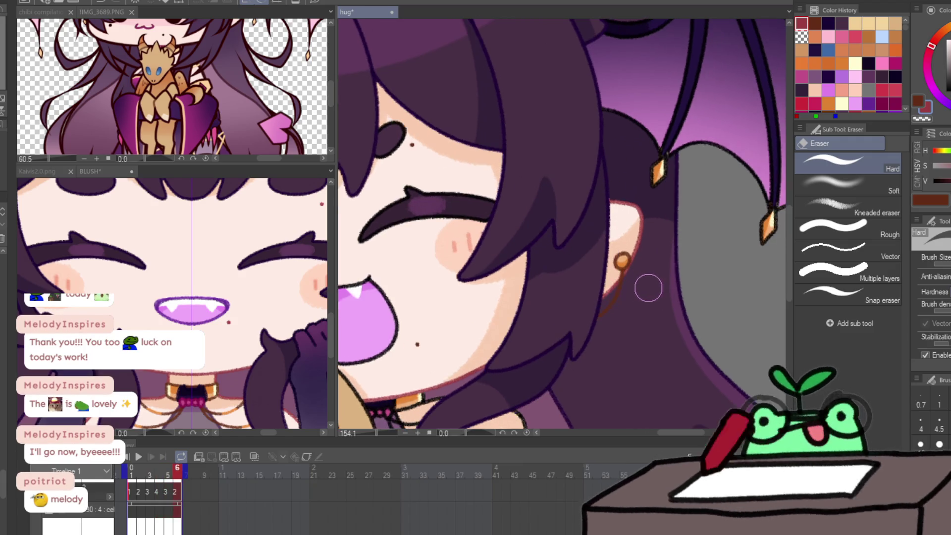
pyautogui.scroll(-5, 639, 286)
pyautogui.hotkey('ctrl', 'space')
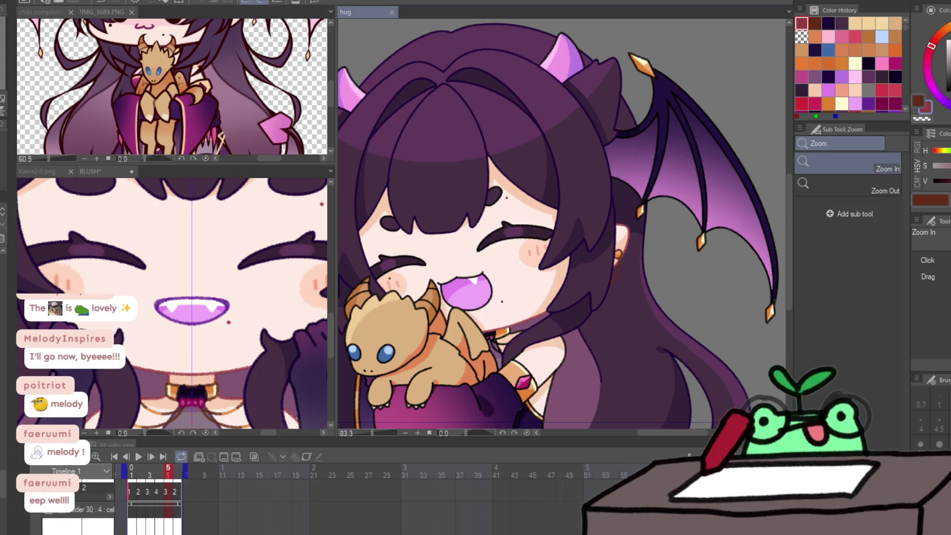
# Eyedrop the horn's purple from BLUSH, then jump to the hug animation's first frame.
pyautogui.moveTo(227, 259)
pyautogui.mouseDown()
pyautogui.moveTo(213, 293)
pyautogui.moveTo(203, 292)
pyautogui.moveTo(276, 275)
pyautogui.mouseUp()
pyautogui.press('p')
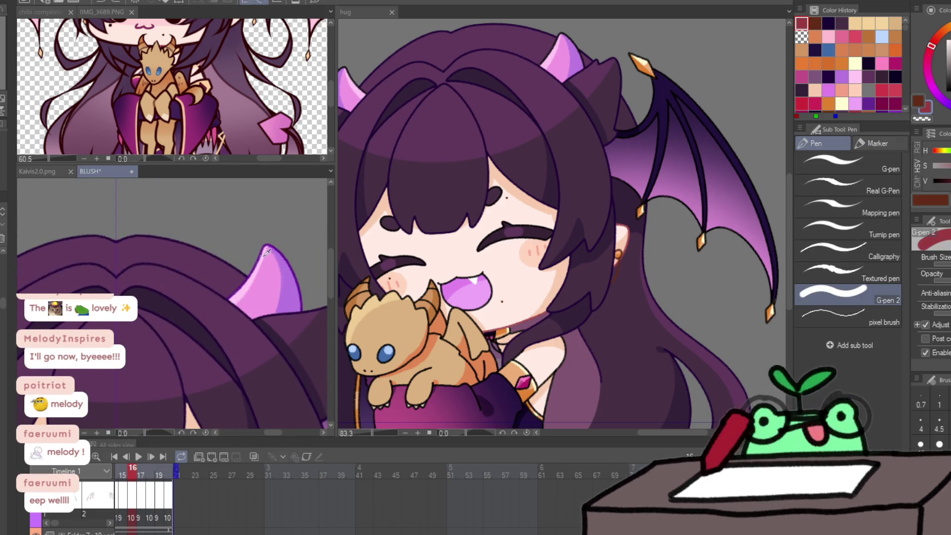
pyautogui.keyDown('alt'); pyautogui.click(263, 250); pyautogui.keyUp('alt')
pyautogui.click(542, 63)
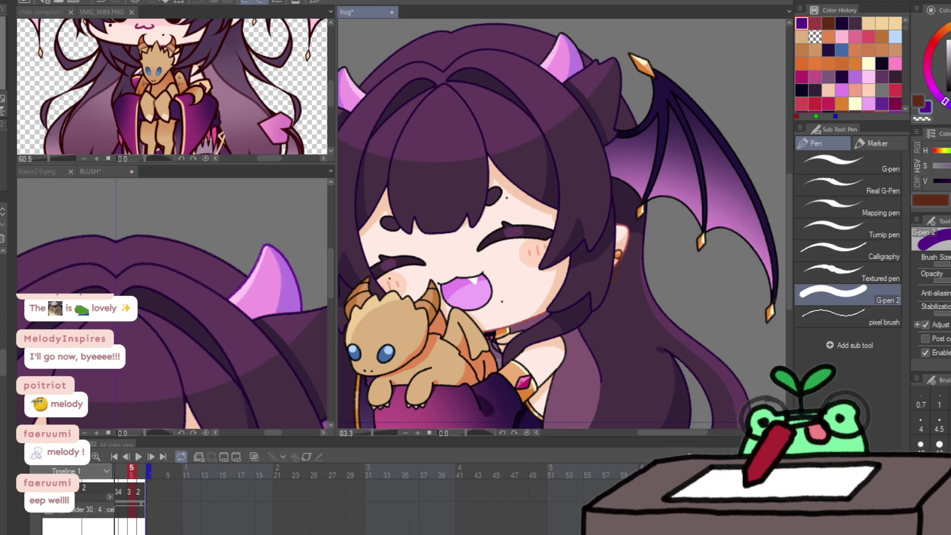
pyautogui.press('Home')
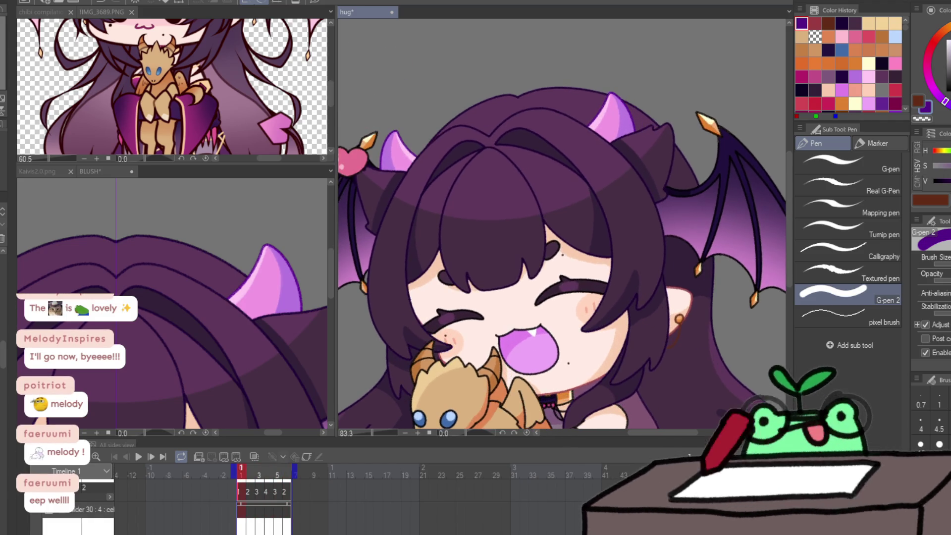
pyautogui.hotkey('ctrl', 'space')
pyautogui.moveTo(609, 319)
pyautogui.mouseDown()
pyautogui.moveTo(569, 319)
pyautogui.moveTo(629, 321)
pyautogui.mouseUp()
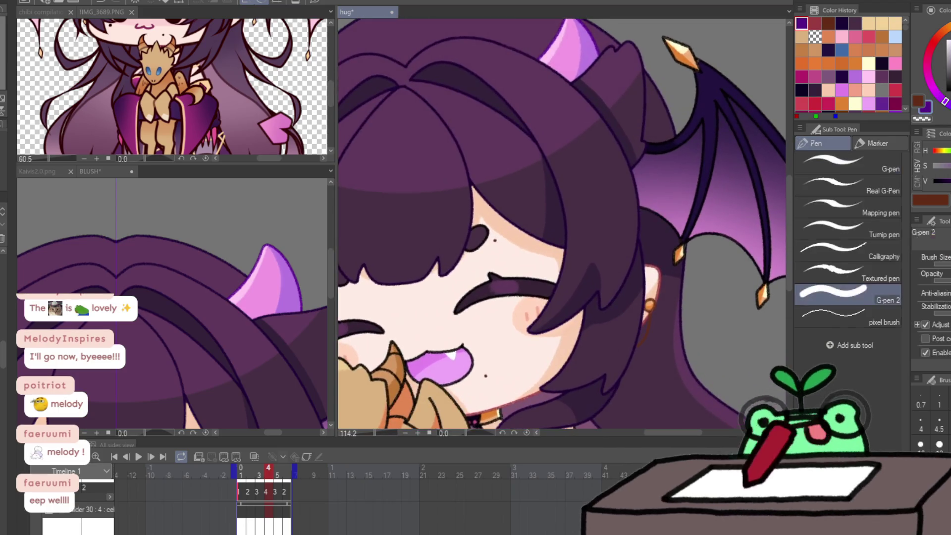
pyautogui.click(191, 387)
# Eyedrop the dark navy wing outline from BLUSH, frame hug's right wing, and save.
pyautogui.moveTo(191, 387); pyautogui.dragTo(196, 251)
pyautogui.keyDown('alt'); pyautogui.click(196, 252); pyautogui.keyUp('alt')
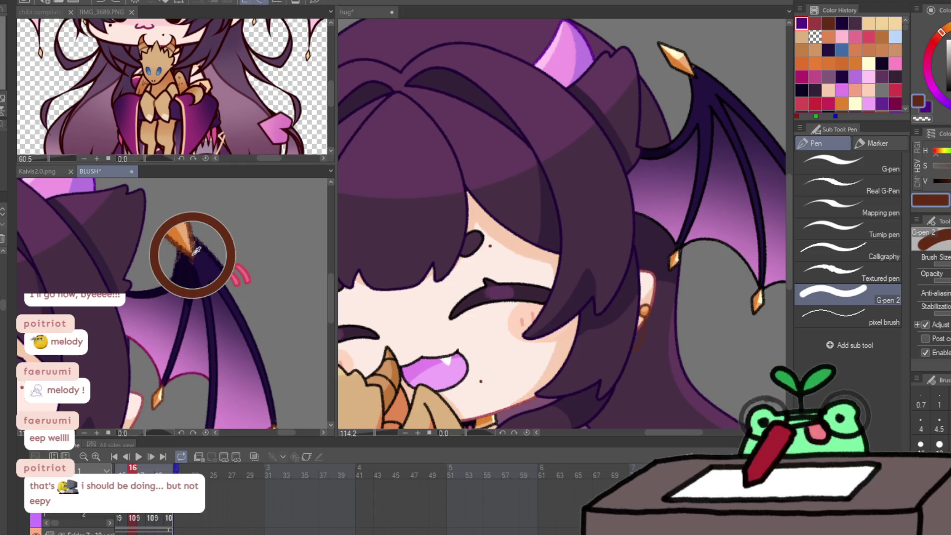
pyautogui.keyDown('alt'); pyautogui.click(181, 270); pyautogui.keyUp('alt')
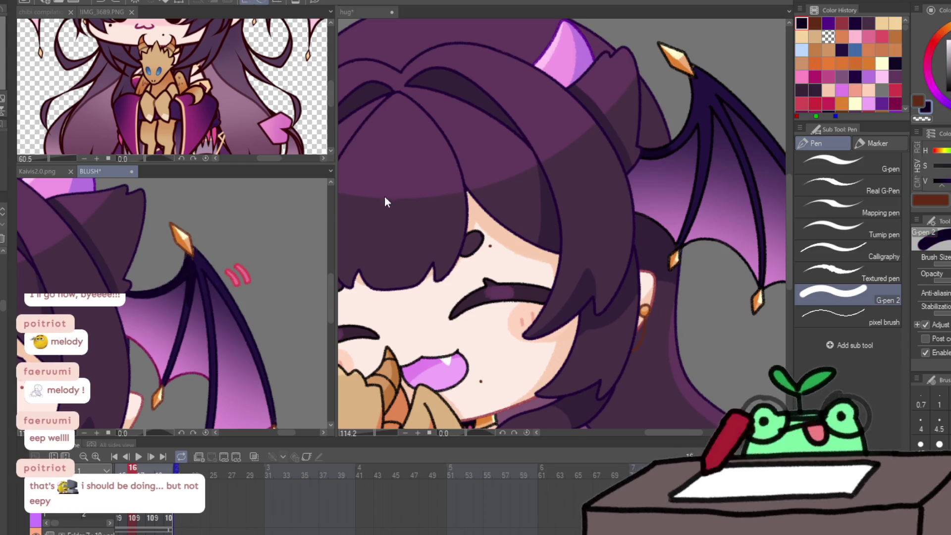
pyautogui.click(659, 144)
pyautogui.moveTo(709, 165); pyautogui.dragTo(514, 125)
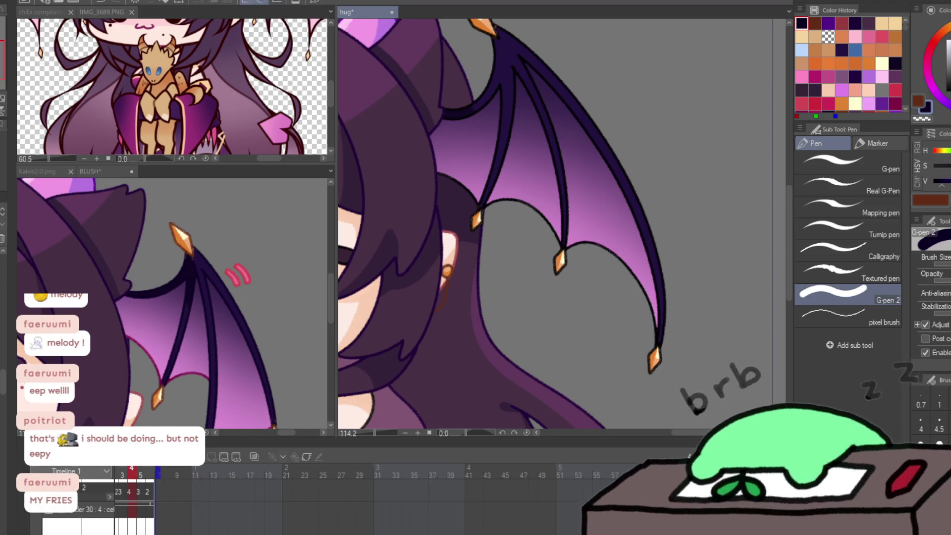
pyautogui.hotkey('ctrl', 's')
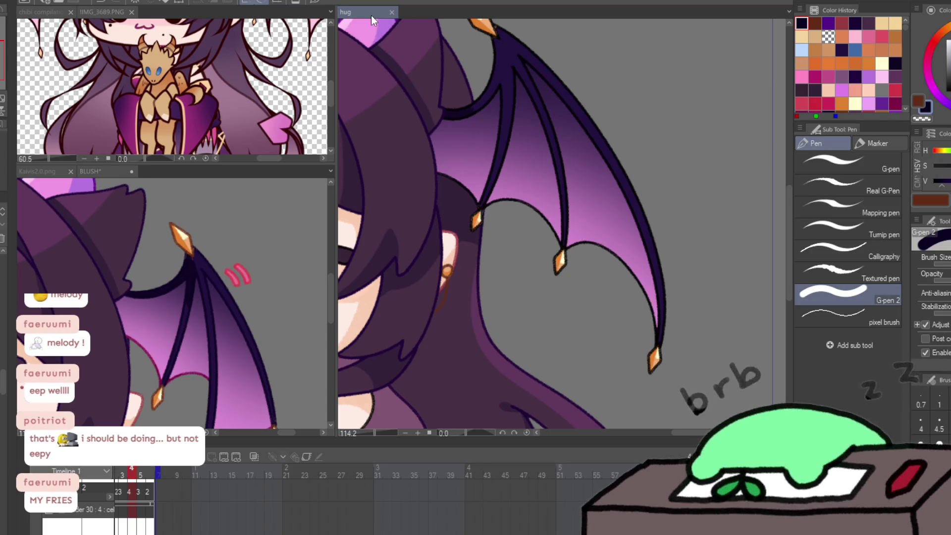
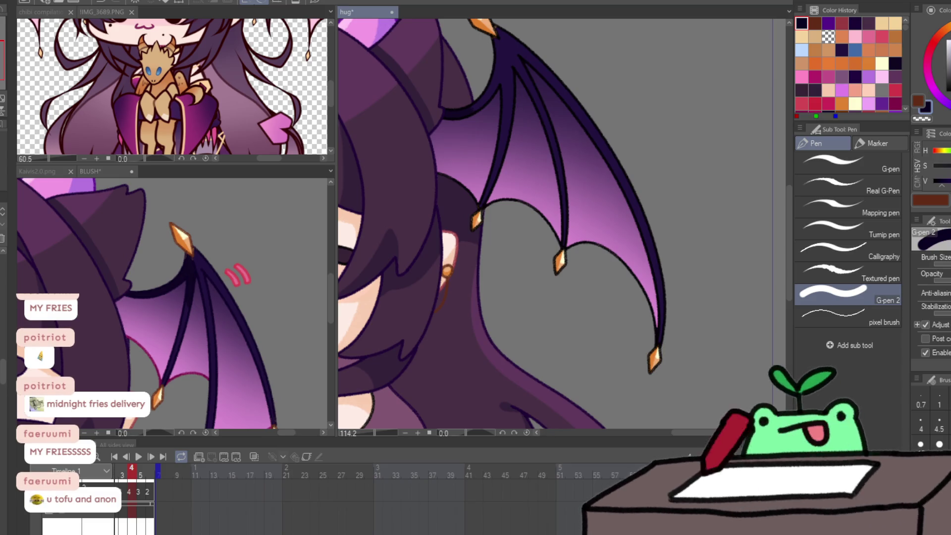
# Step through and play back the hug animation frames, toggling between brown and navy colours.
pyautogui.press('Right')
pyautogui.press('Right')
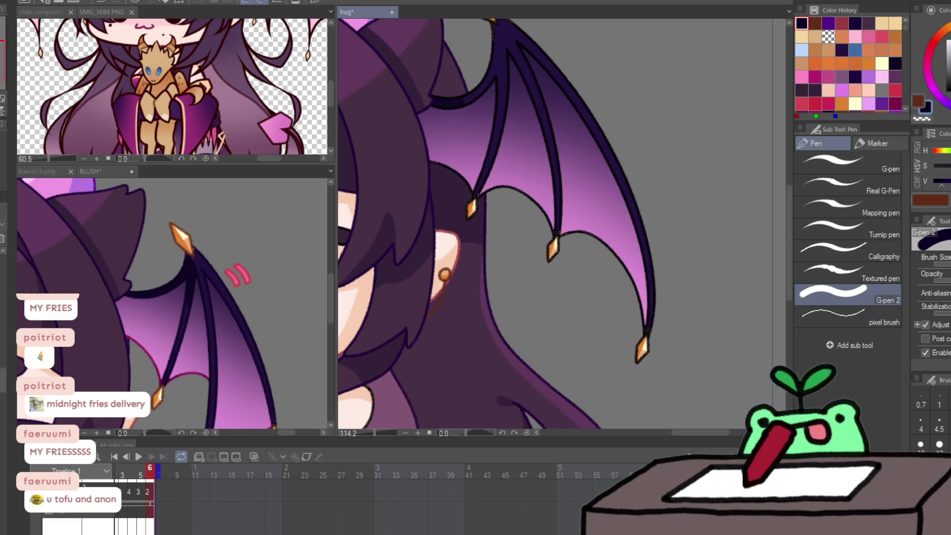
pyautogui.press('Right')
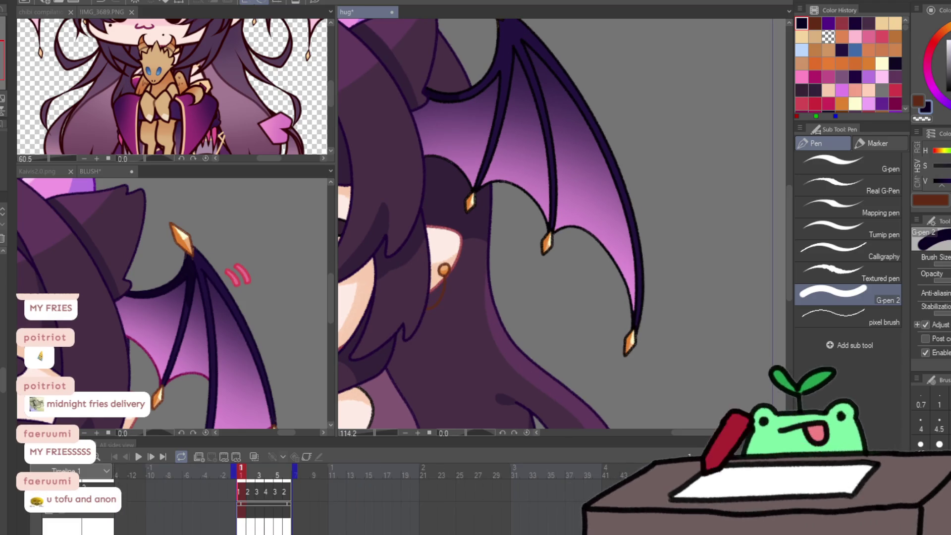
pyautogui.scroll(-3, 554, 153)
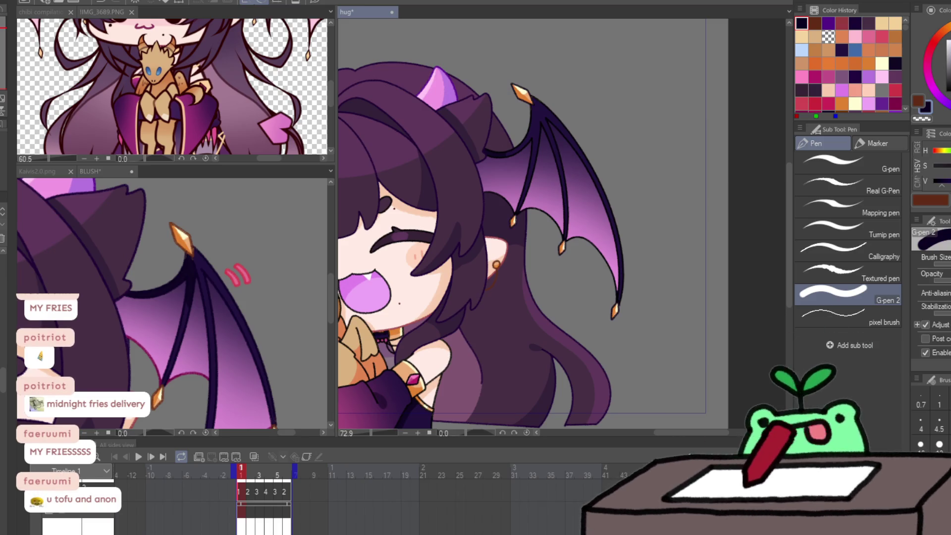
pyautogui.press('x')
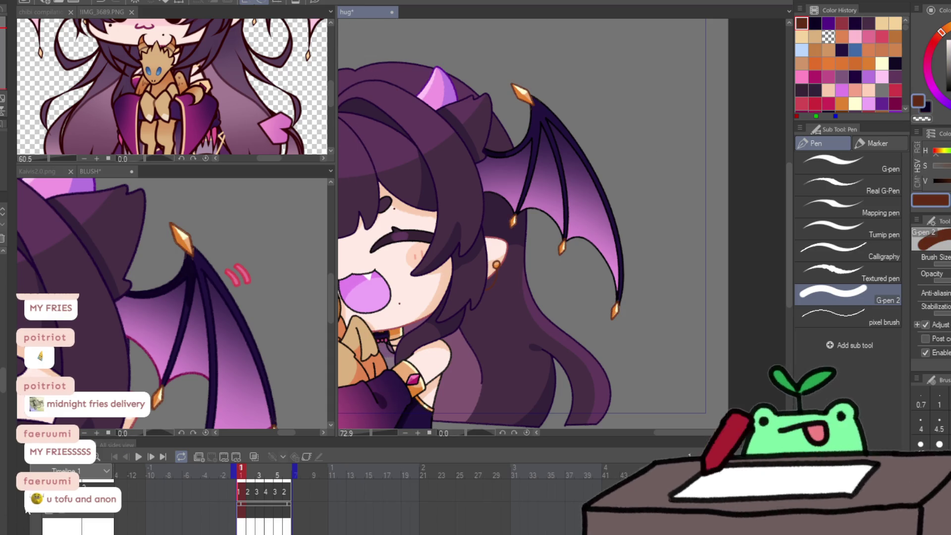
pyautogui.press('x')
pyautogui.moveTo(462, 267); pyautogui.dragTo(758, 266)
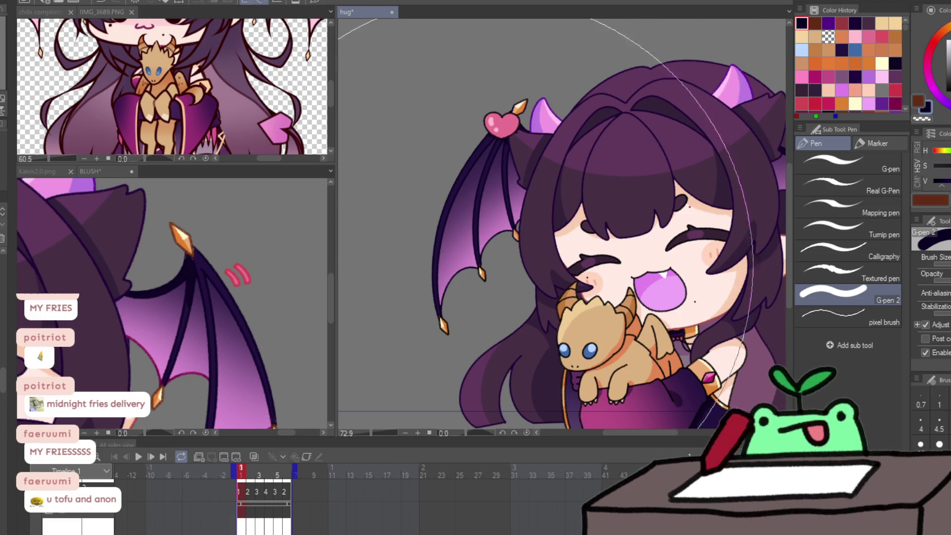
pyautogui.press('x')
pyautogui.scroll(-4, 499, 295)
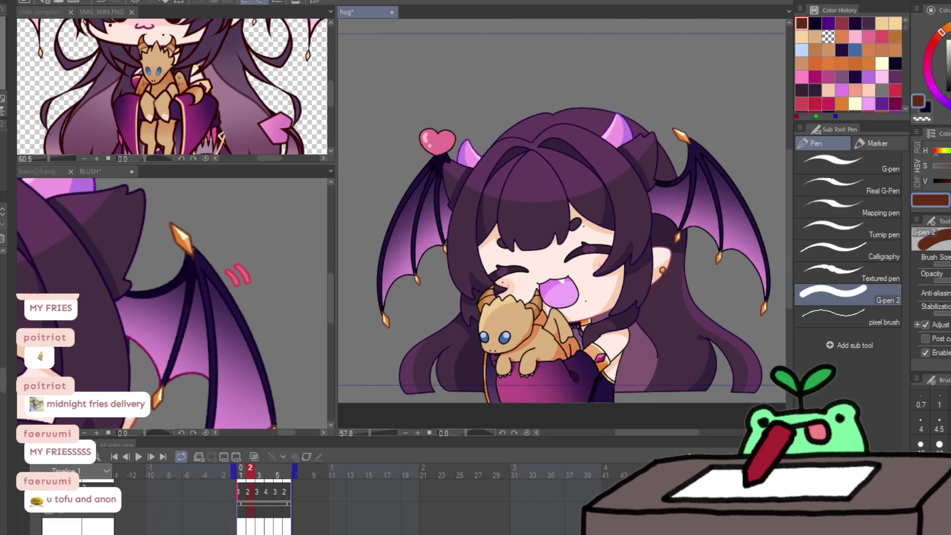
pyautogui.press('x')
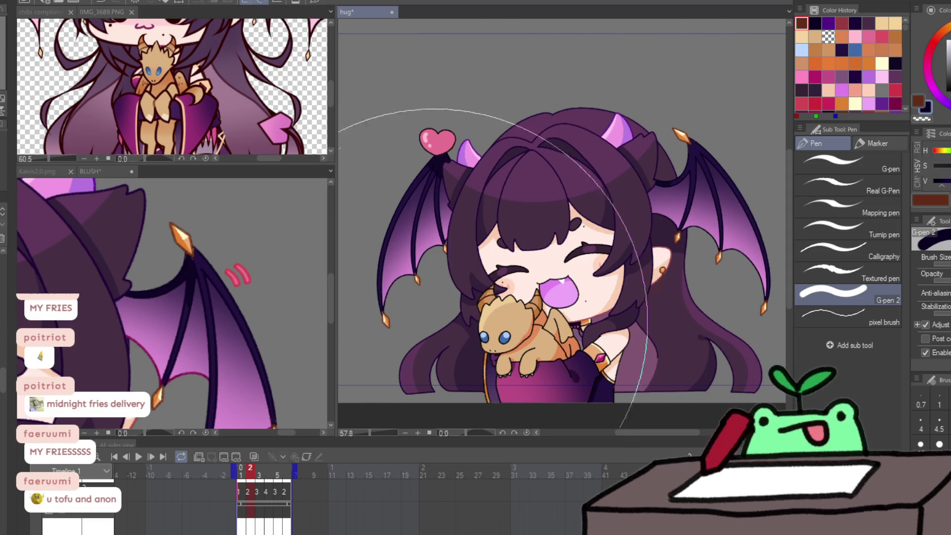
pyautogui.press('x')
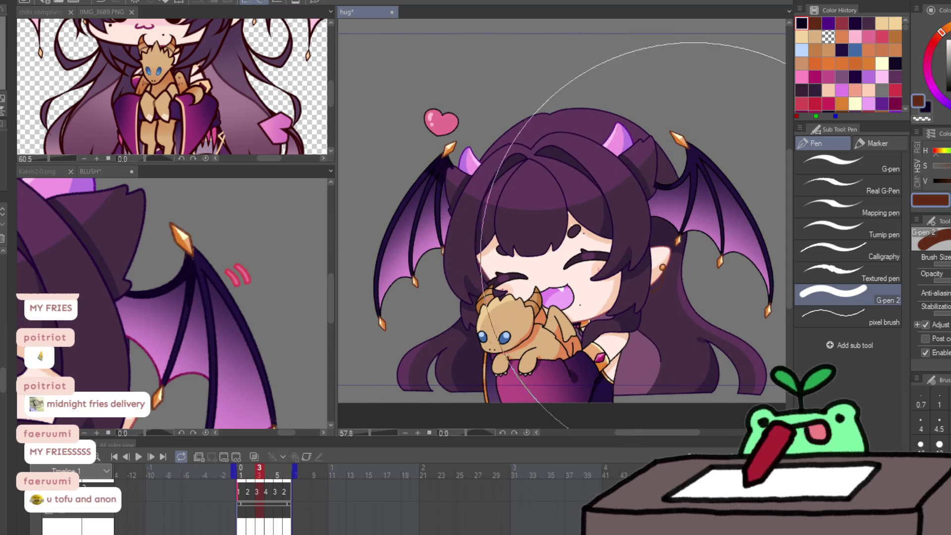
pyautogui.press('x')
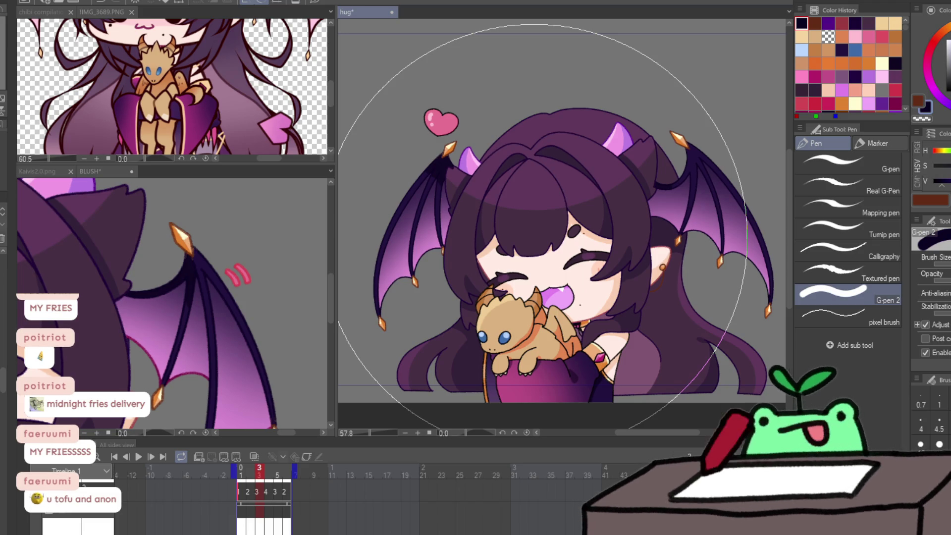
pyautogui.press('Return')
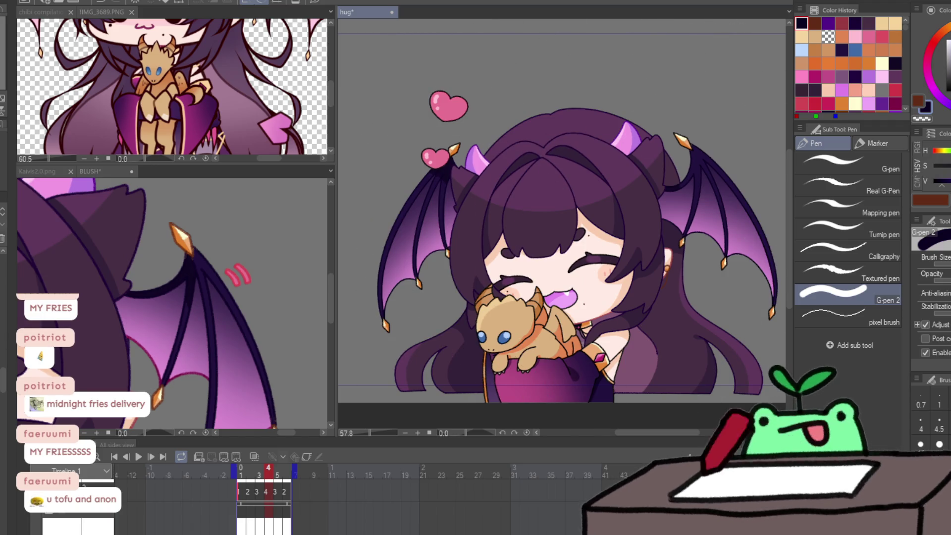
# Toggle between brown and navy again and switch to erasing.
pyautogui.press('x')
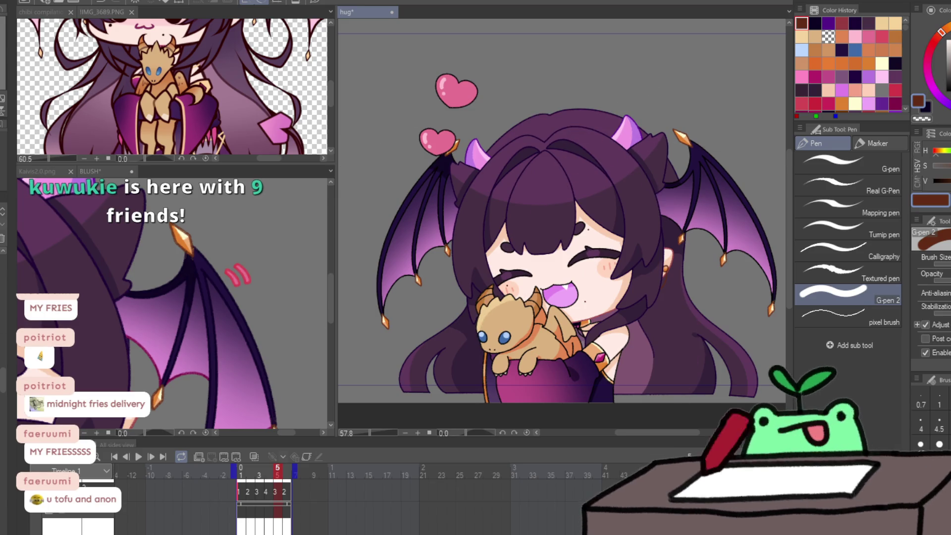
pyautogui.press('x')
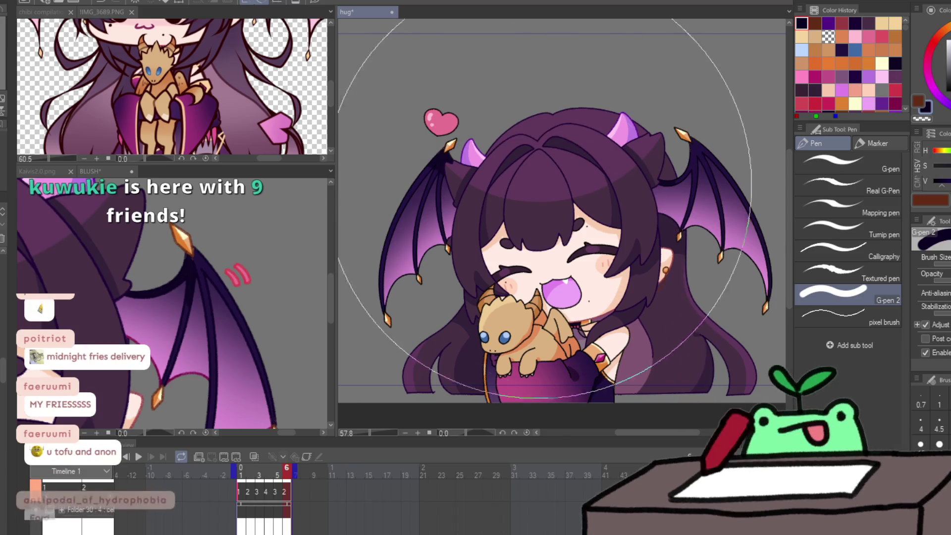
pyautogui.press('x')
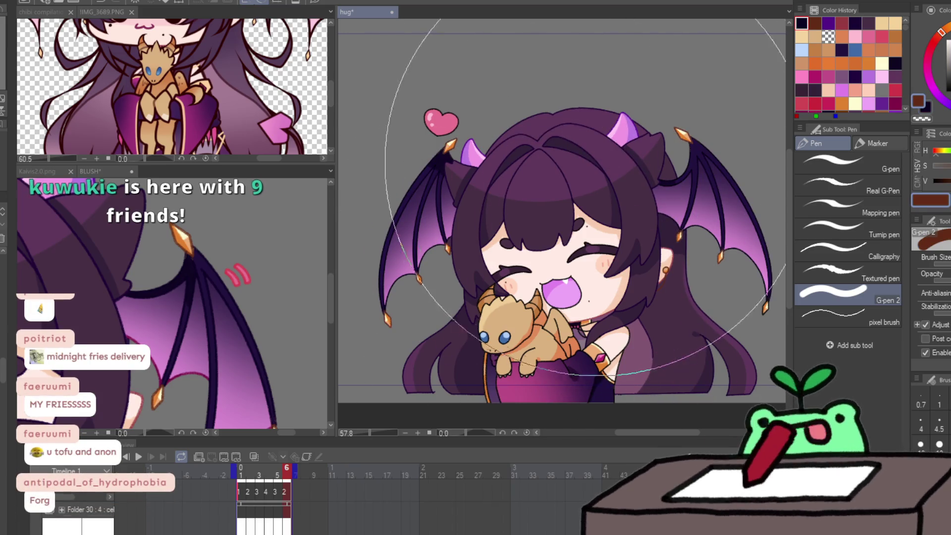
pyautogui.scroll(5, 441, 228)
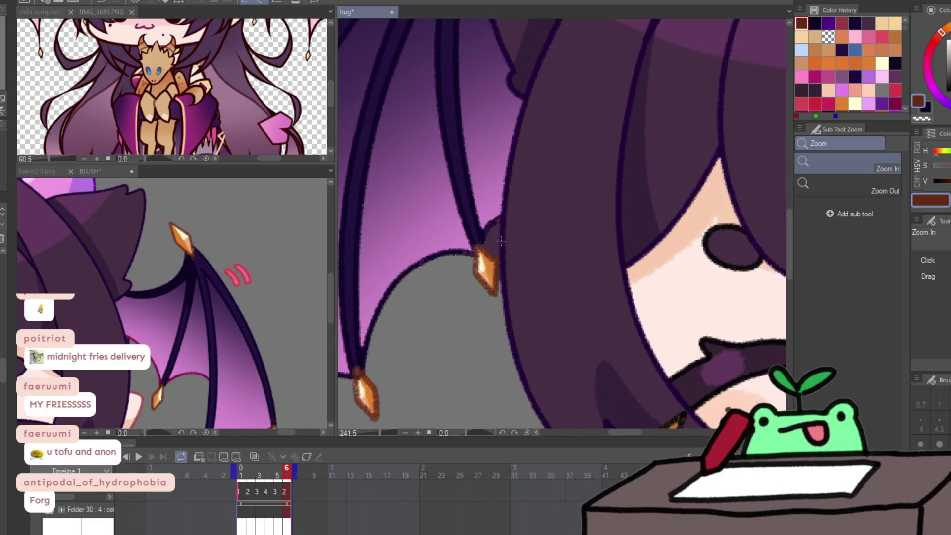
pyautogui.press('e')
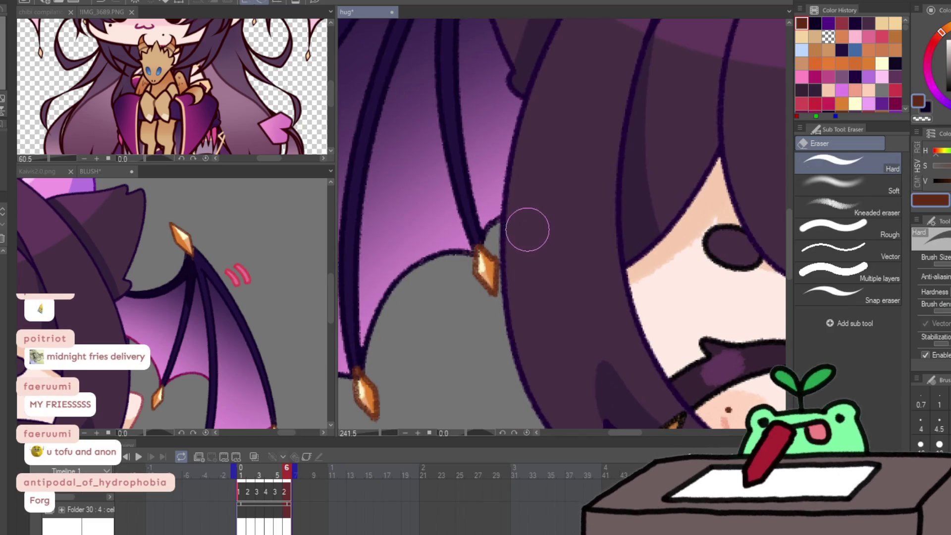
pyautogui.scroll(-5, 521, 254)
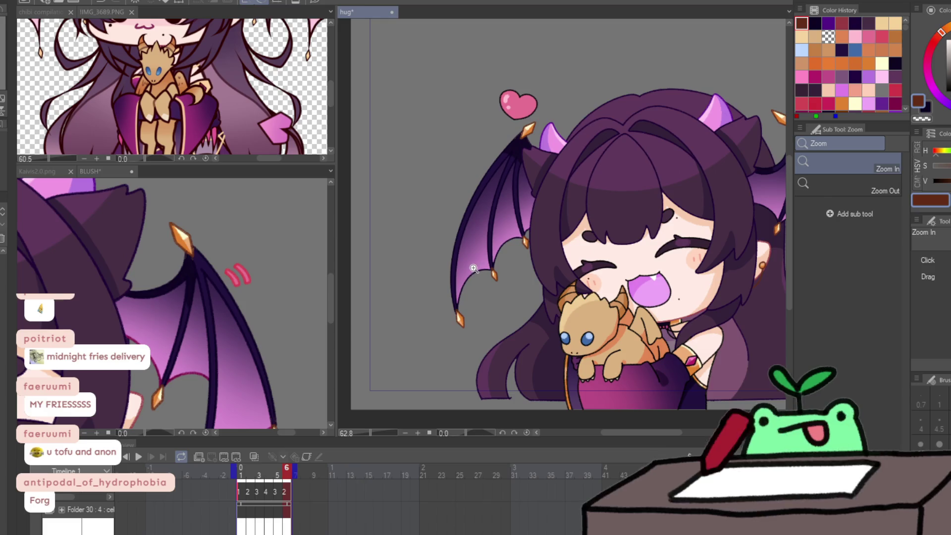
pyautogui.press('e')
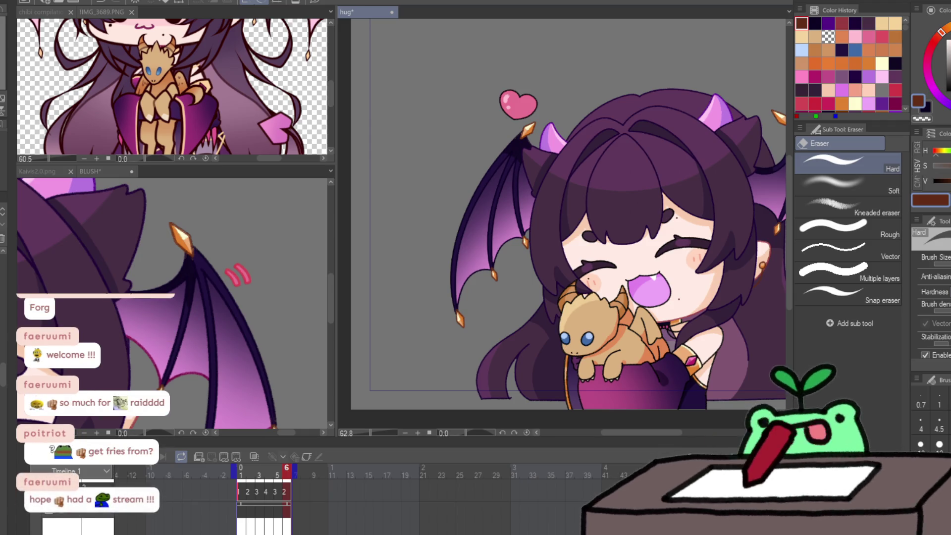
# Pick crimson from Color History on the BLUSH canvas and save the BLUSH file.
pyautogui.click(156, 369)
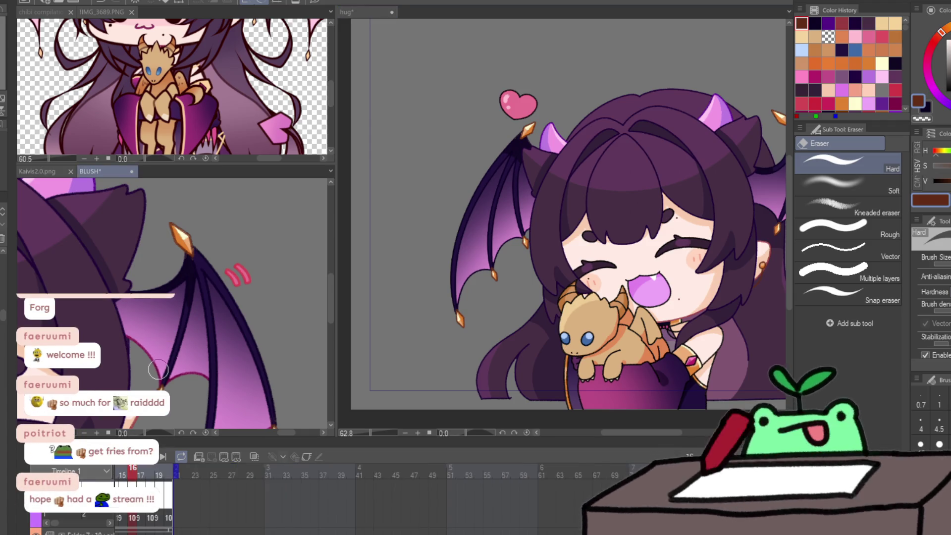
pyautogui.keyDown('alt'); pyautogui.click(160, 363); pyautogui.keyUp('alt')
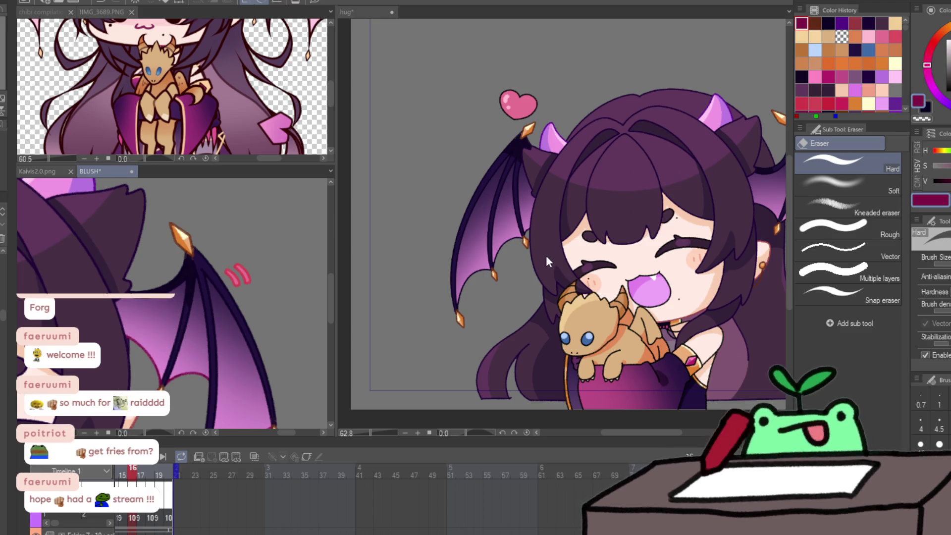
pyautogui.hotkey('ctrl', 's')
# Draw a pink line along the wing tip's inner edge in the hug animation and save.
pyautogui.click(471, 275)
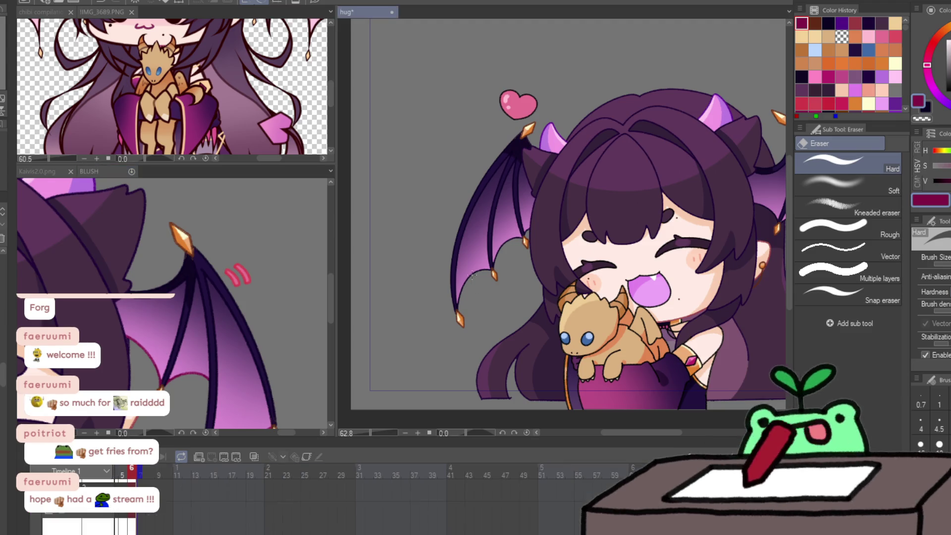
pyautogui.scroll(4, 472, 275)
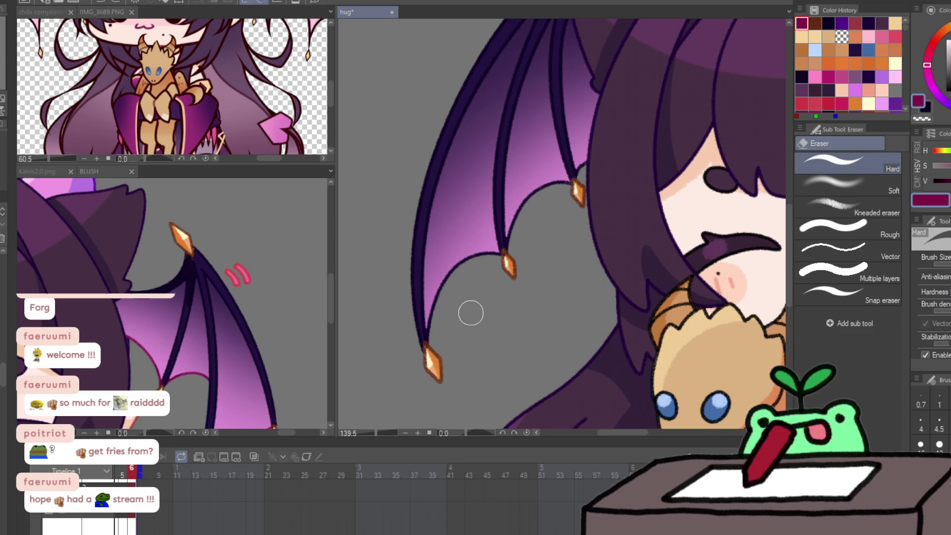
pyautogui.press('p')
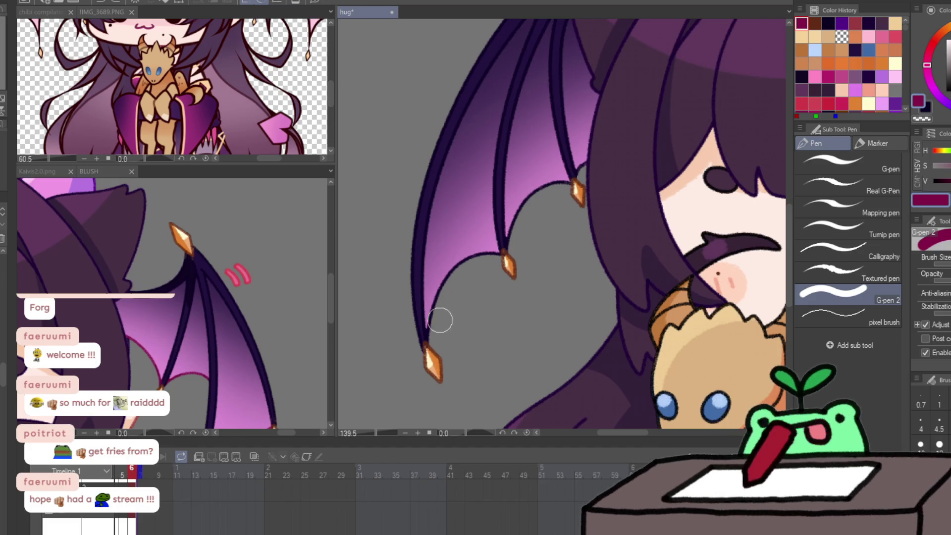
pyautogui.moveTo(427, 341)
pyautogui.mouseDown()
pyautogui.moveTo(435, 287)
pyautogui.moveTo(500, 255)
pyautogui.moveTo(556, 191)
pyautogui.moveTo(576, 252)
pyautogui.mouseUp()
pyautogui.hotkey('ctrl', 'space')
pyautogui.hotkey('ctrl', 's')
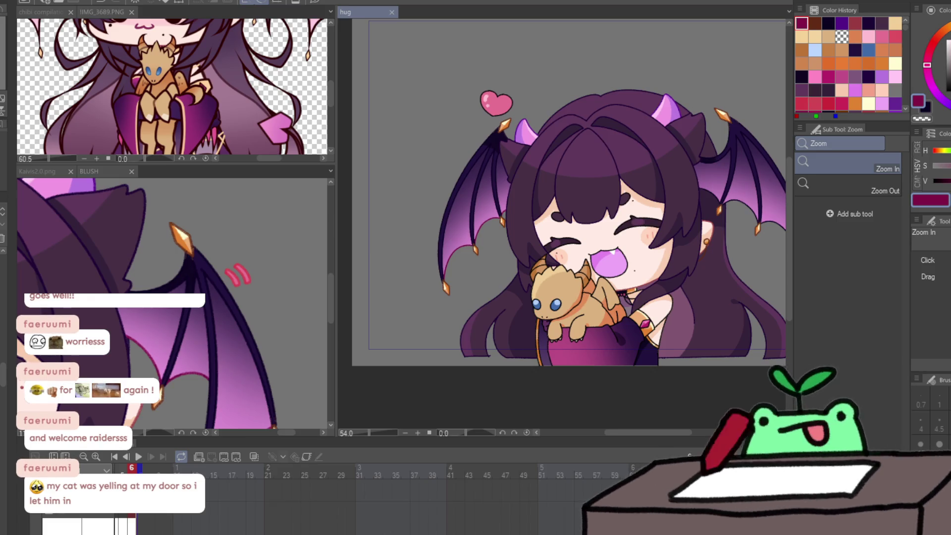
# Zoom in on the wing tip and trace a magenta inner-edge line up to the claw.
pyautogui.moveTo(482, 258); pyautogui.dragTo(503, 253)
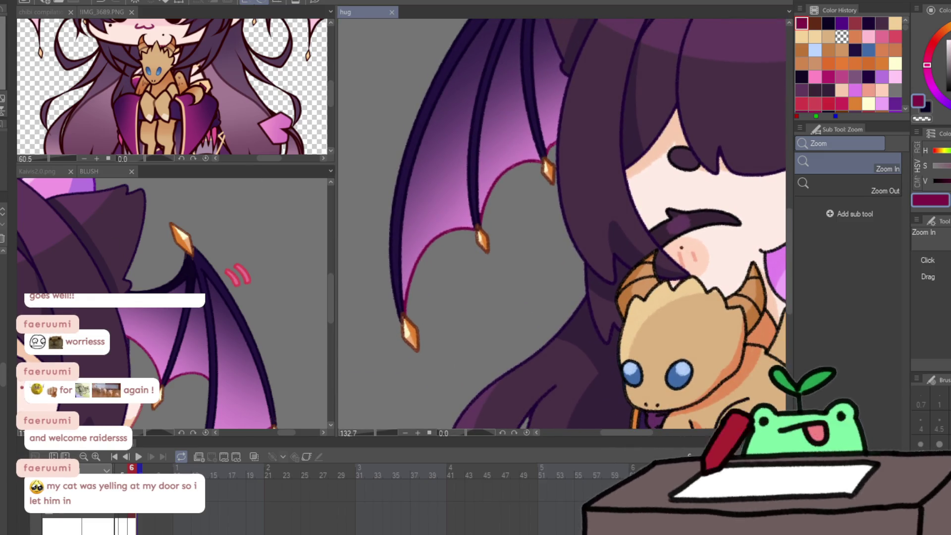
pyautogui.press('p')
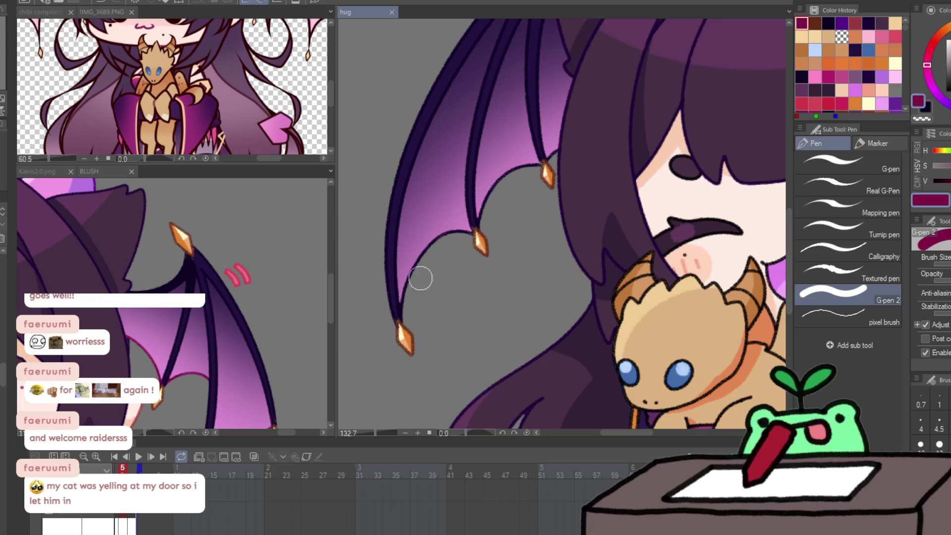
pyautogui.moveTo(400, 311)
pyautogui.mouseDown()
pyautogui.moveTo(446, 233)
pyautogui.moveTo(495, 193)
pyautogui.mouseUp()
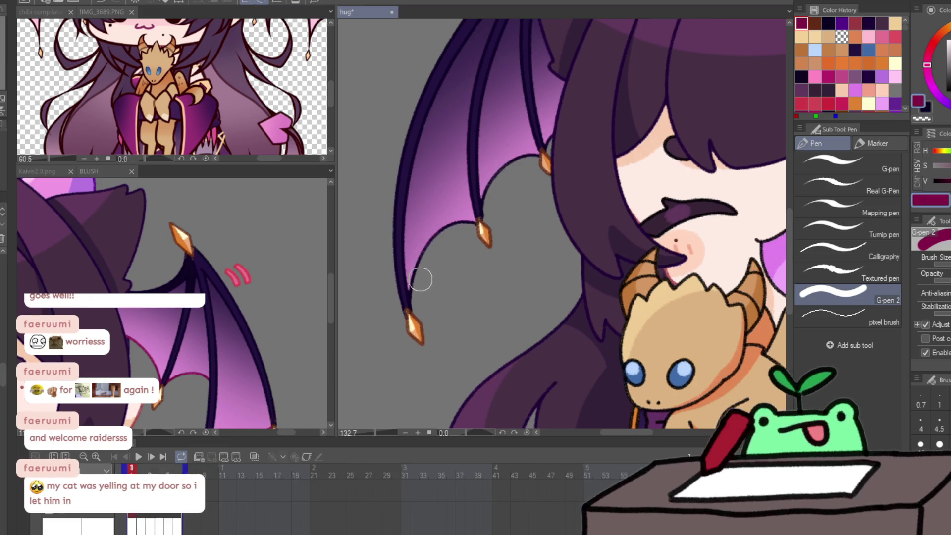
pyautogui.moveTo(428, 244); pyautogui.dragTo(420, 289)
pyautogui.moveTo(431, 252)
pyautogui.mouseDown()
pyautogui.moveTo(477, 222)
pyautogui.moveTo(501, 176)
pyautogui.moveTo(557, 145)
pyautogui.mouseUp()
# Line the wing's inner edge in magenta on the next three frames, then play the animation.
pyautogui.press('Right')
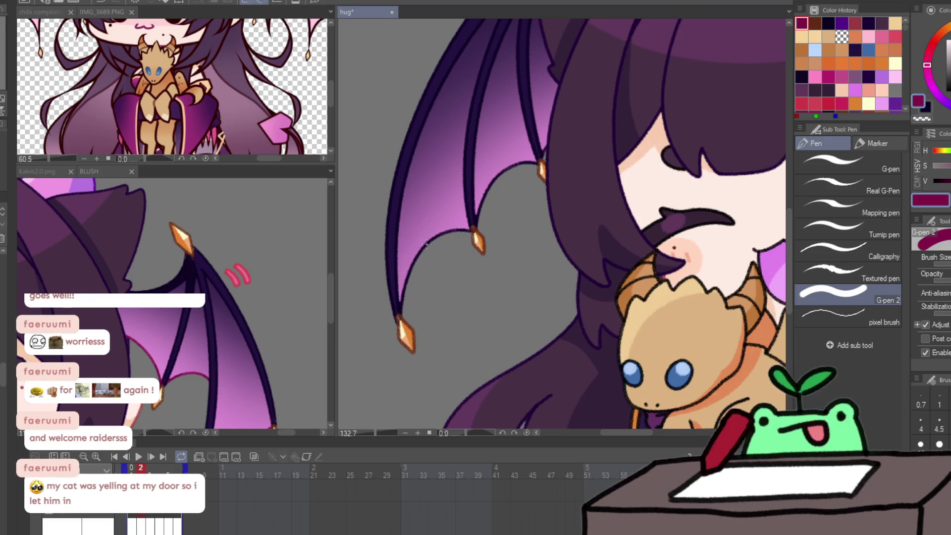
pyautogui.moveTo(442, 239)
pyautogui.mouseDown()
pyautogui.moveTo(486, 219)
pyautogui.moveTo(498, 180)
pyautogui.mouseUp()
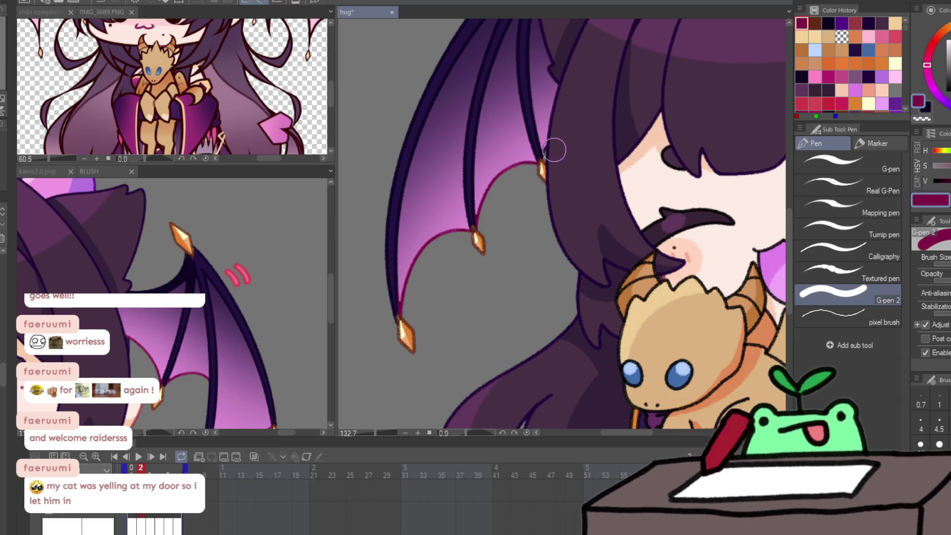
pyautogui.press('Right')
pyautogui.moveTo(400, 314); pyautogui.dragTo(417, 254)
pyautogui.moveTo(477, 226)
pyautogui.mouseDown()
pyautogui.moveTo(495, 191)
pyautogui.moveTo(527, 175)
pyautogui.mouseUp()
pyautogui.press('Right')
pyautogui.moveTo(402, 320)
pyautogui.mouseDown()
pyautogui.moveTo(416, 282)
pyautogui.moveTo(517, 184)
pyautogui.mouseUp()
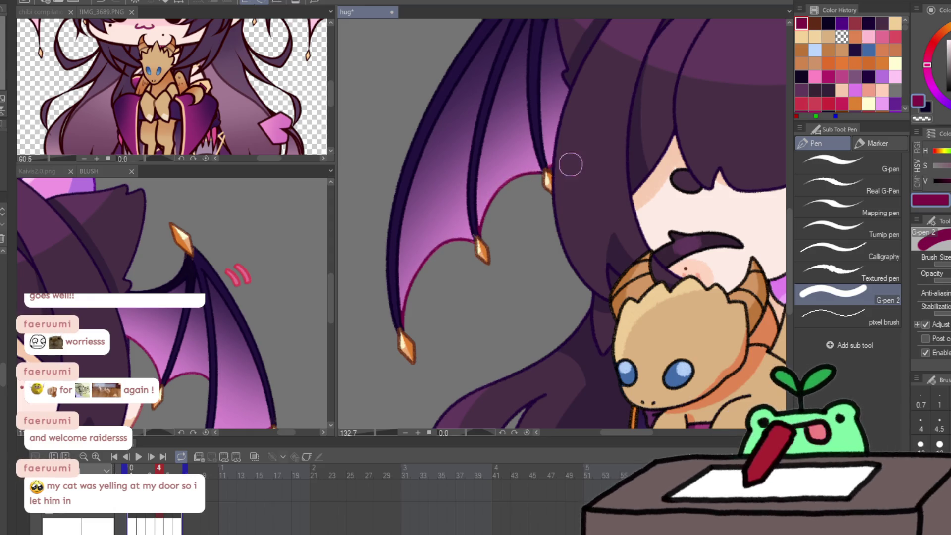
pyautogui.press('Right')
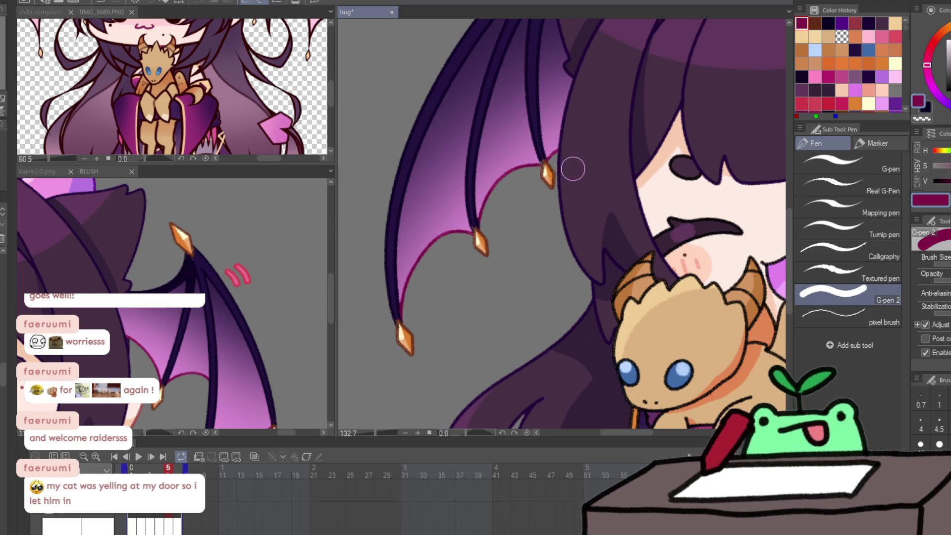
pyautogui.press('space')
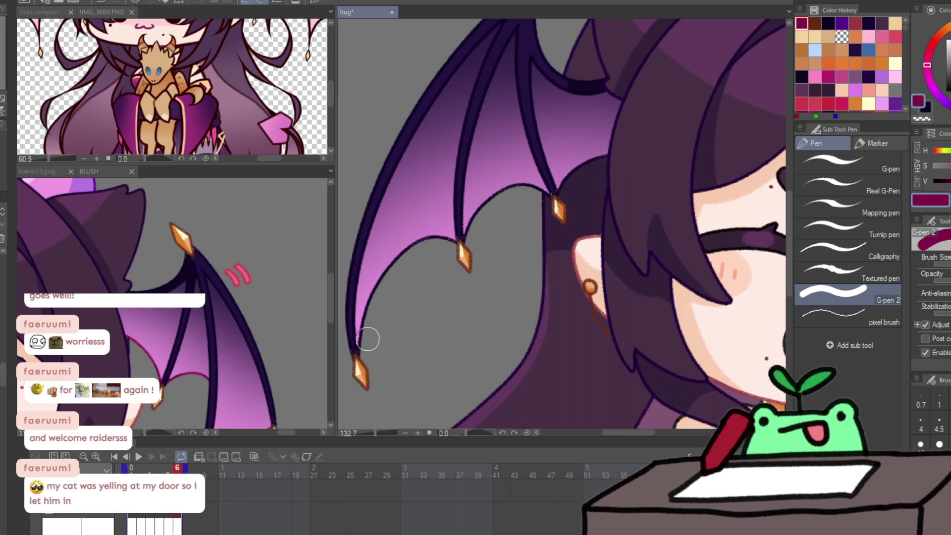
# Draw the magenta membrane line out to the spikes, redrawing the middle-spike stroke after an undo.
pyautogui.moveTo(371, 344)
pyautogui.mouseDown()
pyautogui.moveTo(399, 259)
pyautogui.moveTo(445, 250)
pyautogui.moveTo(488, 206)
pyautogui.moveTo(554, 194)
pyautogui.mouseUp()
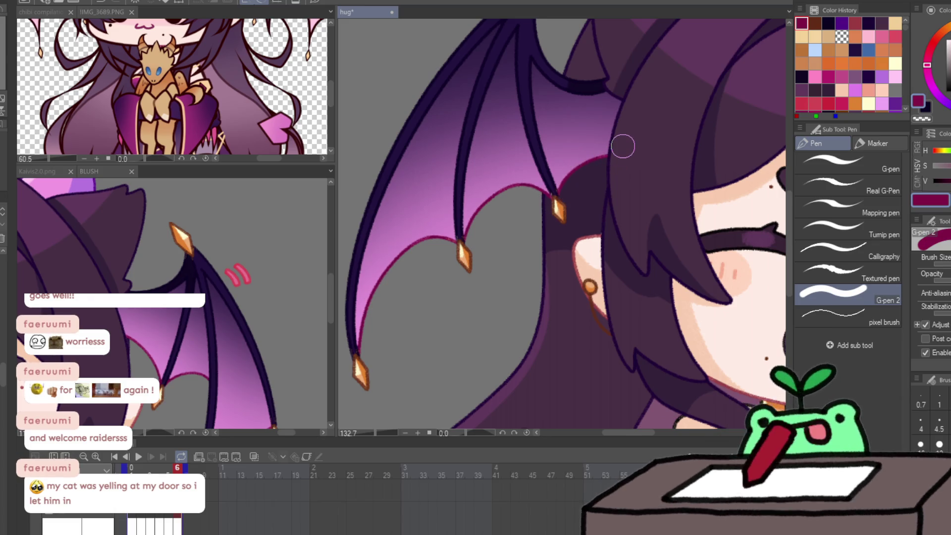
pyautogui.press('Right')
pyautogui.moveTo(383, 329)
pyautogui.mouseDown()
pyautogui.moveTo(428, 234)
pyautogui.moveTo(453, 242)
pyautogui.mouseUp()
pyautogui.moveTo(499, 194)
pyautogui.mouseDown()
pyautogui.moveTo(564, 191)
pyautogui.moveTo(619, 153)
pyautogui.mouseUp()
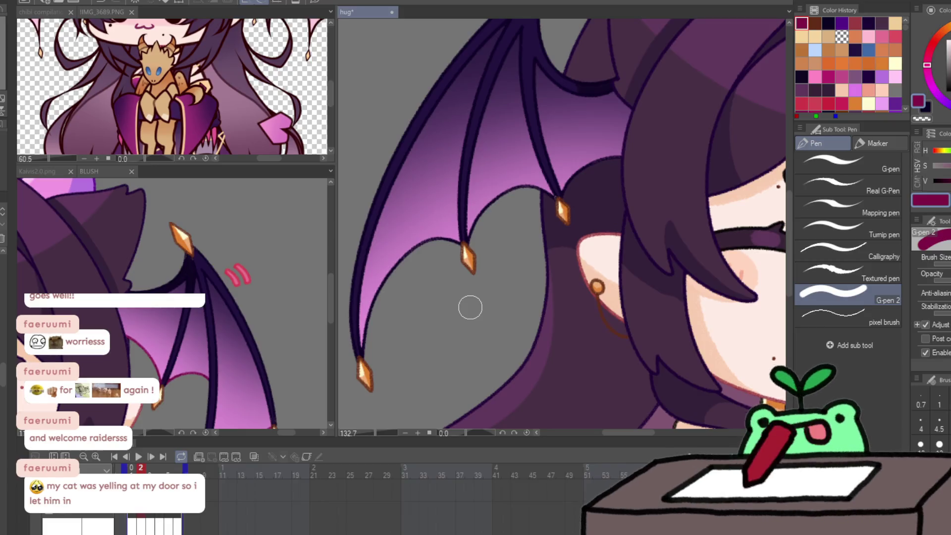
pyautogui.moveTo(387, 281)
pyautogui.mouseDown()
pyautogui.moveTo(435, 244)
pyautogui.moveTo(451, 248)
pyautogui.mouseUp()
pyautogui.moveTo(492, 206); pyautogui.dragTo(540, 195)
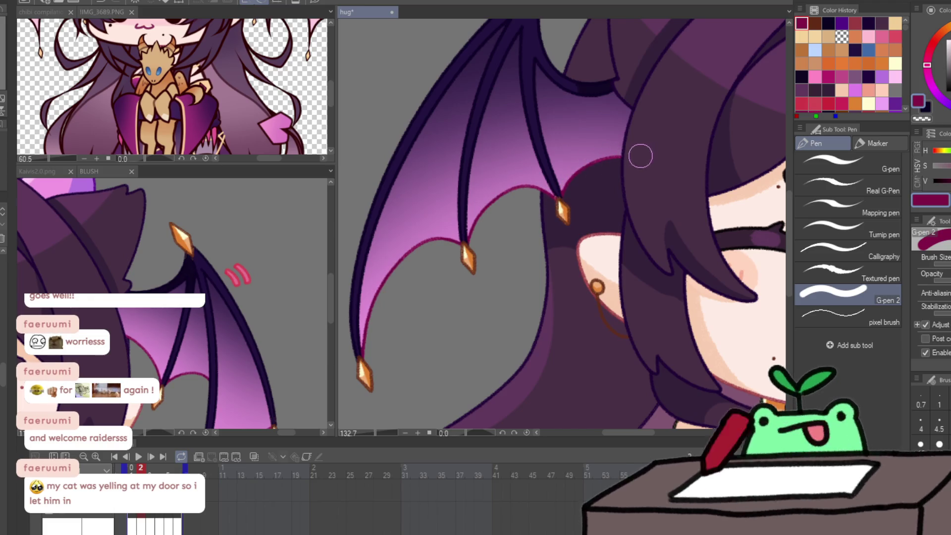
pyautogui.hotkey('ctrl', 'z')
pyautogui.moveTo(365, 356)
pyautogui.mouseDown()
pyautogui.moveTo(393, 272)
pyautogui.moveTo(507, 206)
pyautogui.moveTo(538, 204)
pyautogui.mouseUp()
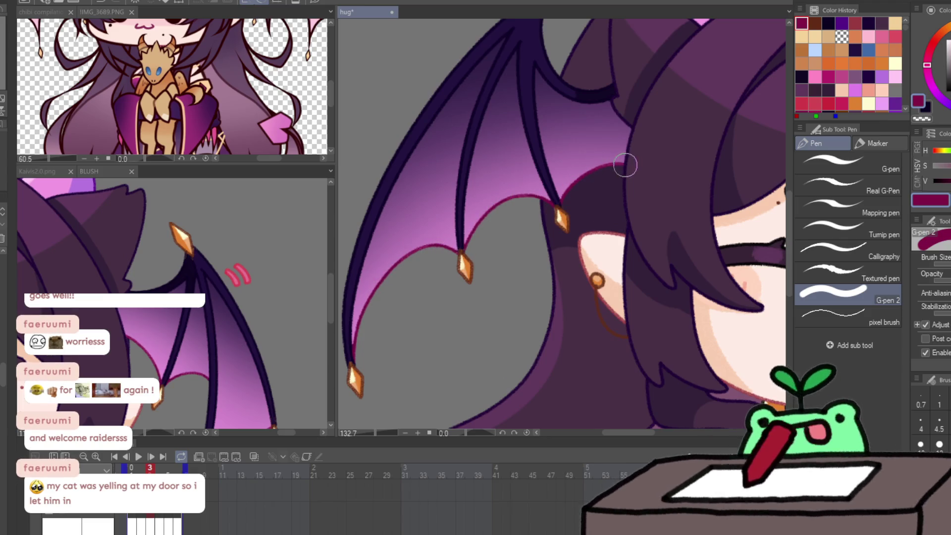
# Draw the magenta membrane line on the last two frames, preview the animation, and zoom out.
pyautogui.press('Right')
pyautogui.moveTo(355, 360)
pyautogui.mouseDown()
pyautogui.moveTo(376, 282)
pyautogui.moveTo(467, 248)
pyautogui.moveTo(492, 210)
pyautogui.moveTo(528, 210)
pyautogui.mouseUp()
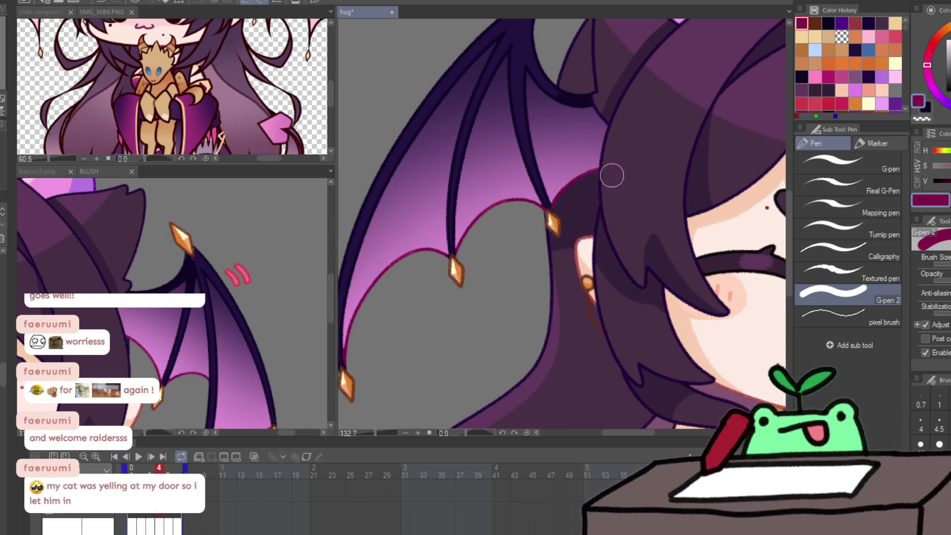
pyautogui.press('Right')
pyautogui.moveTo(391, 347)
pyautogui.mouseDown()
pyautogui.moveTo(433, 255)
pyautogui.moveTo(500, 238)
pyautogui.moveTo(541, 198)
pyautogui.moveTo(567, 201)
pyautogui.moveTo(636, 151)
pyautogui.mouseUp()
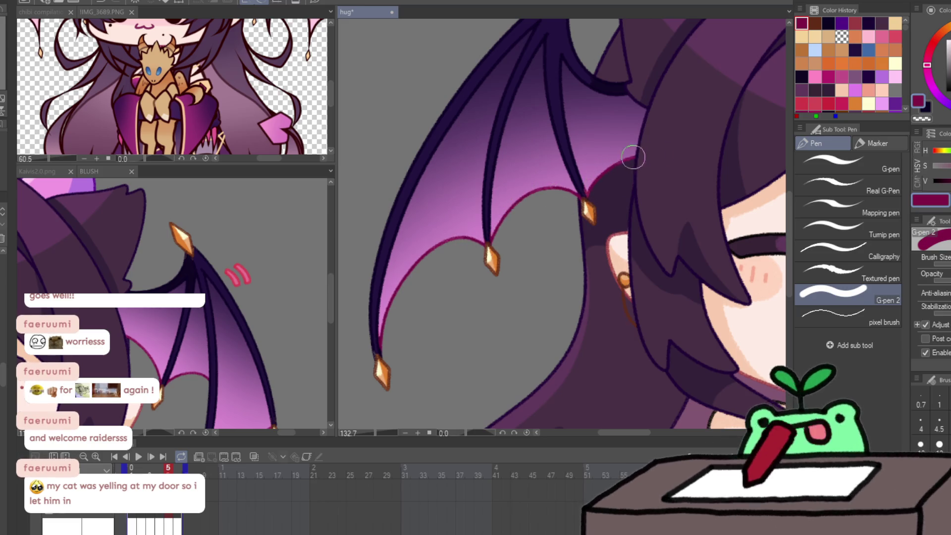
pyautogui.press('Right')
pyautogui.press('Return')
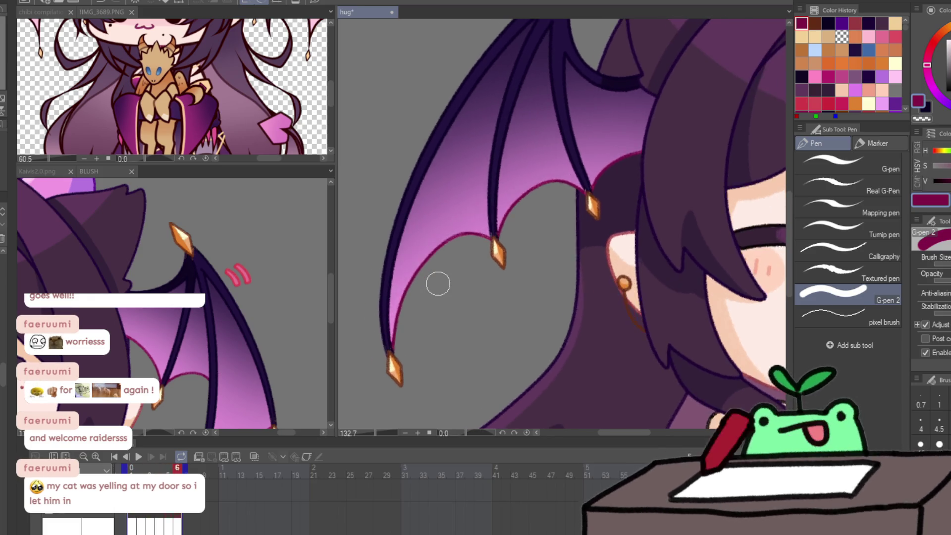
pyautogui.moveTo(438, 283)
pyautogui.mouseDown()
pyautogui.moveTo(562, 248)
pyautogui.moveTo(599, 170)
pyautogui.mouseUp()
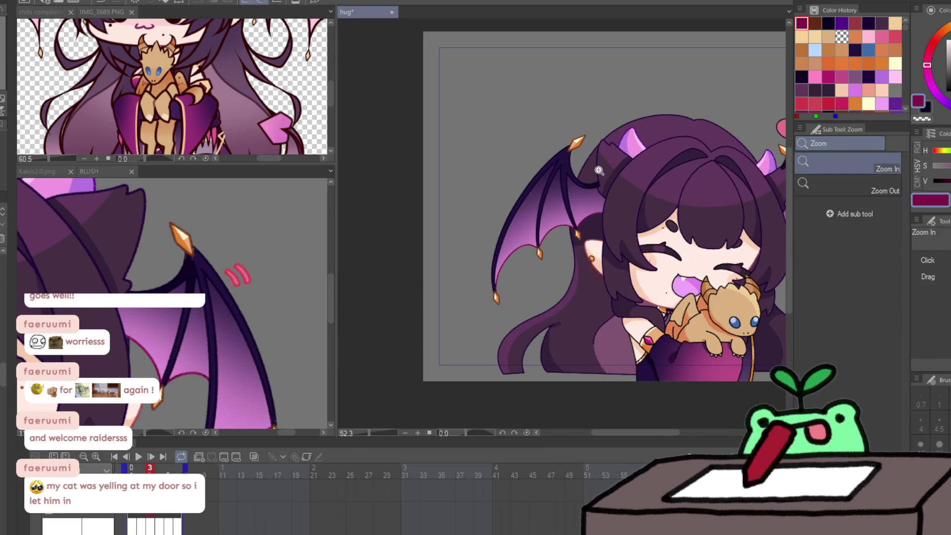
# Zoom in on the face and dragon plush and compare frames 1 and 4.
pyautogui.click(736, 254)
pyautogui.click(736, 254)
pyautogui.press('g')
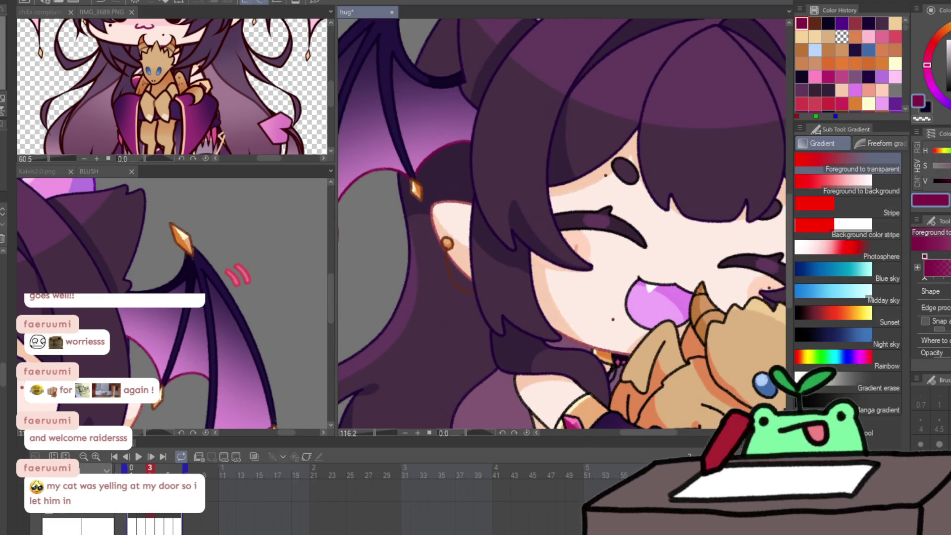
pyautogui.moveTo(597, 341)
pyautogui.mouseDown()
pyautogui.moveTo(609, 198)
pyautogui.moveTo(719, 230)
pyautogui.mouseUp()
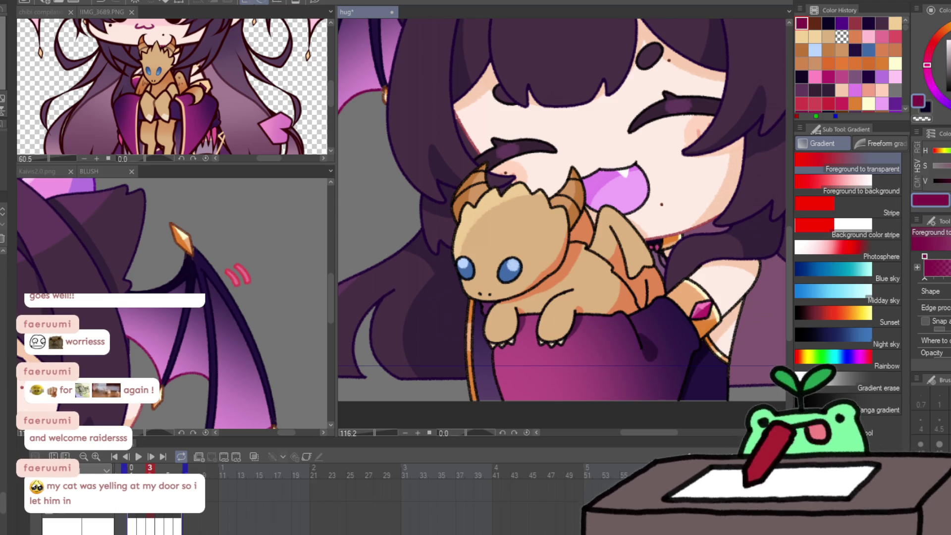
pyautogui.press('Left')
pyautogui.press('Left')
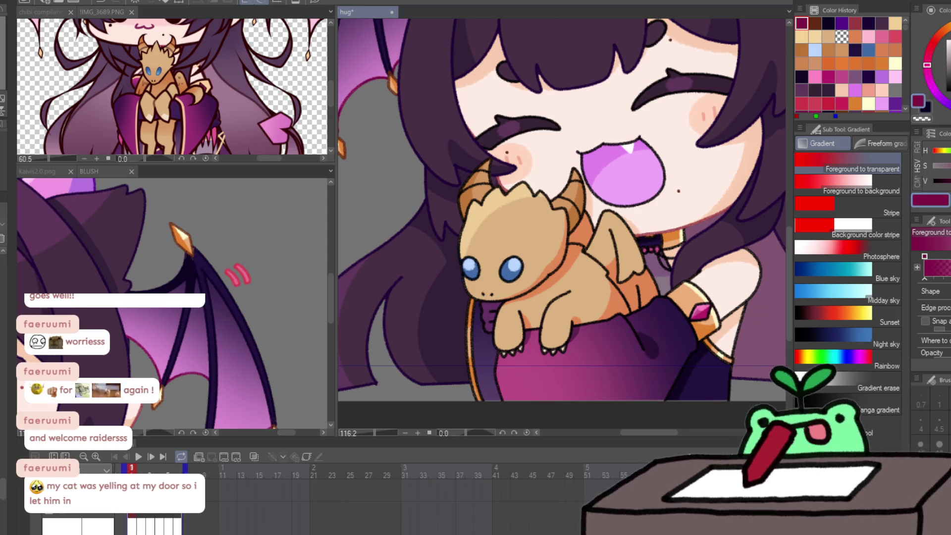
pyautogui.press('Right')
pyautogui.press('Right')
pyautogui.press('Right')
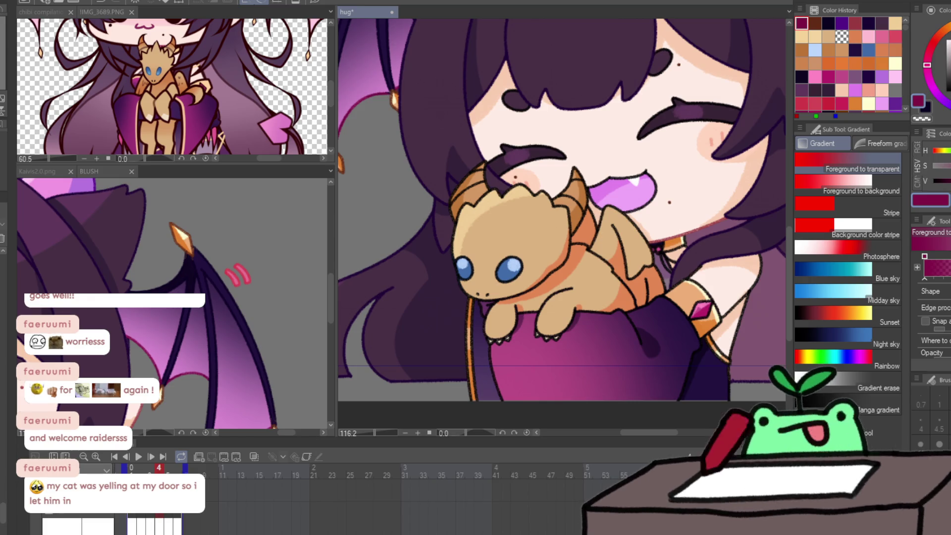
pyautogui.press('Left')
pyautogui.press('Left')
pyautogui.press('Left')
# Switch to the pen with a lighter red and a much larger brush size.
pyautogui.press('p')
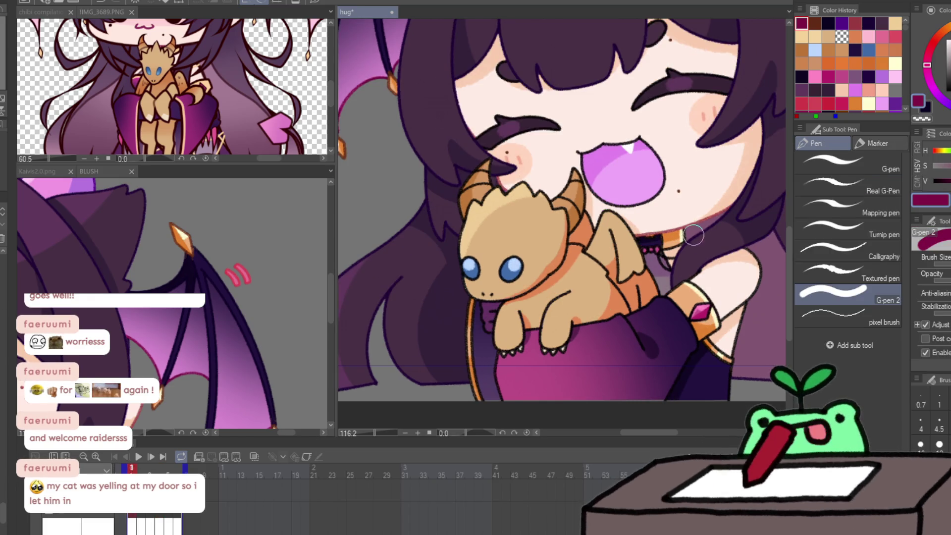
pyautogui.keyDown('alt'); pyautogui.click(695, 219); pyautogui.keyUp('alt')
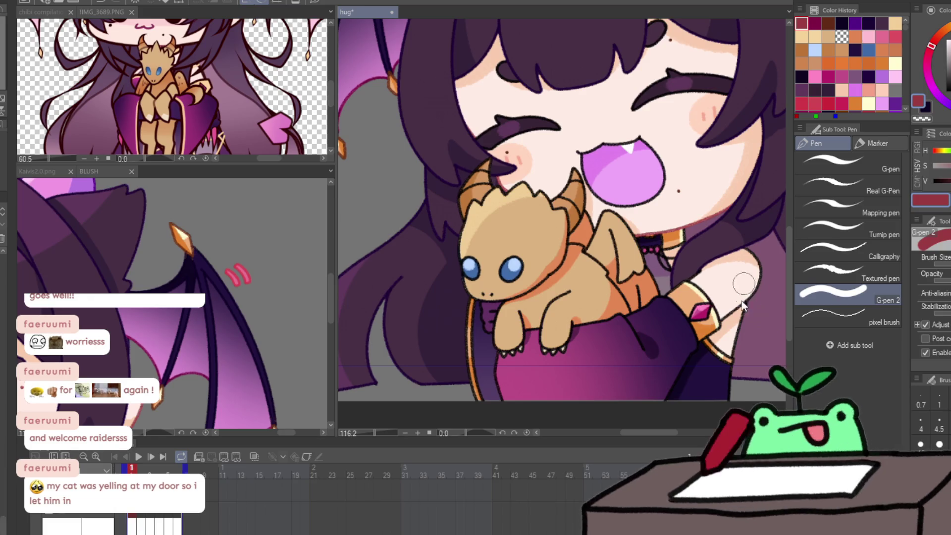
pyautogui.moveTo(742, 300); pyautogui.dragTo(783, 399)
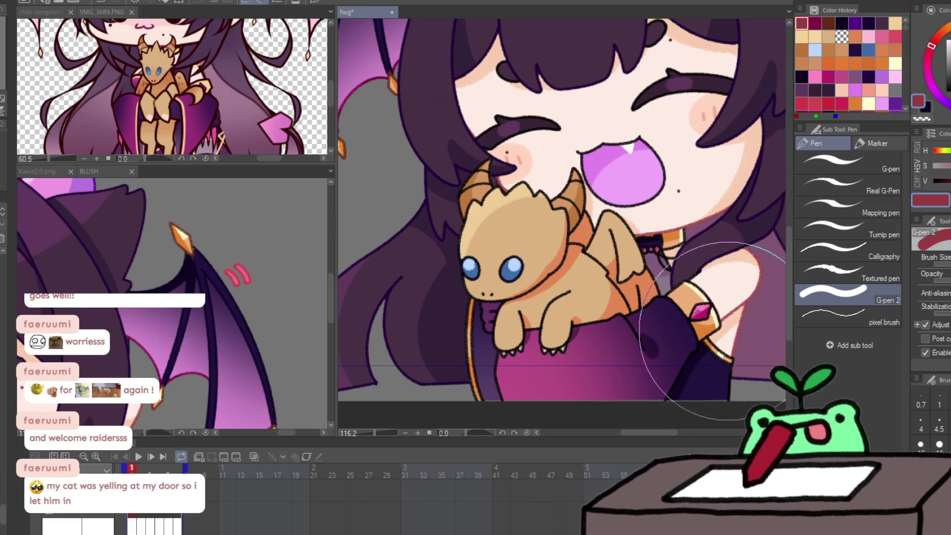
pyautogui.moveTo(756, 316); pyautogui.dragTo(636, 311)
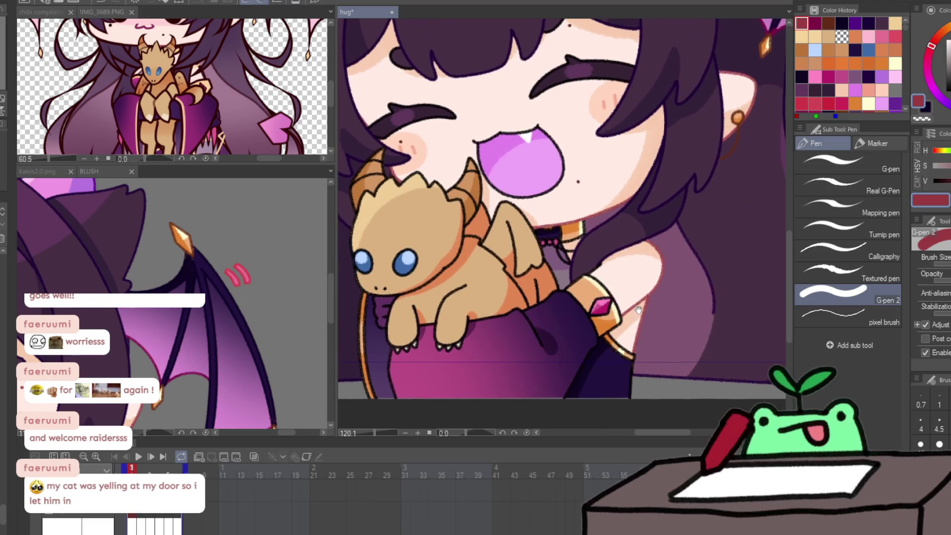
# Step through frames 2 to 6, then bring up the BLUSH file.
pyautogui.press('.')
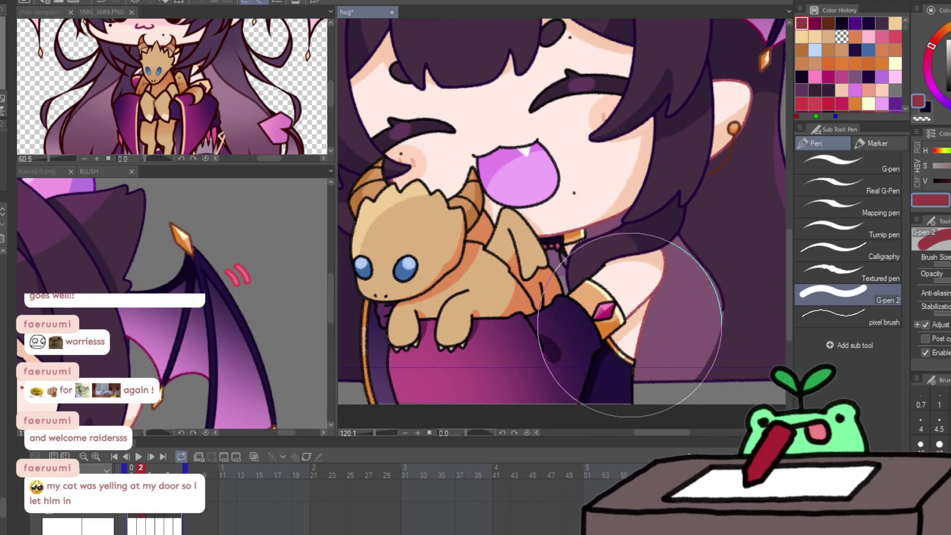
pyautogui.press('.')
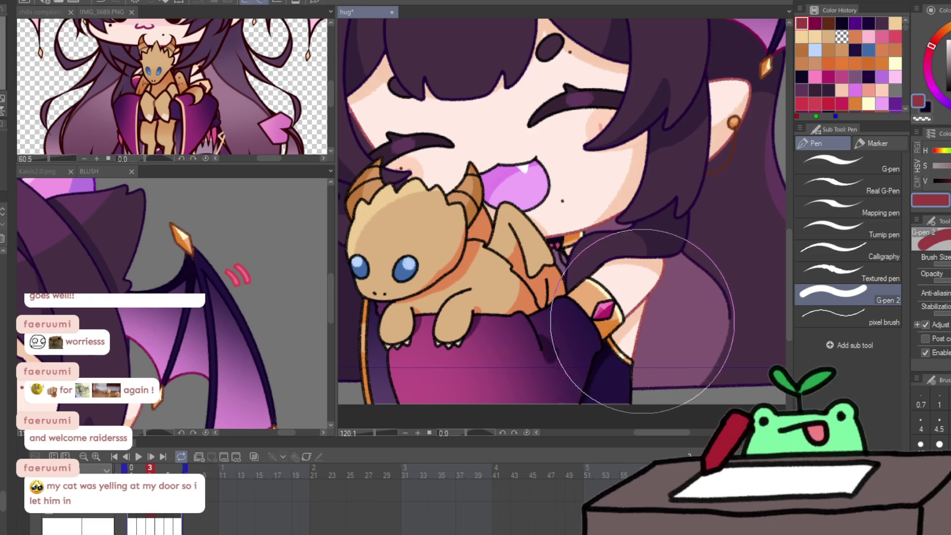
pyautogui.press('.')
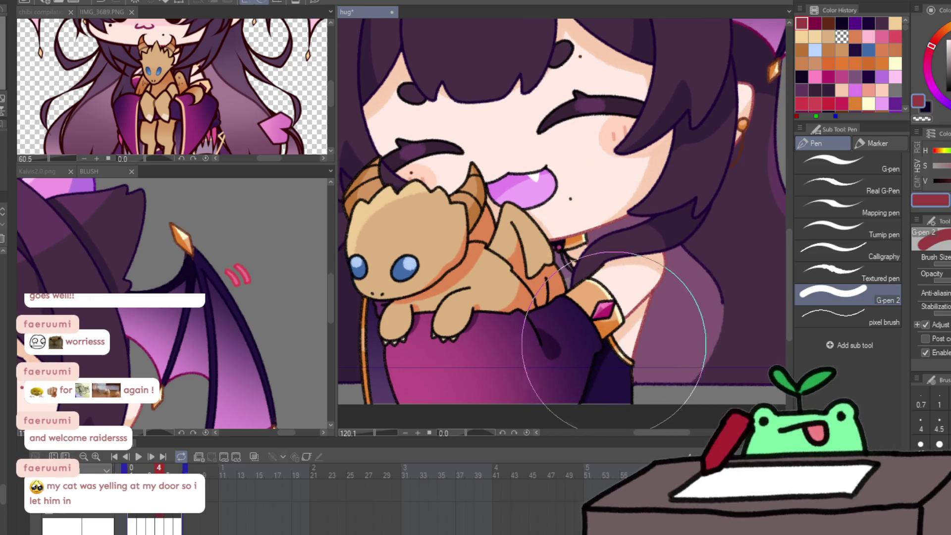
pyautogui.press('.')
pyautogui.press('.')
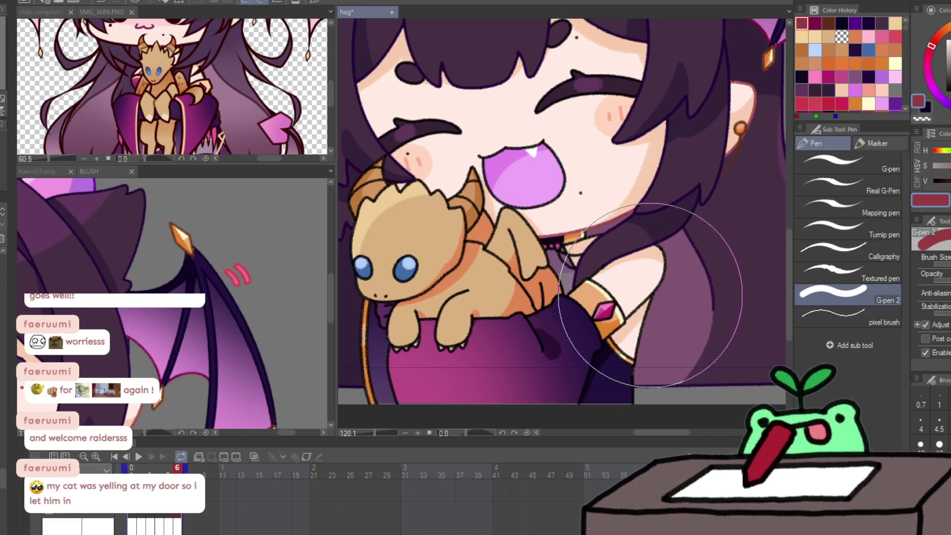
pyautogui.press('.')
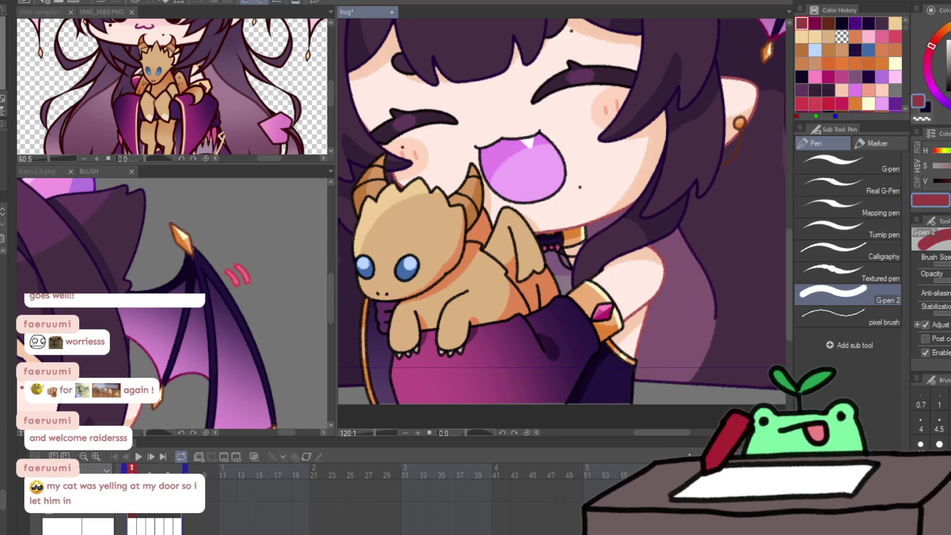
pyautogui.hotkey('ctrl', 'Tab')
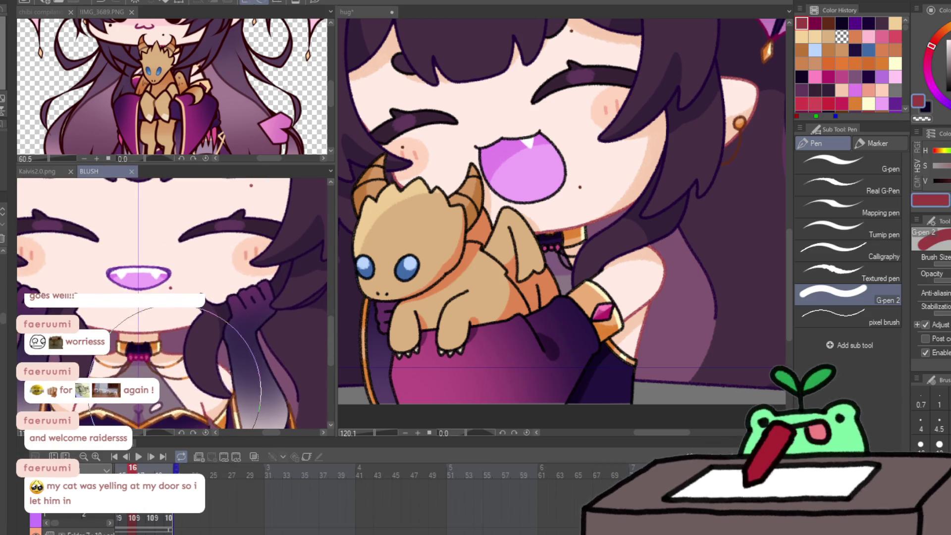
pyautogui.keyDown('alt'); pyautogui.click(175, 391); pyautogui.keyUp('alt')
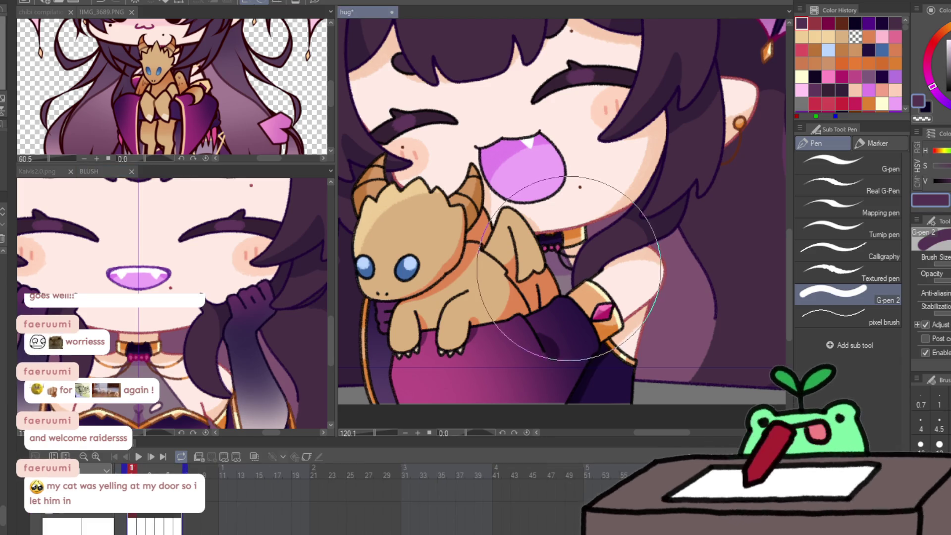
pyautogui.click(636, 213)
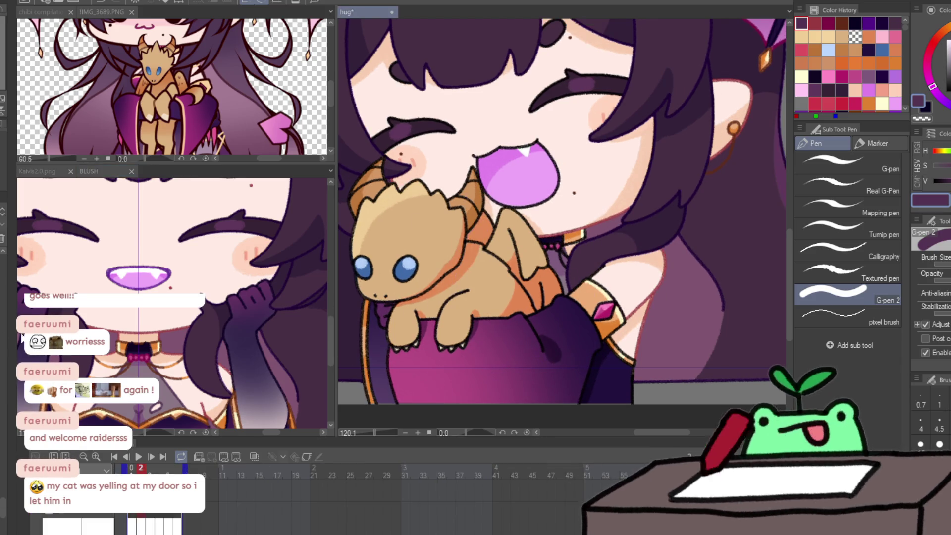
pyautogui.press('Right')
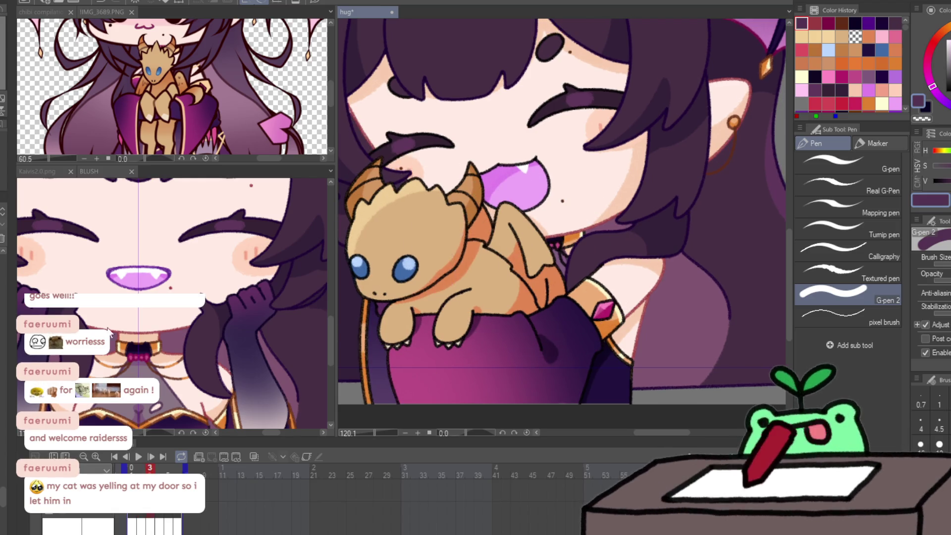
pyautogui.press('Right')
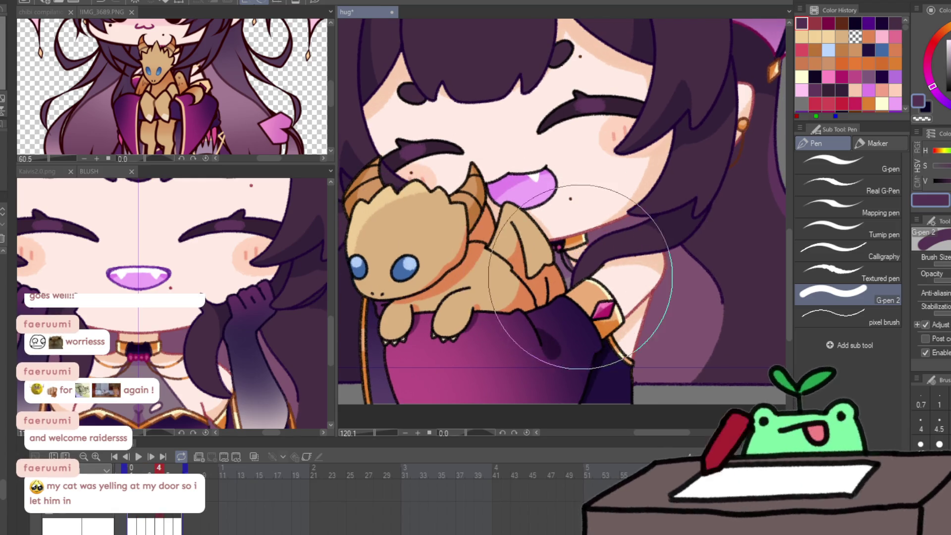
pyautogui.press('Right')
pyautogui.press('Right')
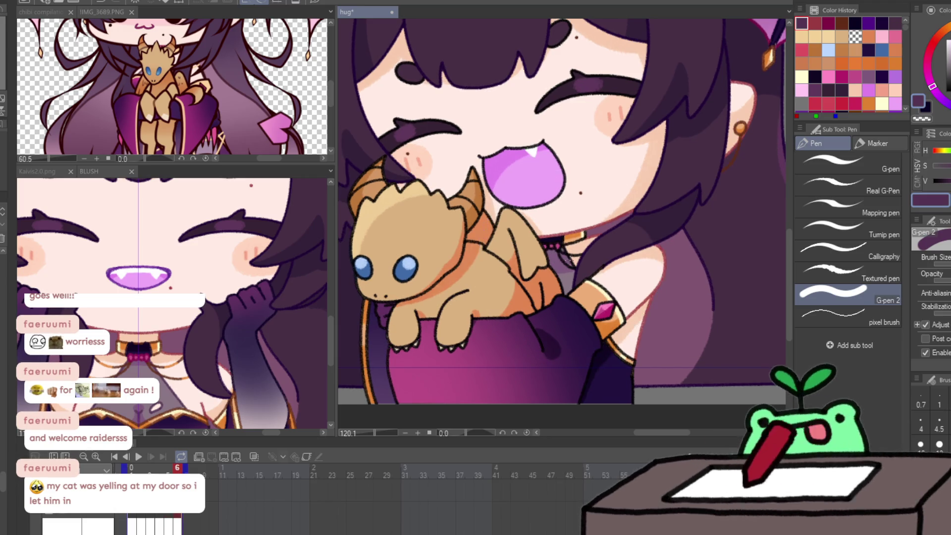
pyautogui.press('Right')
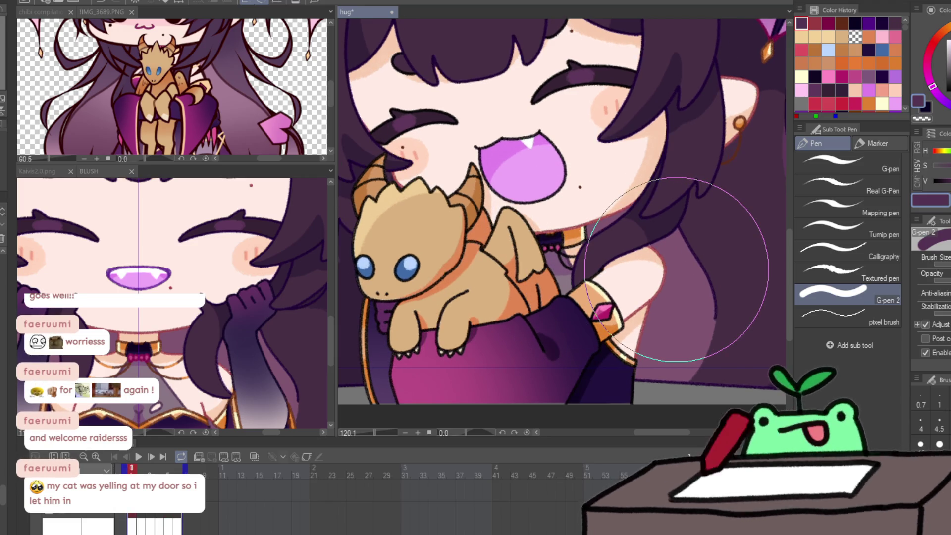
pyautogui.click(192, 382)
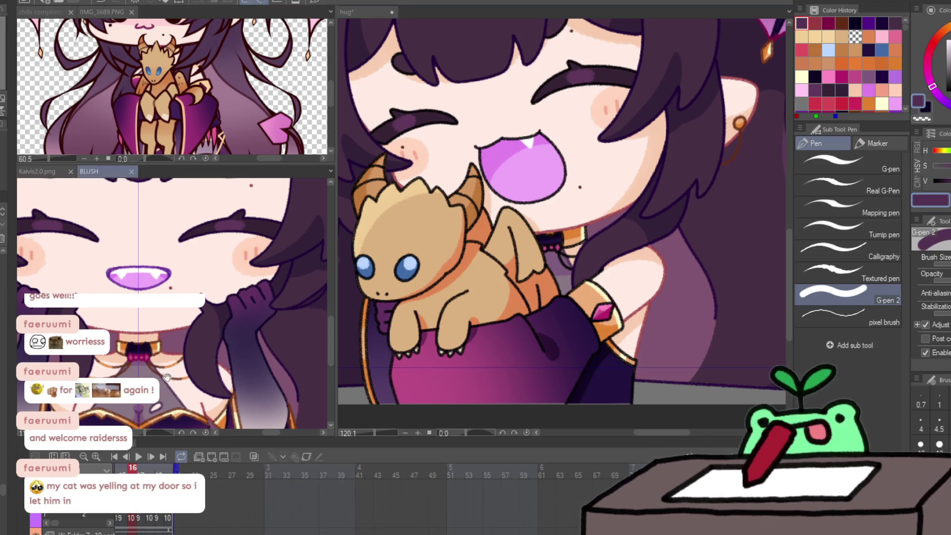
pyautogui.keyDown('alt'); pyautogui.click(312, 348); pyautogui.keyUp('alt')
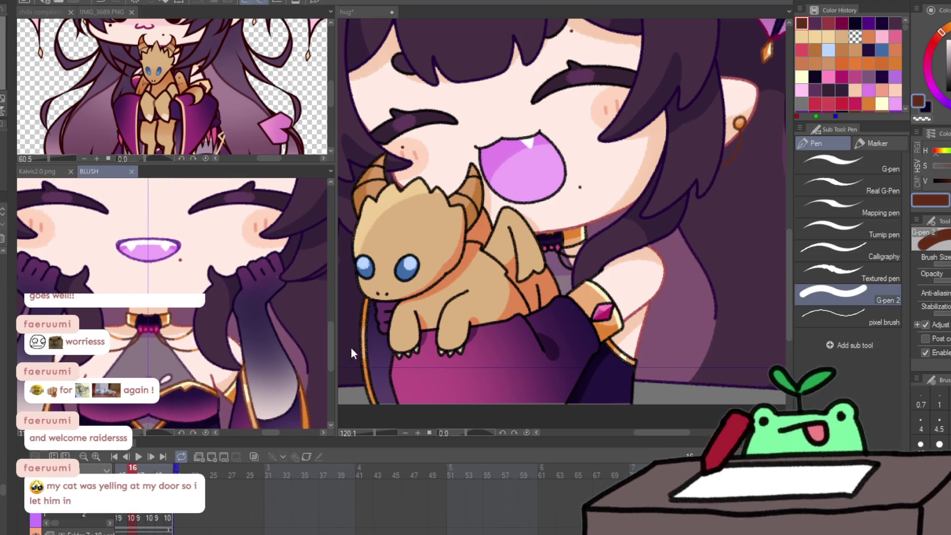
pyautogui.click(623, 349)
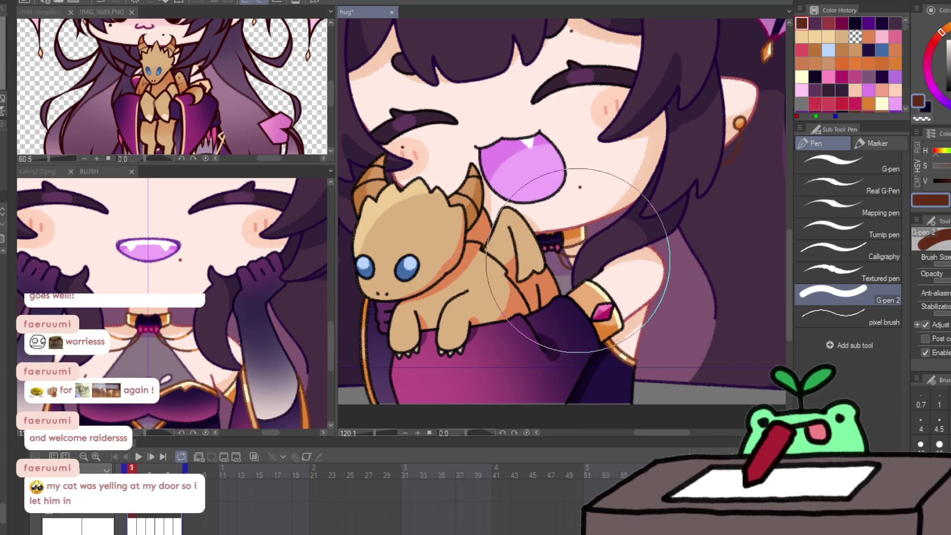
pyautogui.press('Right')
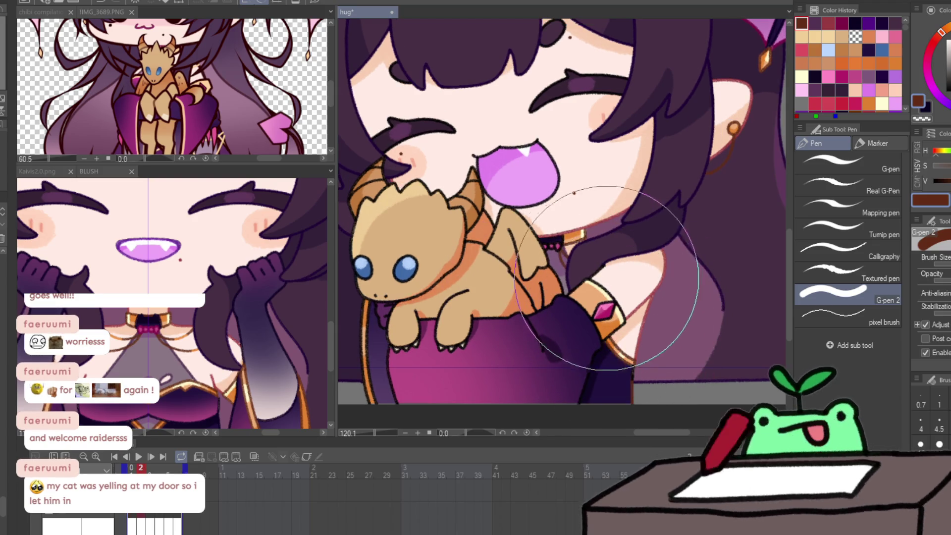
pyautogui.press('Right')
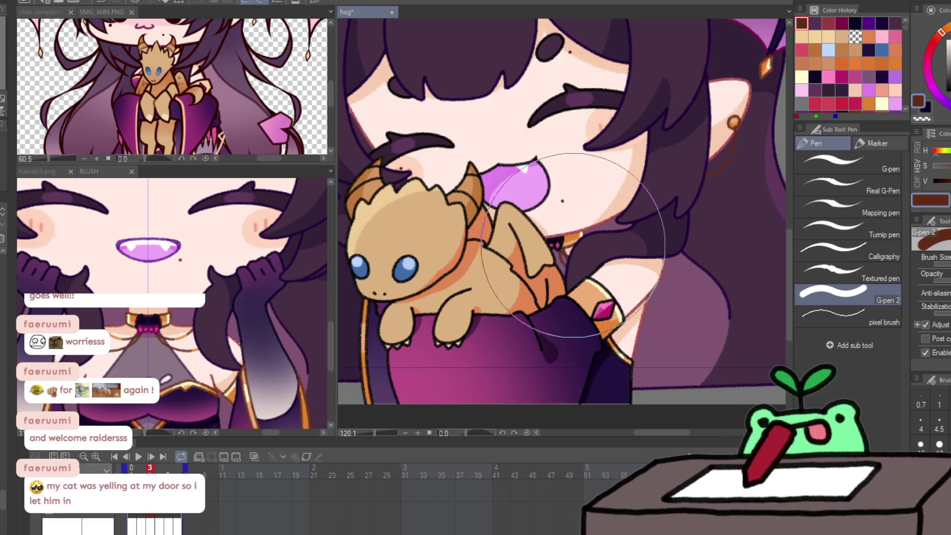
pyautogui.press('Right')
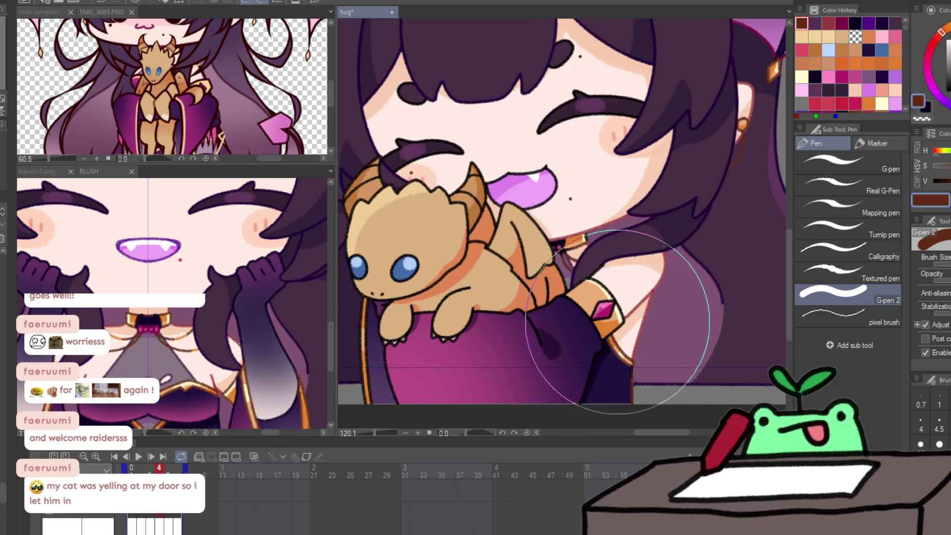
pyautogui.press('Right')
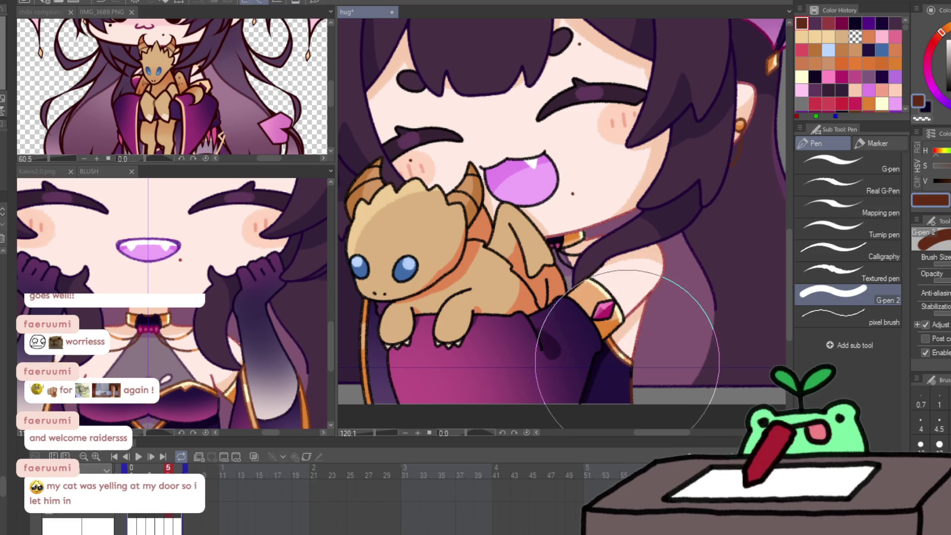
pyautogui.press('Right')
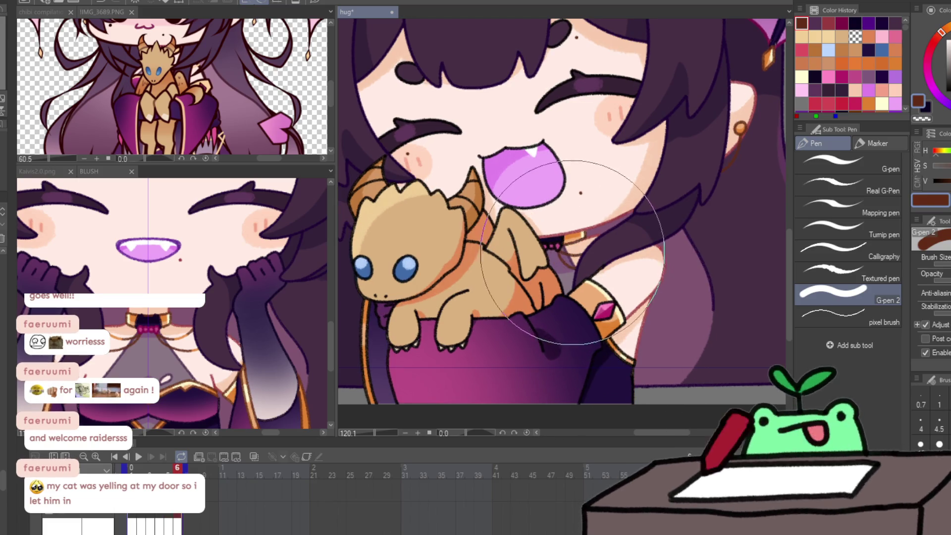
pyautogui.press('Right')
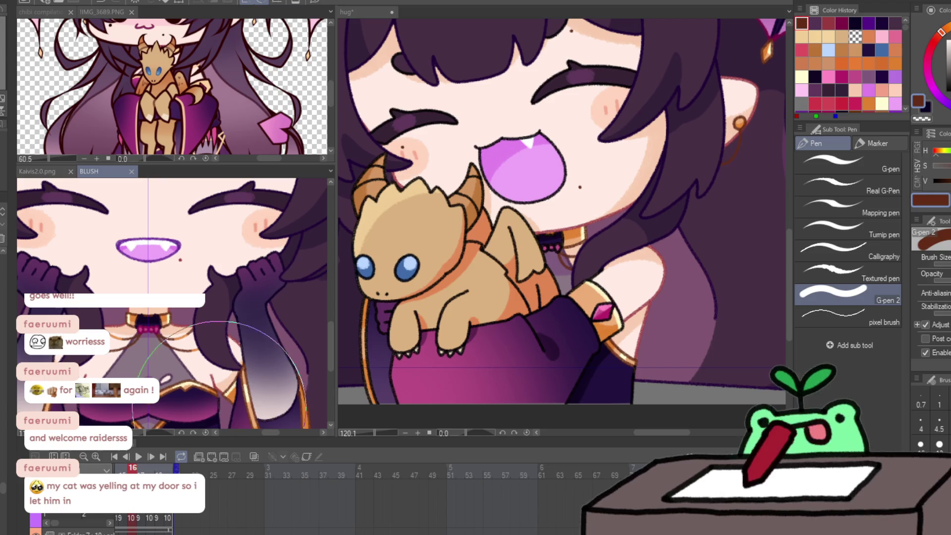
pyautogui.keyDown('alt'); pyautogui.click(219, 406); pyautogui.keyUp('alt')
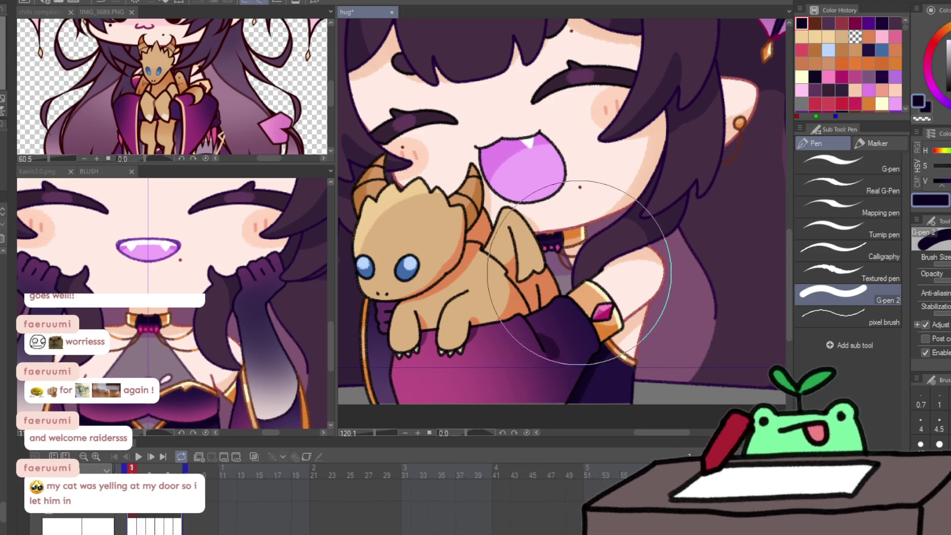
# Return to the hug animation and step to frame 4, trying crimson, dark magenta and navy.
pyautogui.click(154, 328)
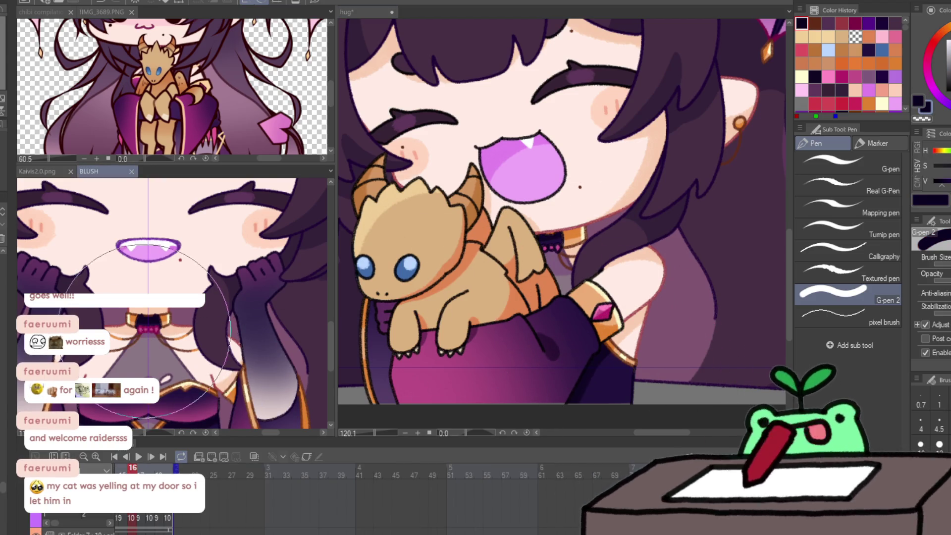
pyautogui.keyDown('alt'); pyautogui.click(146, 329); pyautogui.keyUp('alt')
pyautogui.click(554, 283)
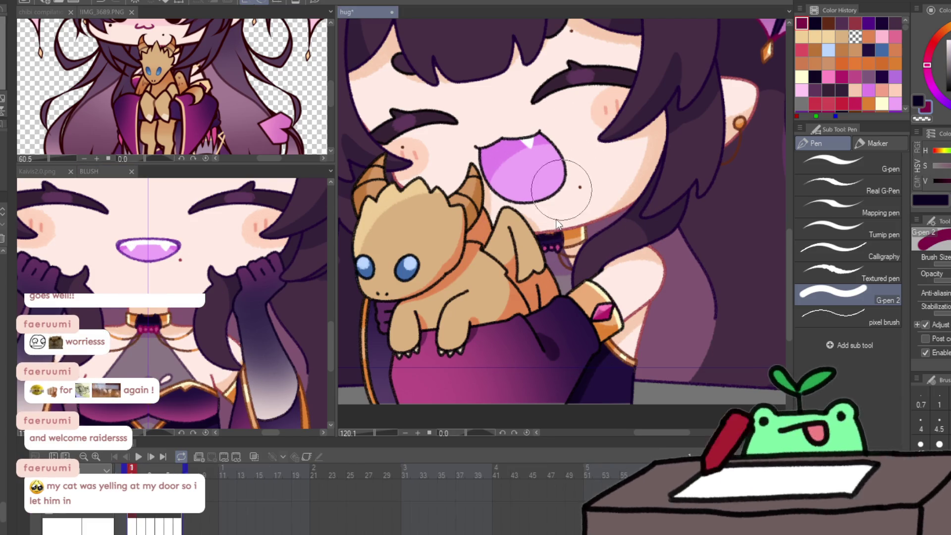
pyautogui.press('Right')
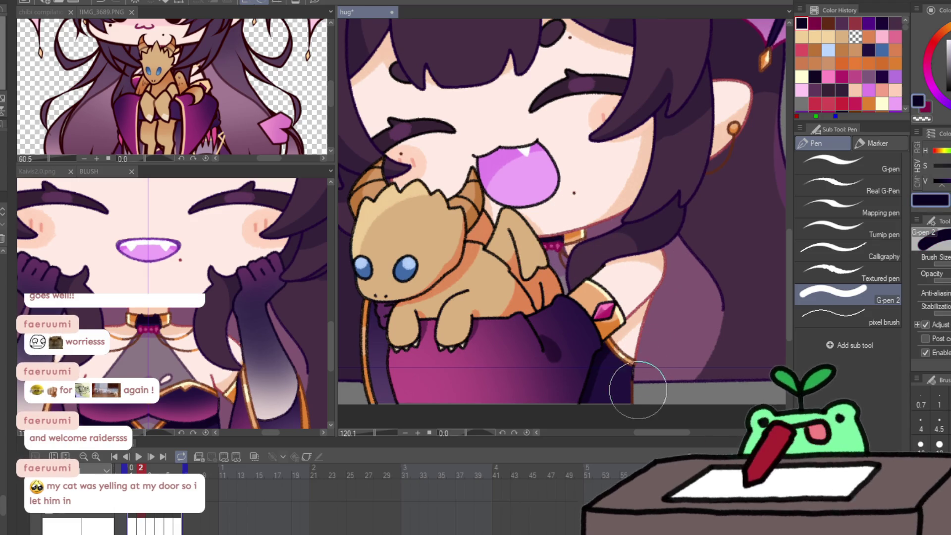
pyautogui.press('Right')
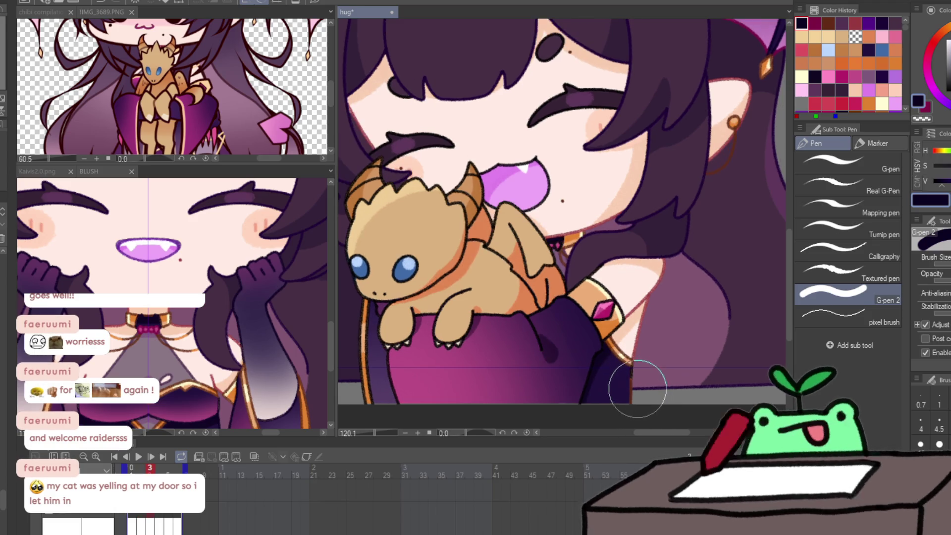
pyautogui.keyDown('alt'); pyautogui.click(548, 265); pyautogui.keyUp('alt')
pyautogui.press('Right')
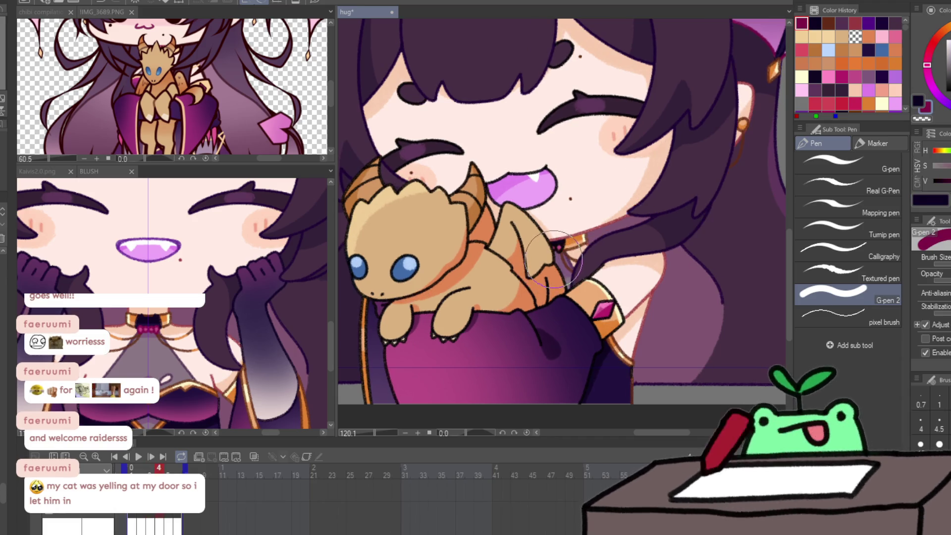
pyautogui.keyDown('alt'); pyautogui.click(585, 225); pyautogui.keyUp('alt')
# Step to frames 5 and 6 sampling dark magenta and near-black, then play the animation.
pyautogui.press('Right')
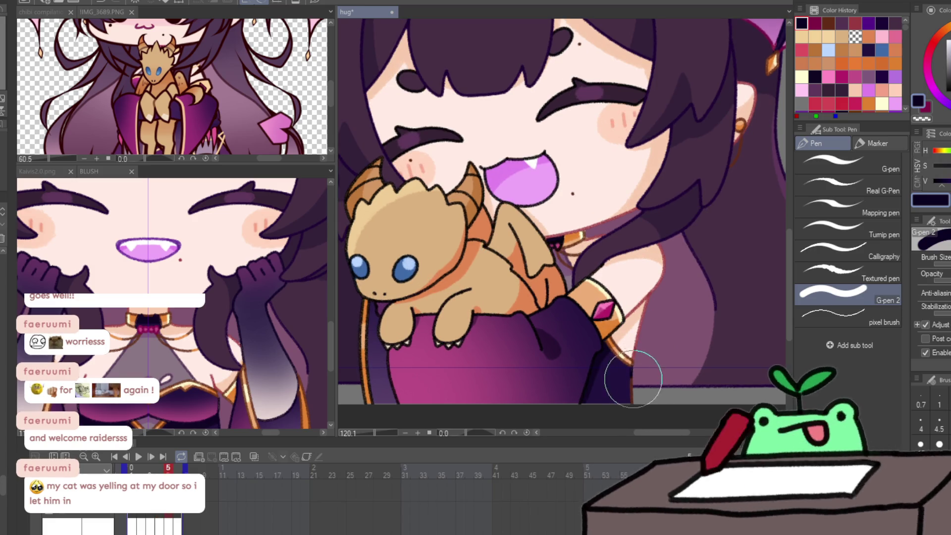
pyautogui.keyDown('alt'); pyautogui.click(547, 264); pyautogui.keyUp('alt')
pyautogui.moveTo(547, 265); pyautogui.dragTo(555, 247)
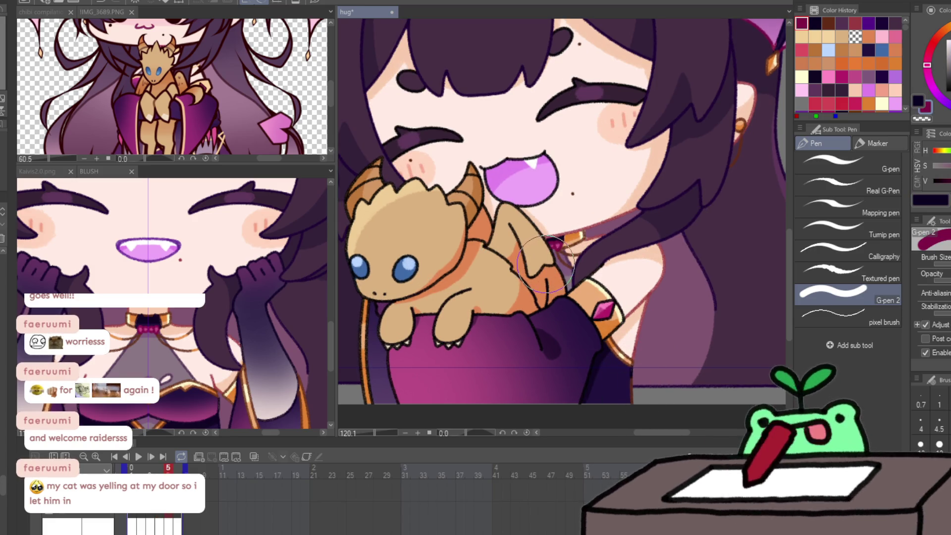
pyautogui.press('Right')
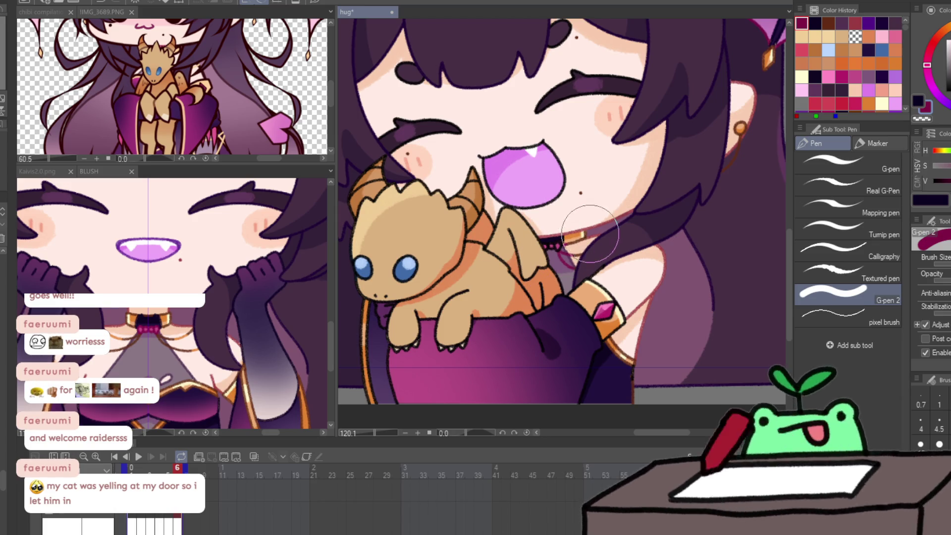
pyautogui.keyDown('alt'); pyautogui.click(558, 249); pyautogui.keyUp('alt')
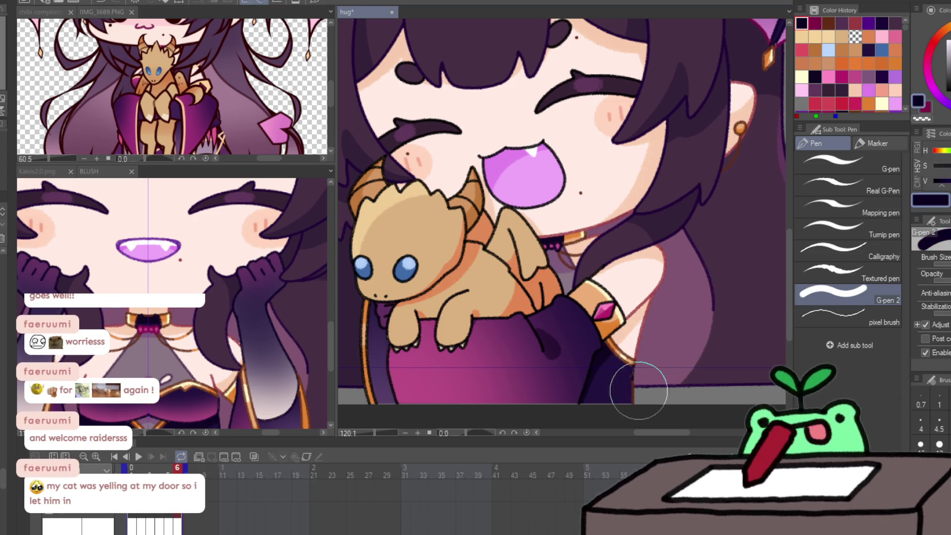
pyautogui.press('x')
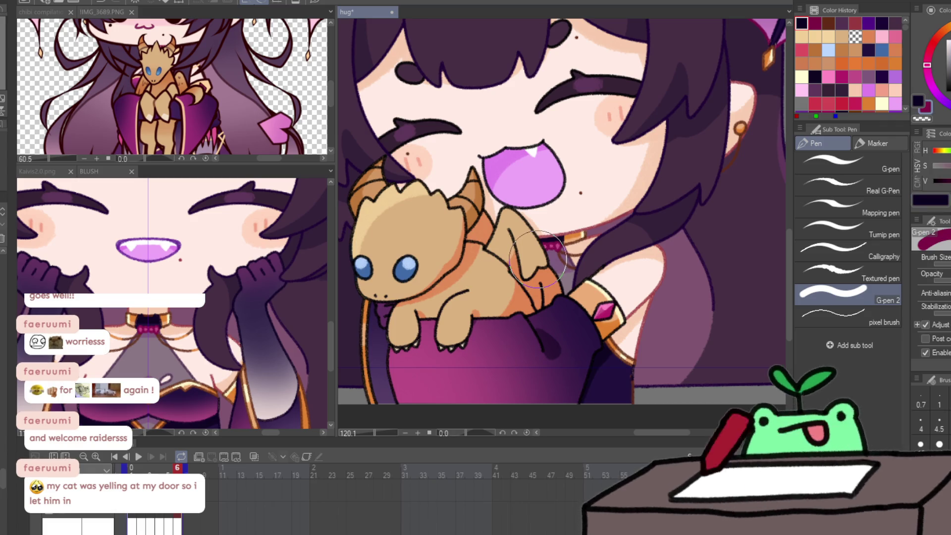
pyautogui.press('Right')
pyautogui.press('Right')
pyautogui.press('Return')
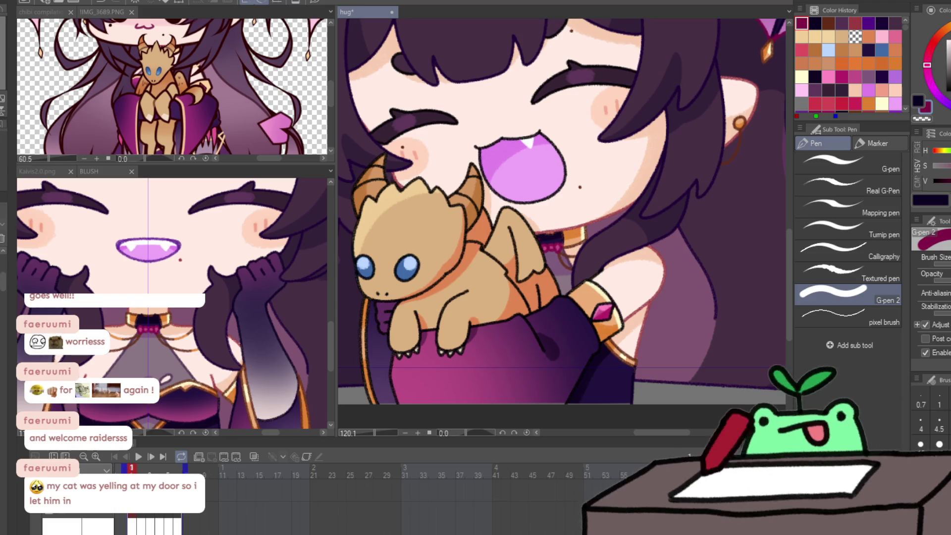
# Sample colours from the artwork, then paint dark navy over the sleeve beside the dragon.
pyautogui.keyDown('alt'); pyautogui.click(757, 95); pyautogui.keyUp('alt')
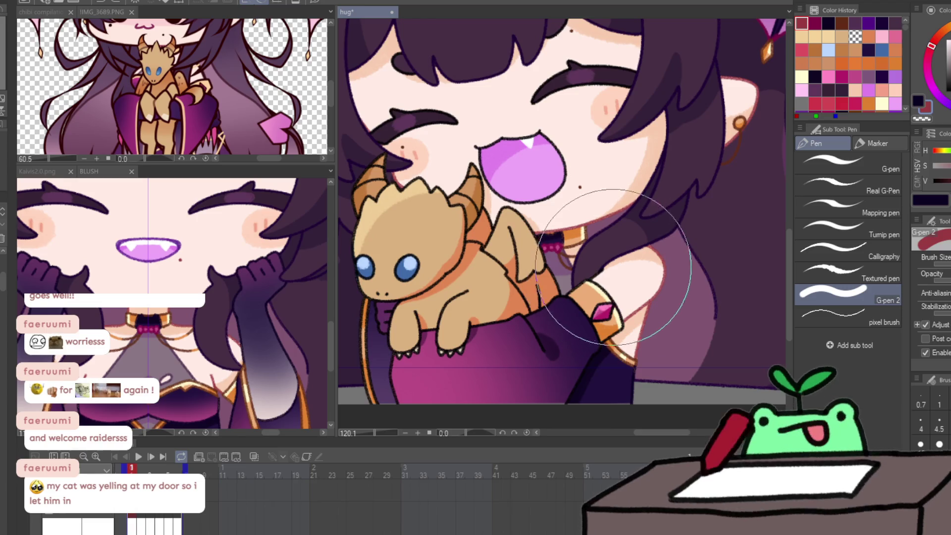
pyautogui.keyDown('alt'); pyautogui.click(602, 254); pyautogui.keyUp('alt')
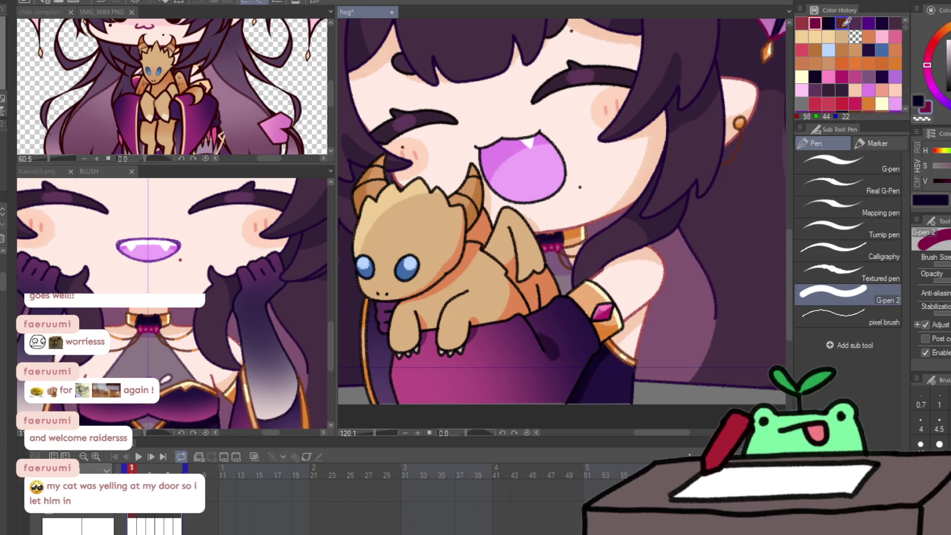
pyautogui.keyDown('alt'); pyautogui.click(589, 309); pyautogui.keyUp('alt')
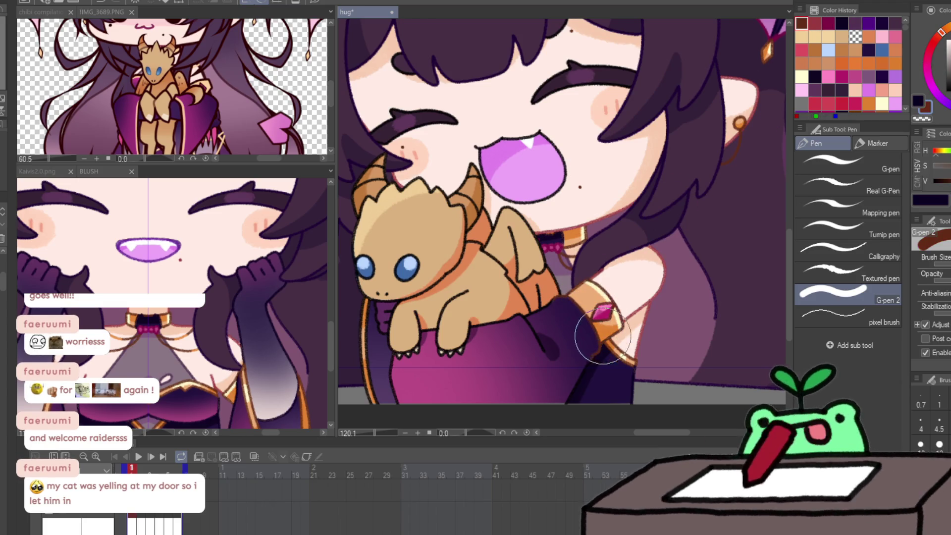
pyautogui.click(841, 23)
pyautogui.moveTo(512, 345)
pyautogui.mouseDown()
pyautogui.moveTo(537, 317)
pyautogui.moveTo(569, 336)
pyautogui.mouseUp()
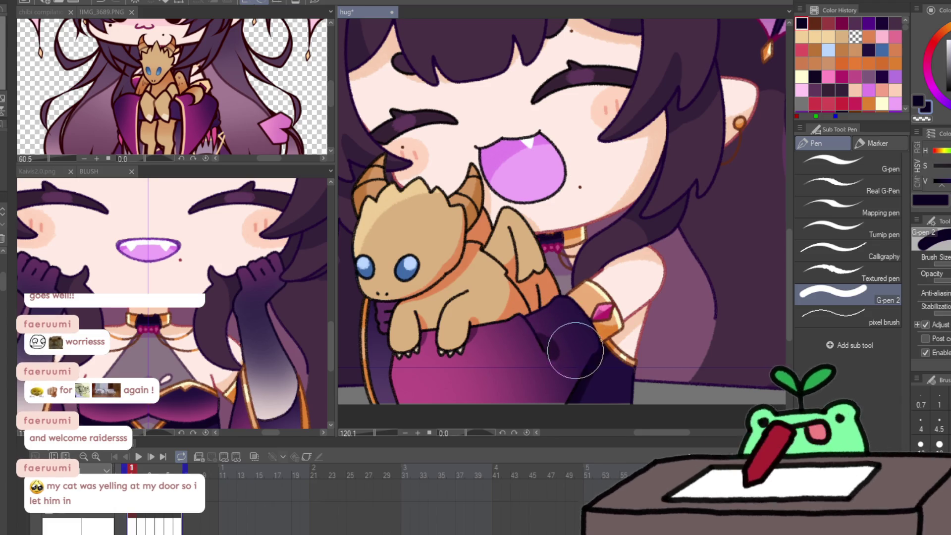
# Paint over the bracelet gem in maroon with a resized brush.
pyautogui.press(']')
pyautogui.press(']')
pyautogui.press(']')
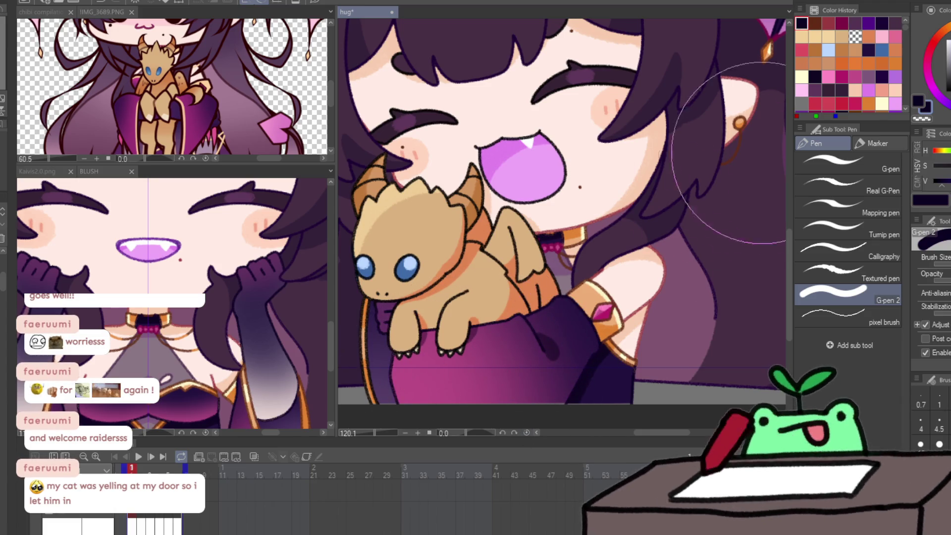
pyautogui.click(842, 22)
pyautogui.press('[')
pyautogui.press('[')
pyautogui.press('[')
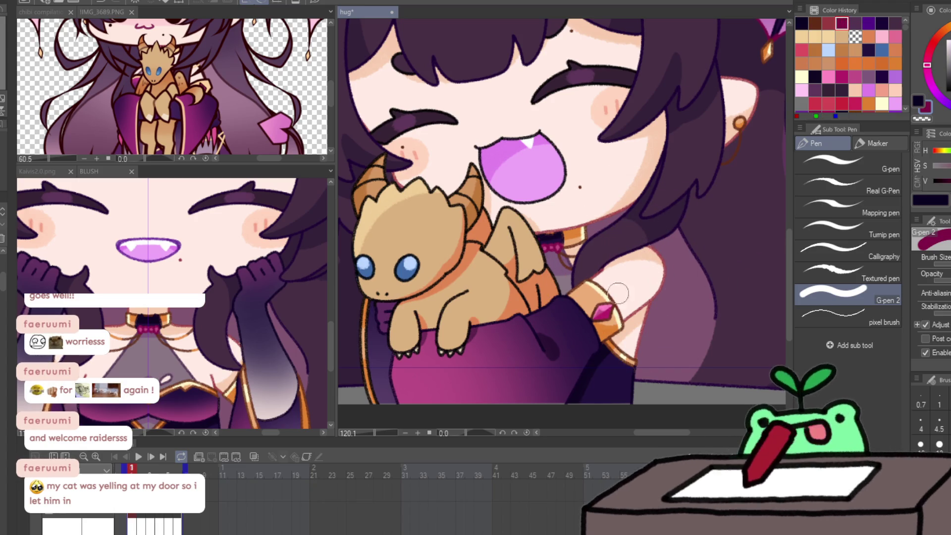
pyautogui.moveTo(599, 312); pyautogui.dragTo(661, 289)
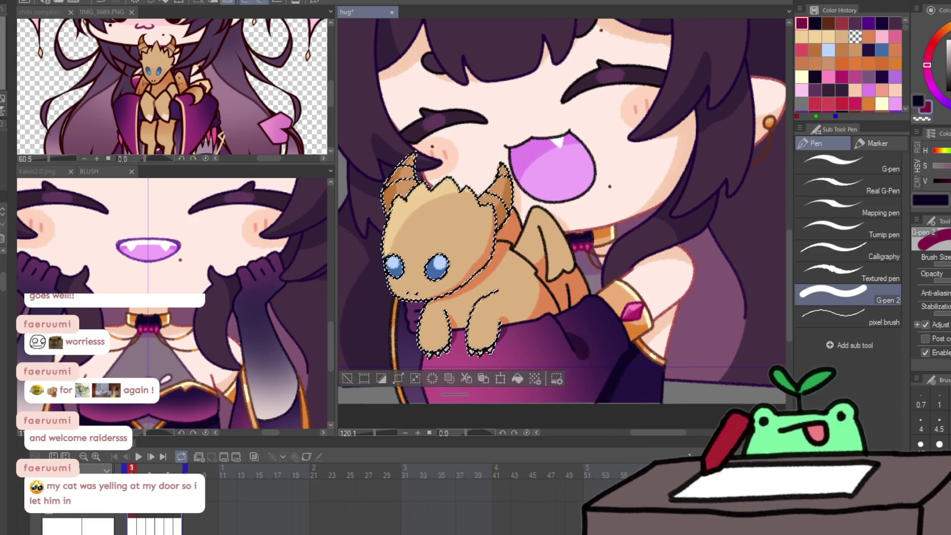
# Deselect, touch up the line art beside the dragon in dark navy, and set colours on frame 2.
pyautogui.hotkey('ctrl', 'd')
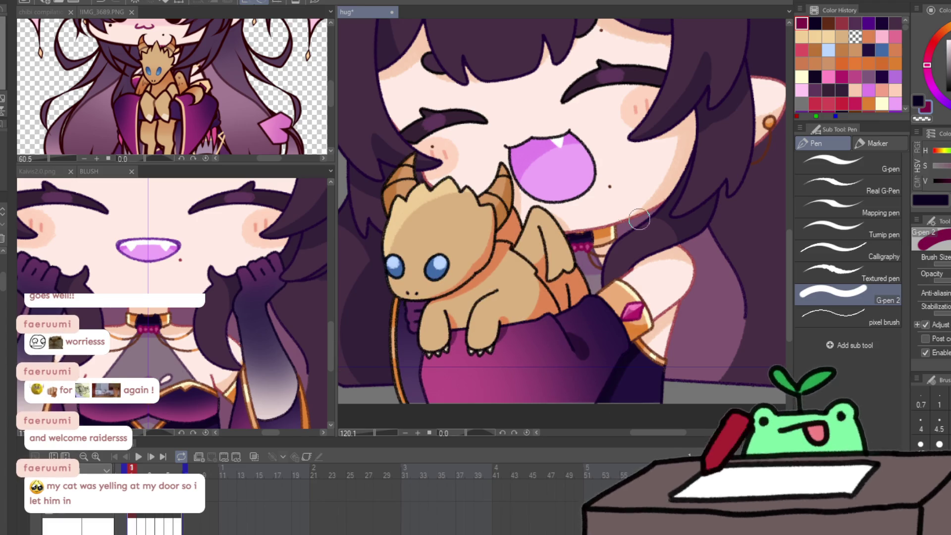
pyautogui.click(817, 22)
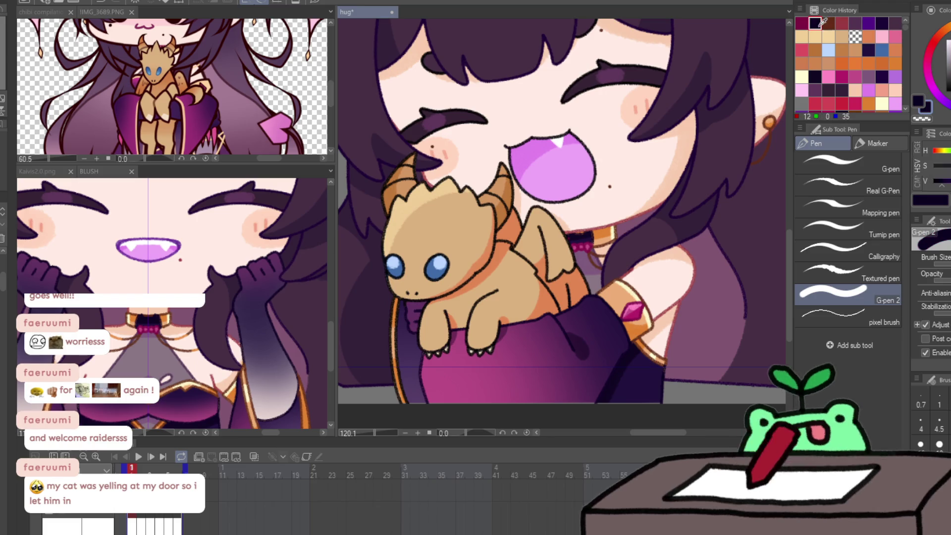
pyautogui.click(415, 315)
pyautogui.hotkey('ctrl', 'Right')
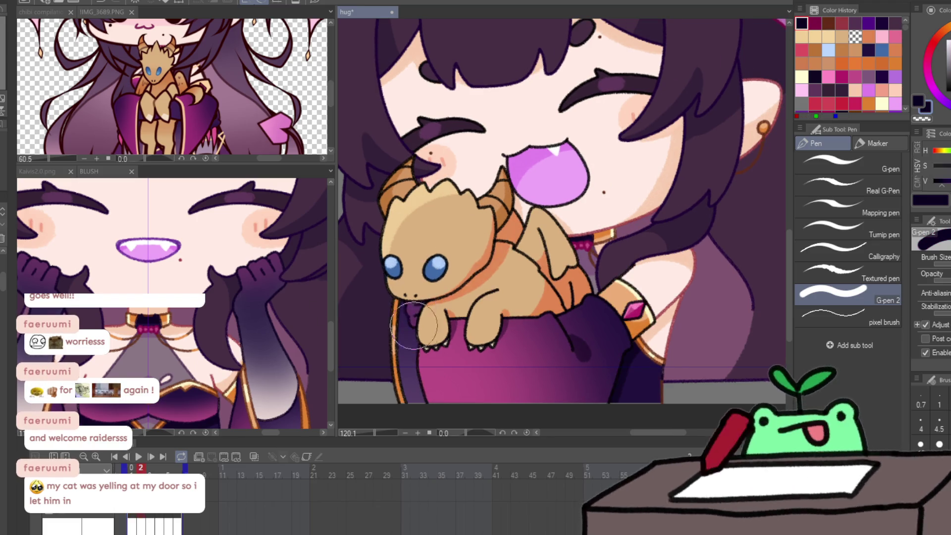
pyautogui.click(828, 88)
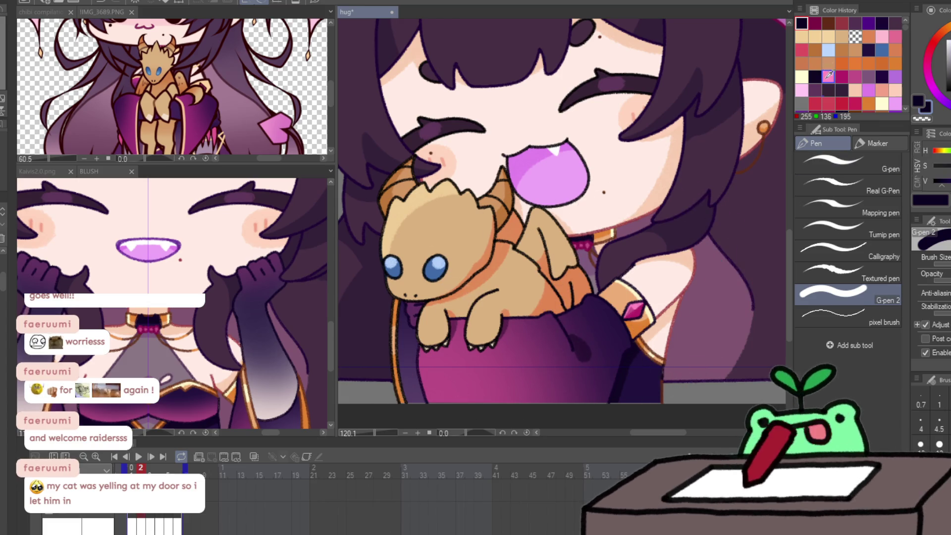
pyautogui.click(841, 24)
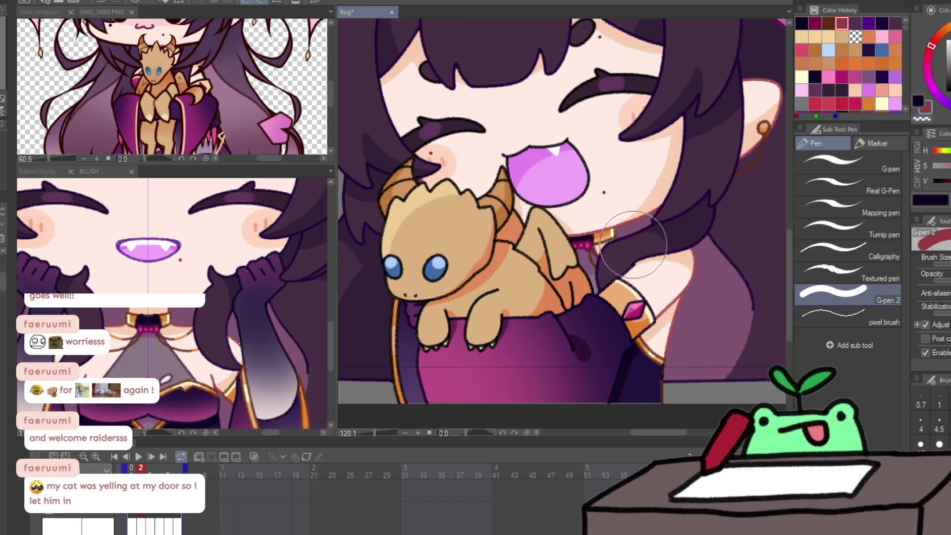
pyautogui.click(815, 23)
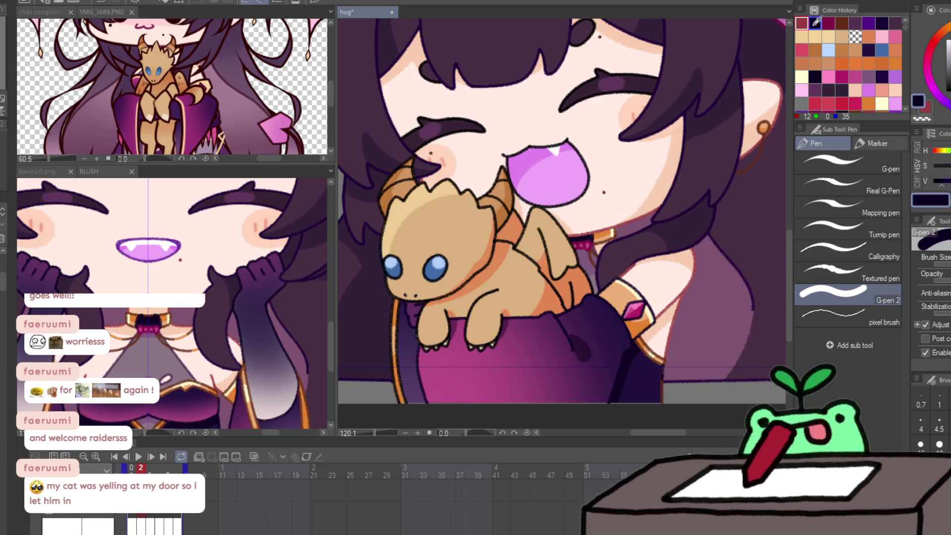
# Move through frames 3 and 4 and touch up the neck area in red.
pyautogui.press('Right')
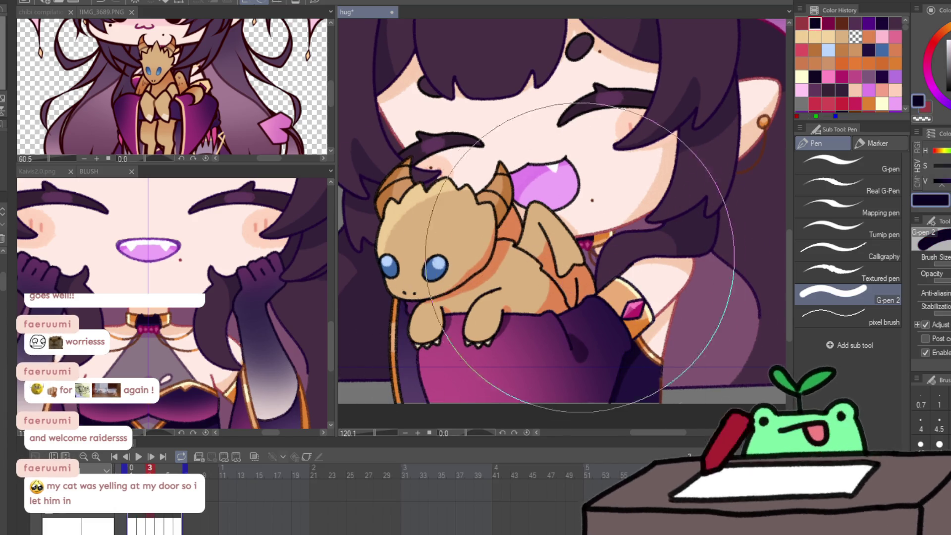
pyautogui.press('x')
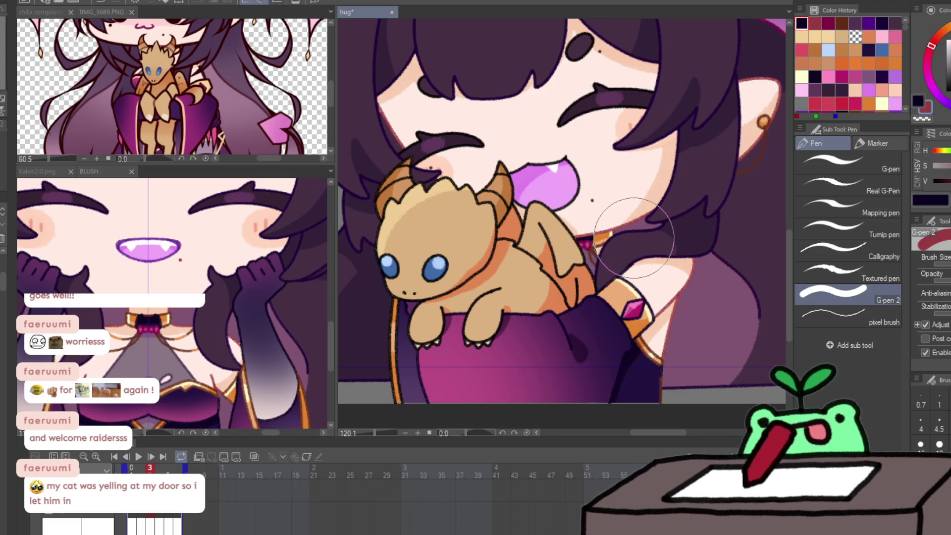
pyautogui.press('Right')
pyautogui.press('x')
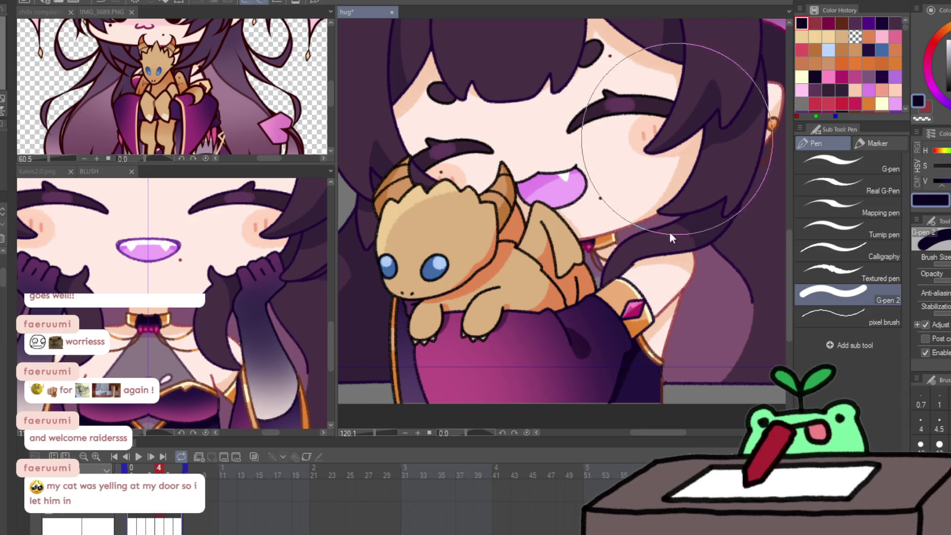
pyautogui.press('x')
pyautogui.moveTo(643, 221)
pyautogui.mouseDown()
pyautogui.moveTo(619, 253)
pyautogui.moveTo(636, 242)
pyautogui.mouseUp()
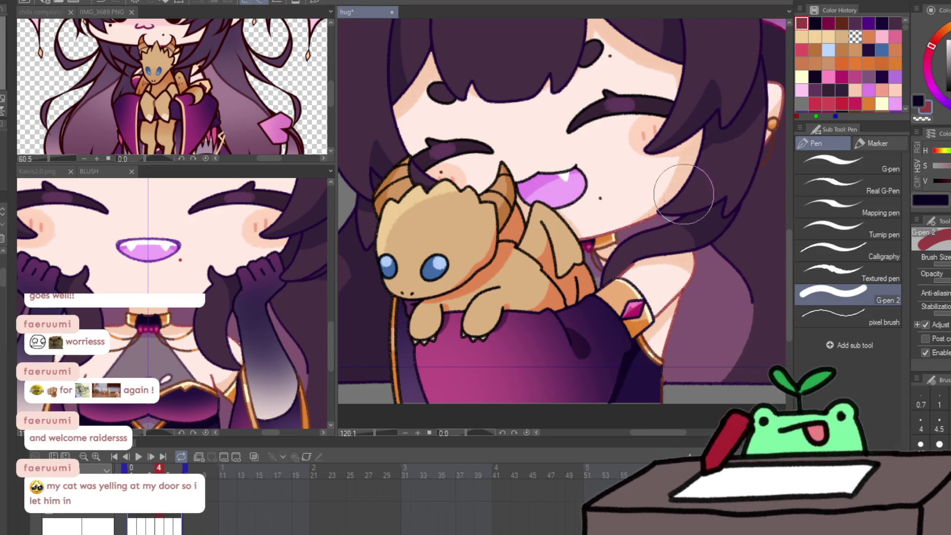
# On frame 5, pick brown and zoom in on the armband gem.
pyautogui.press('Right')
pyautogui.click(841, 23)
pyautogui.press('/')
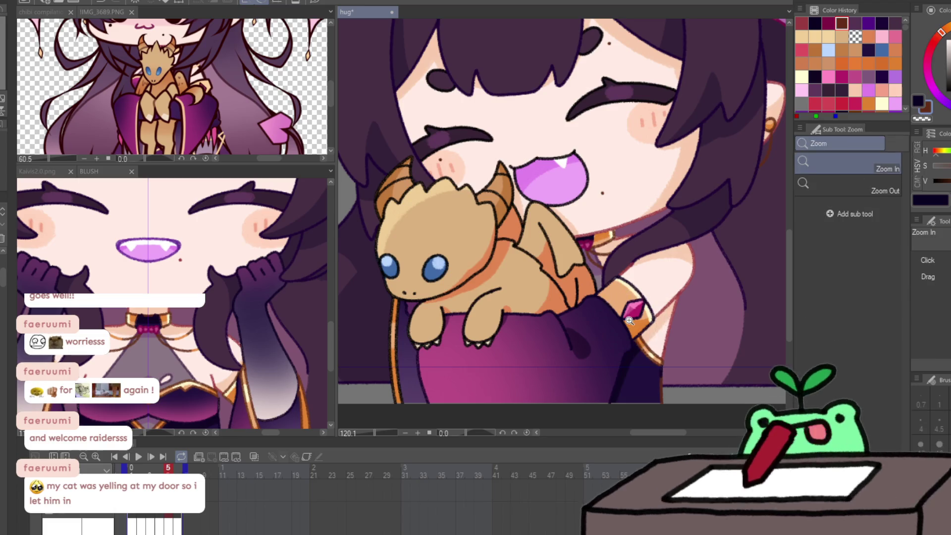
pyautogui.click(649, 314)
pyautogui.scroll(-3, 649, 315)
# On frame 2, touch up the armband edge in brown and repaint the gem crimson.
pyautogui.scroll(3, 649, 315)
pyautogui.press('p')
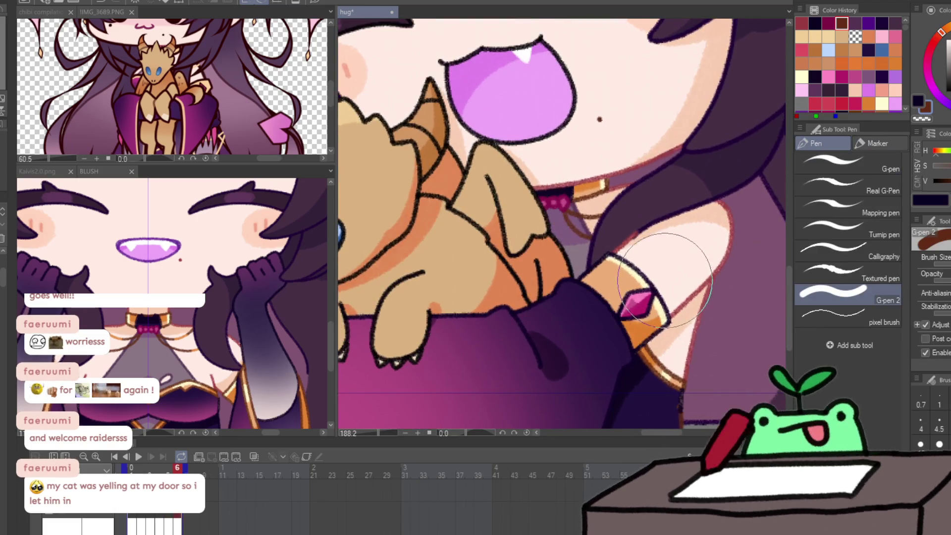
pyautogui.press('Right')
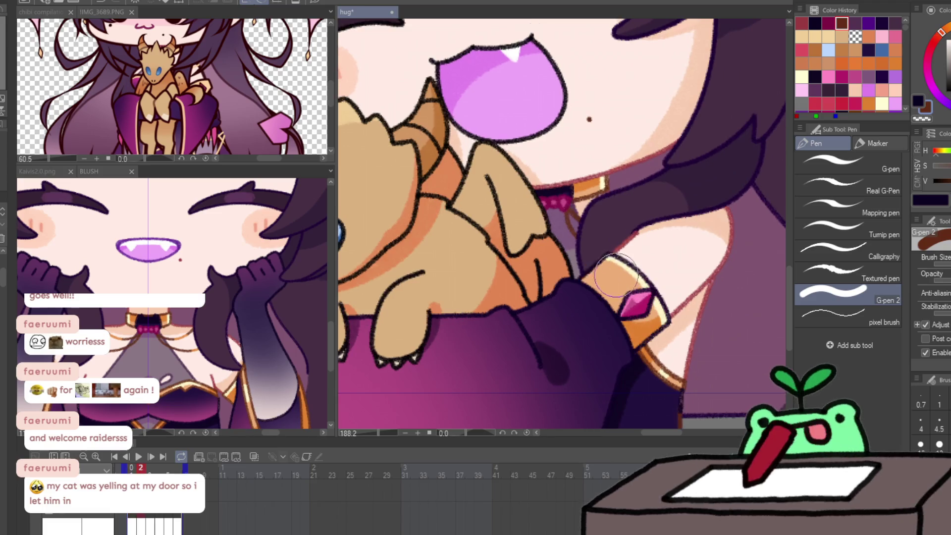
pyautogui.moveTo(579, 272); pyautogui.dragTo(591, 268)
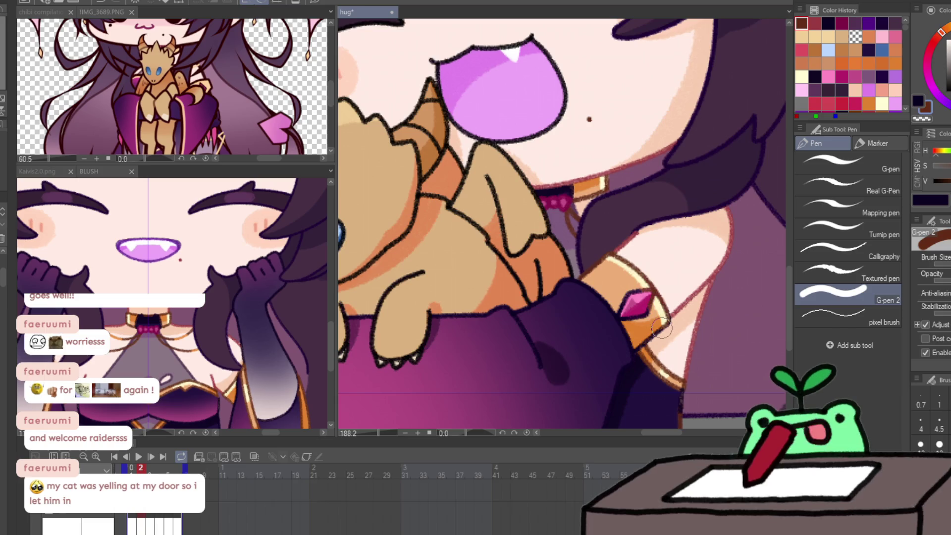
pyautogui.keyDown('alt'); pyautogui.click(672, 229); pyautogui.keyUp('alt')
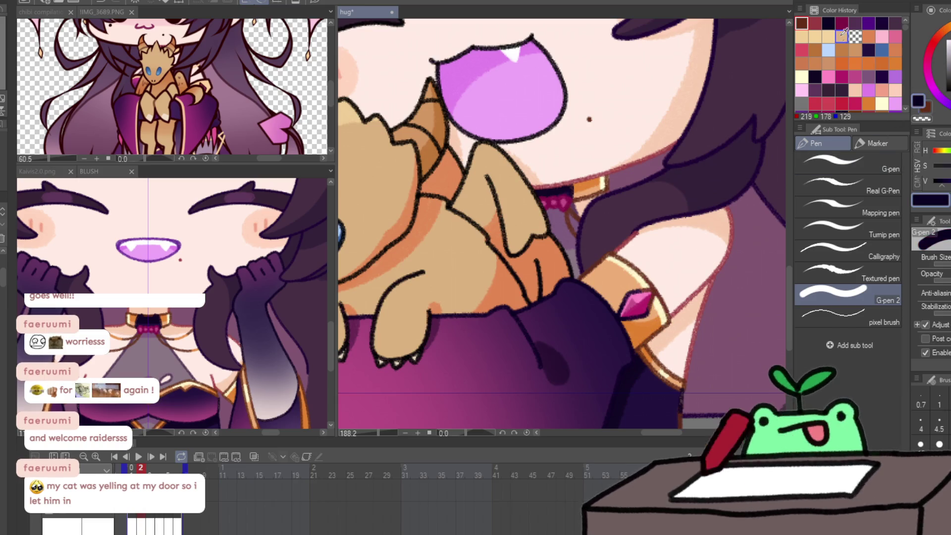
pyautogui.moveTo(625, 307); pyautogui.dragTo(639, 299)
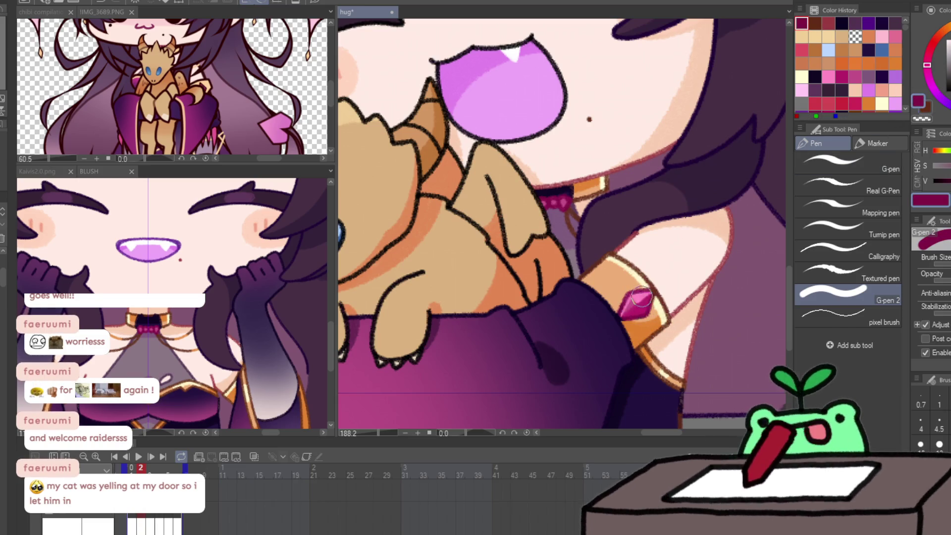
# Step through frames 3 to 5, sampling the dark line colour and swapping to crimson on each.
pyautogui.press('Right')
pyautogui.keyDown('alt'); pyautogui.click(581, 271); pyautogui.keyUp('alt')
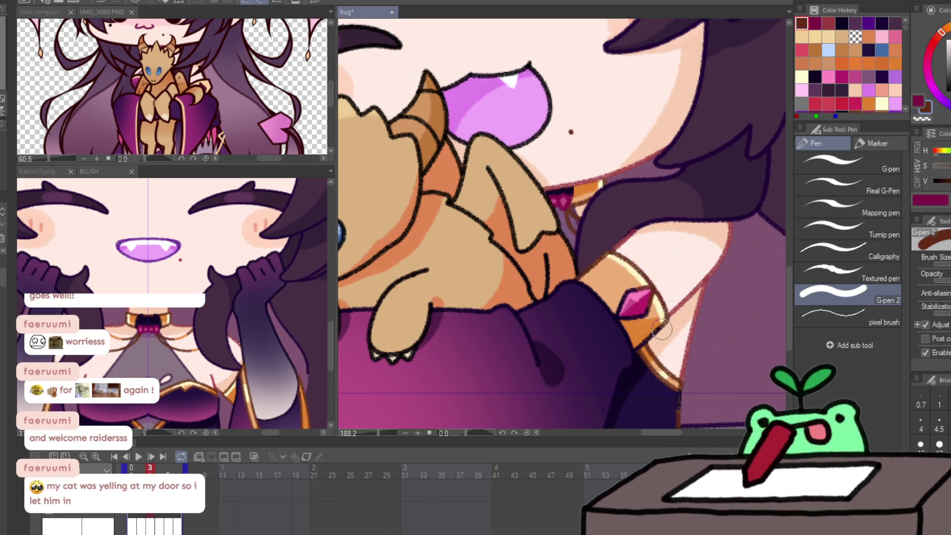
pyautogui.press('x')
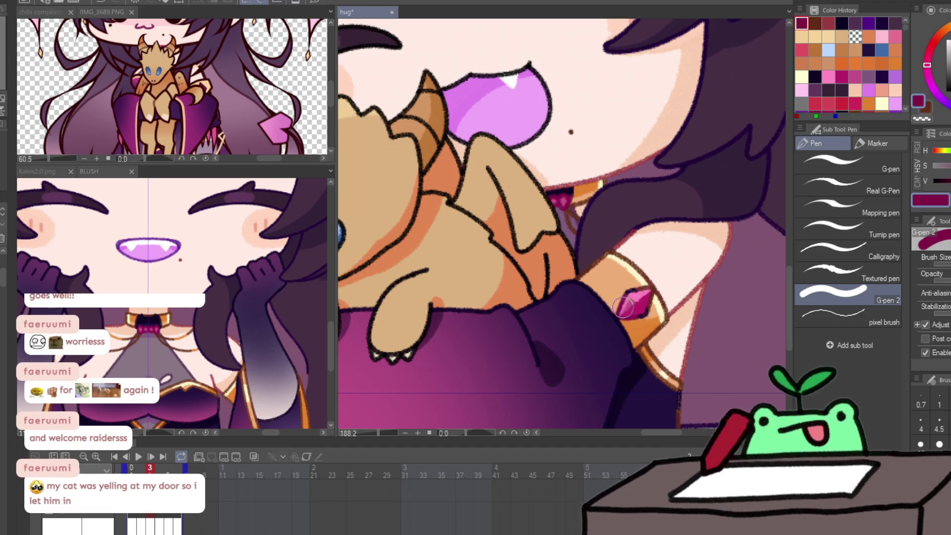
pyautogui.press('Right')
pyautogui.keyDown('alt'); pyautogui.click(578, 270); pyautogui.keyUp('alt')
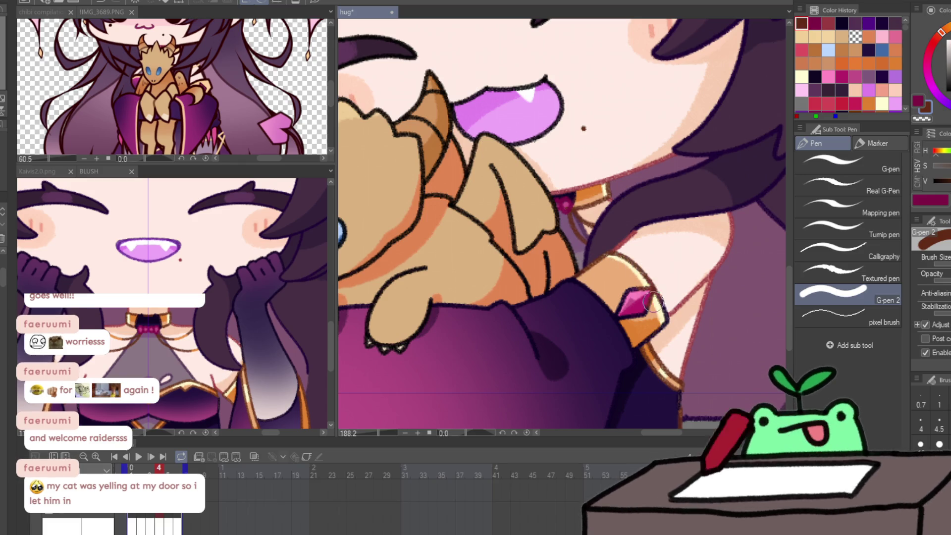
pyautogui.press('x')
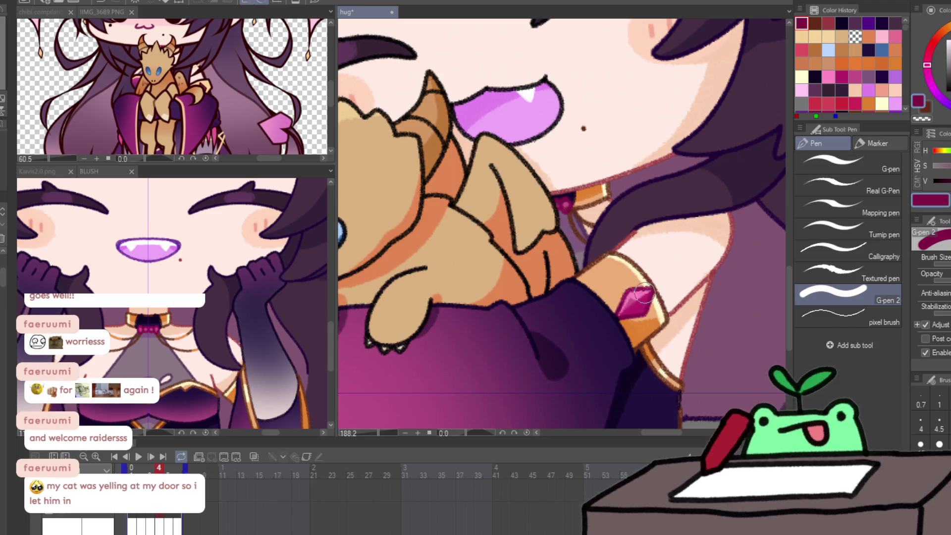
pyautogui.press('Right')
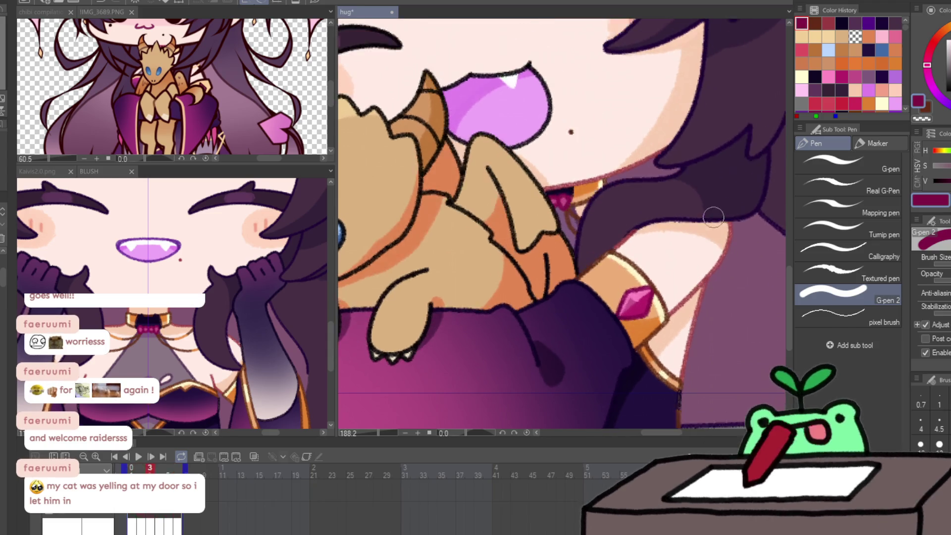
pyautogui.scroll(-3, 705, 226)
# Review hug frames 1 through 5, then return to the first frame.
pyautogui.press('Left')
pyautogui.scroll(1, 705, 226)
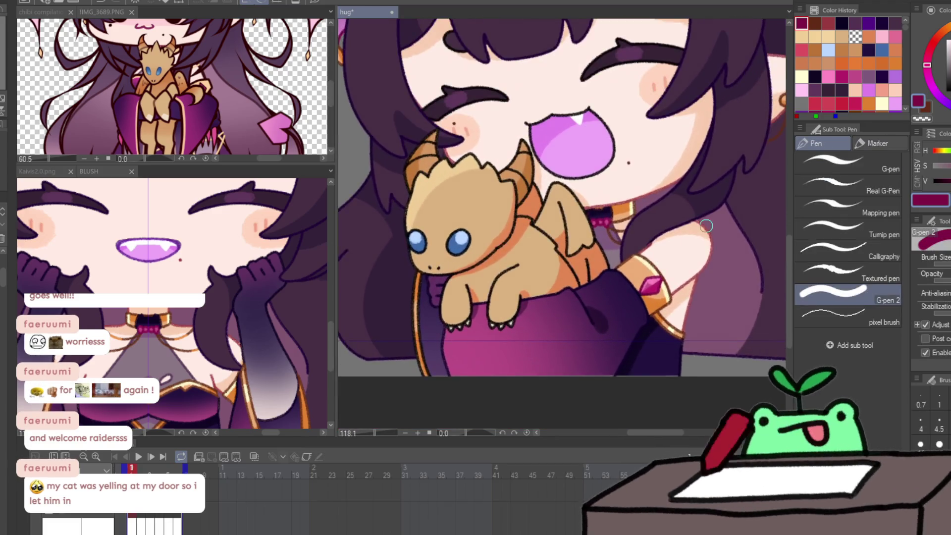
pyautogui.press('Left')
pyautogui.press('Left')
pyautogui.press('Left')
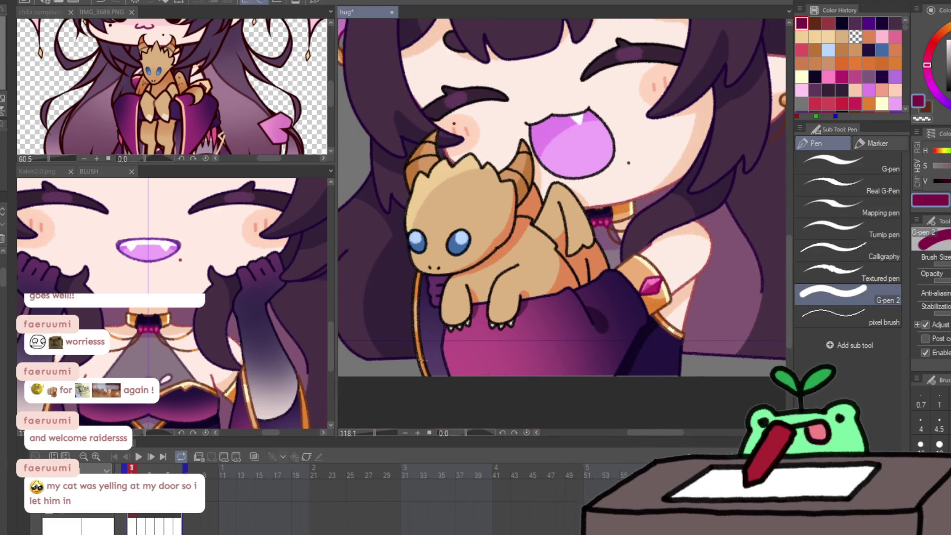
pyautogui.press('x')
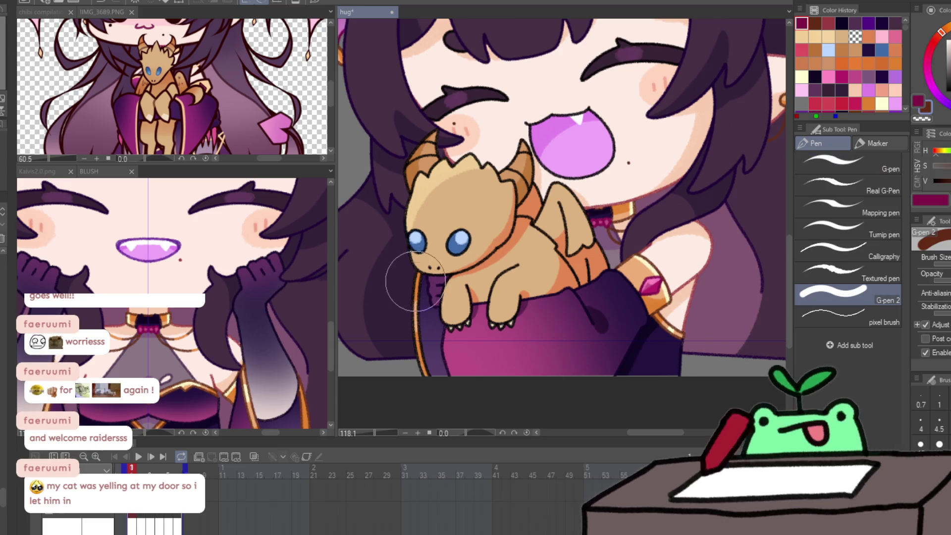
pyautogui.press('Right')
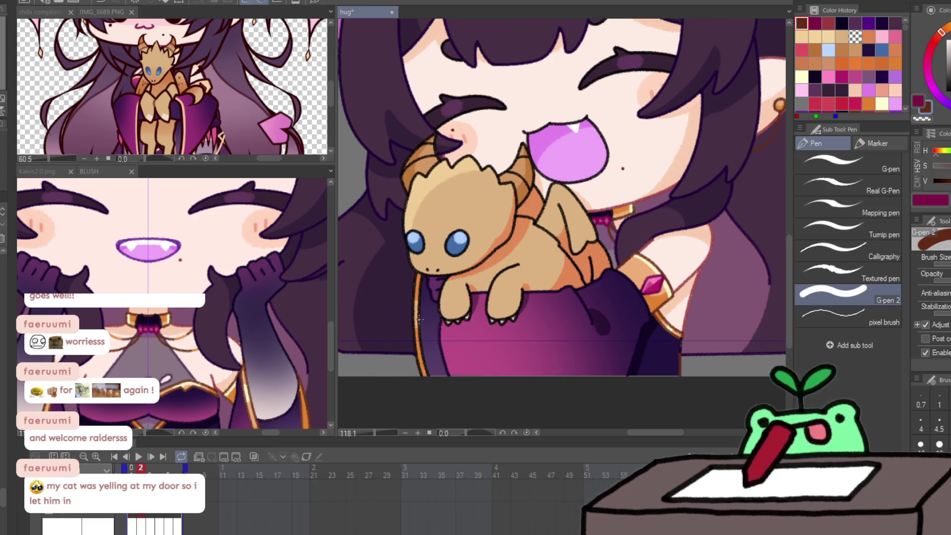
pyautogui.press('Right')
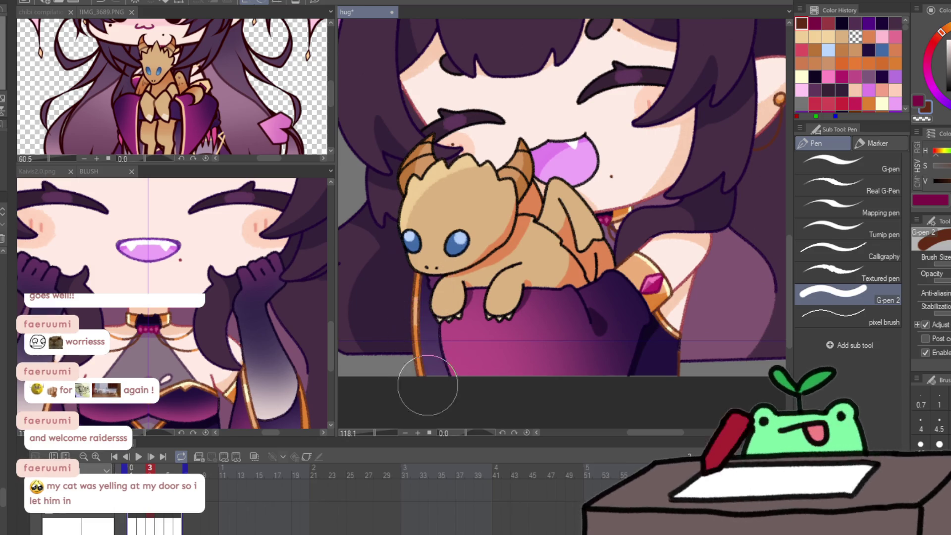
pyautogui.press('Right')
pyautogui.press('Right')
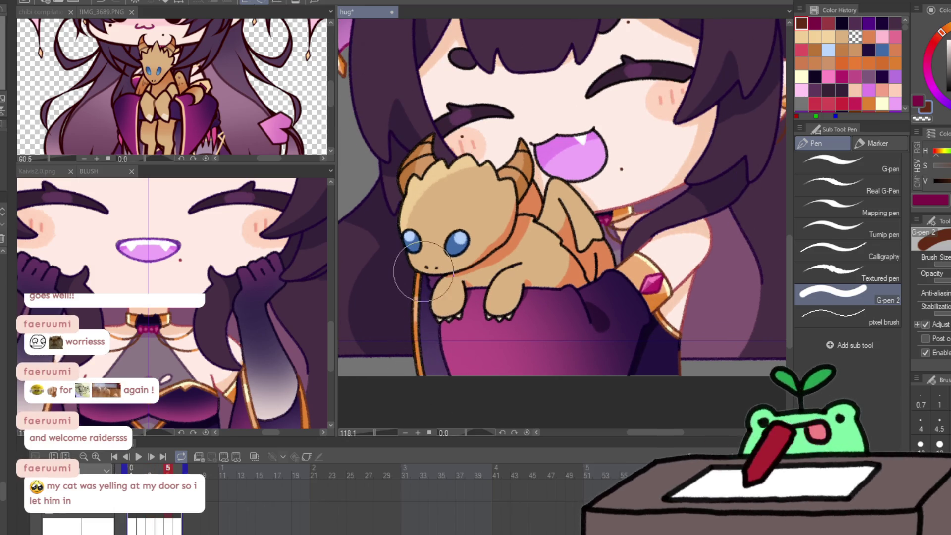
pyautogui.press('Right')
pyautogui.press('Left')
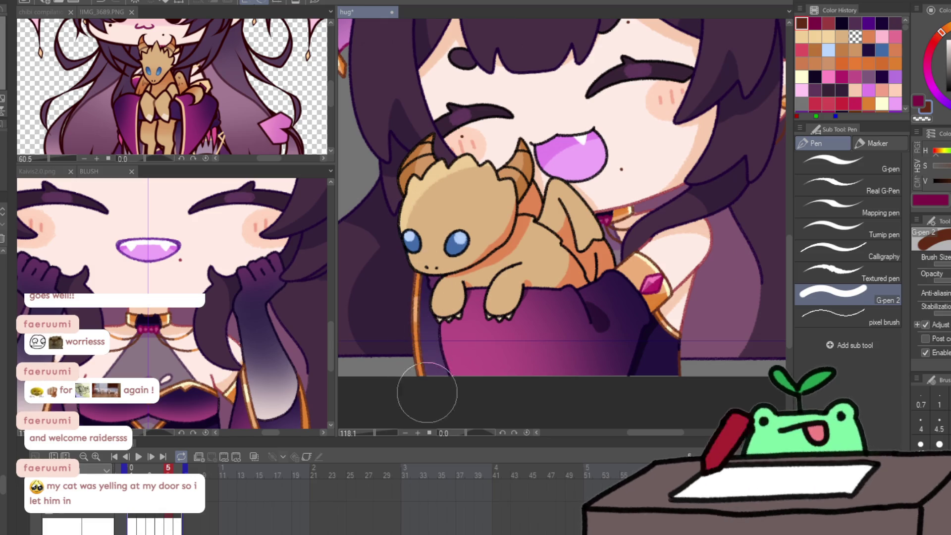
pyautogui.press('Right')
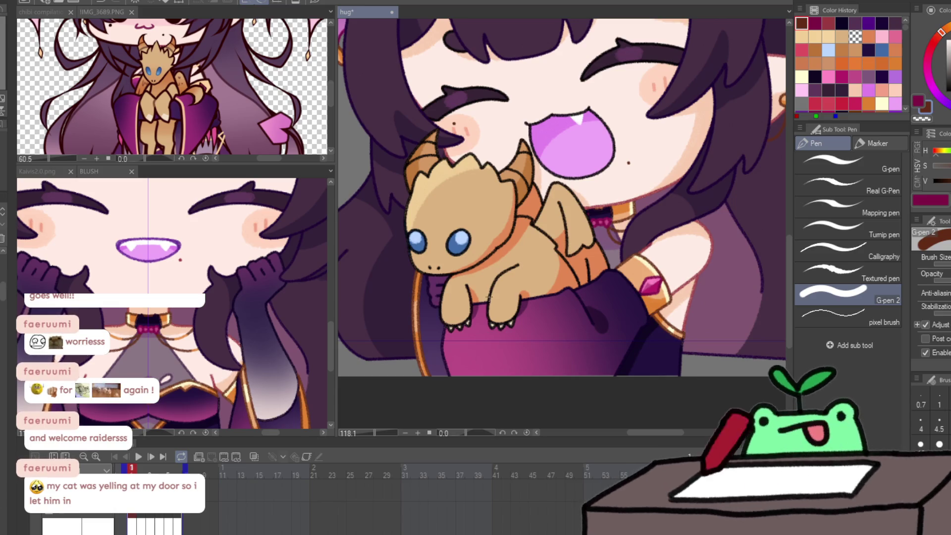
# Eyedrop the wing's orange and shade the dragon's back and wing on frame 1.
pyautogui.moveTo(472, 289); pyautogui.dragTo(496, 313)
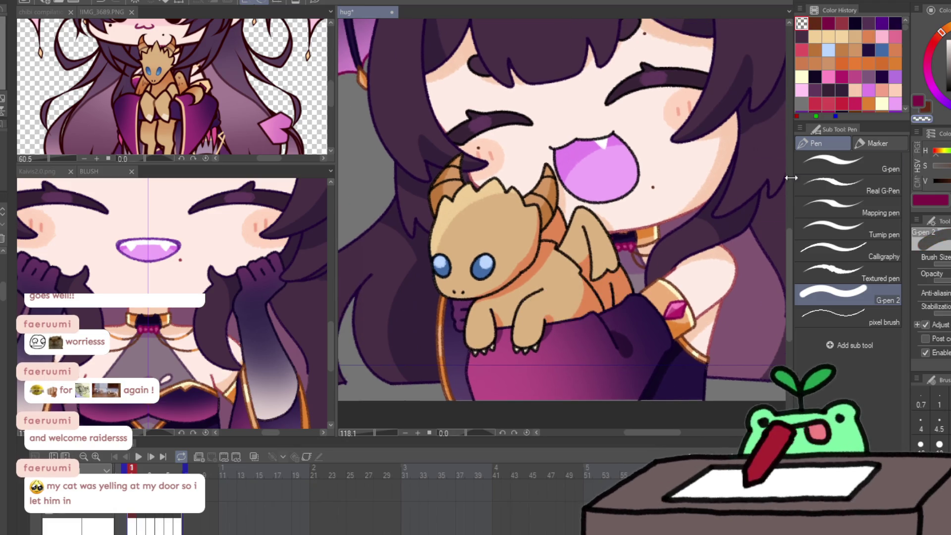
pyautogui.keyDown('alt'); pyautogui.click(605, 300); pyautogui.keyUp('alt')
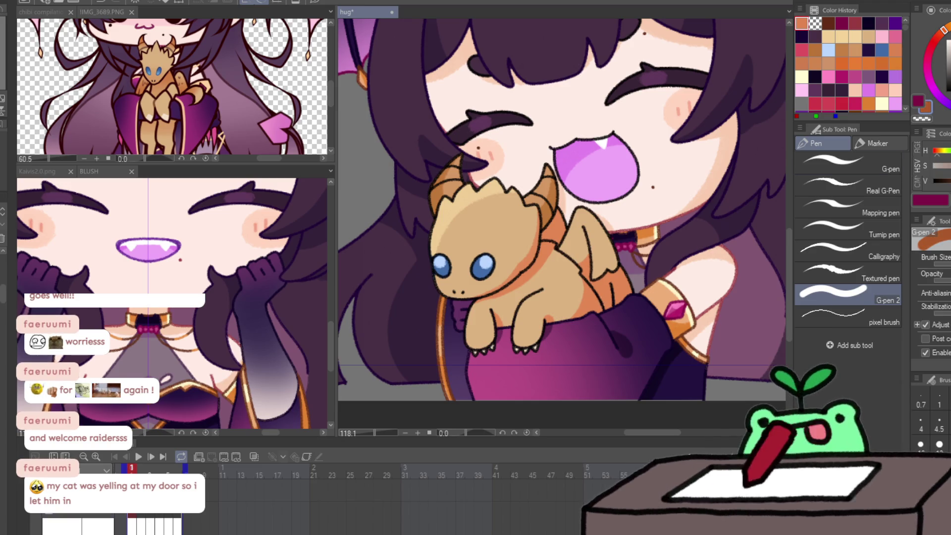
pyautogui.moveTo(544, 222); pyautogui.dragTo(594, 292)
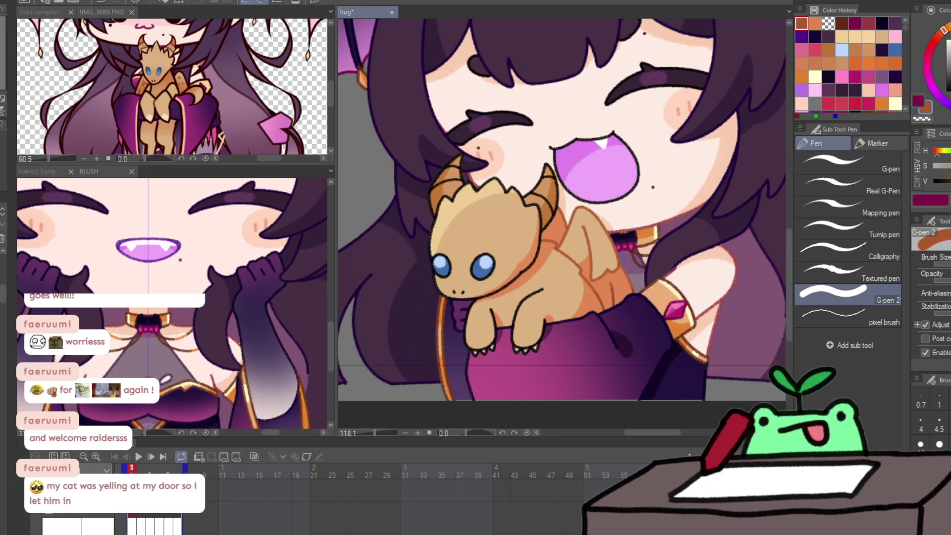
pyautogui.scroll(-3, 588, 254)
pyautogui.scroll(3, 588, 255)
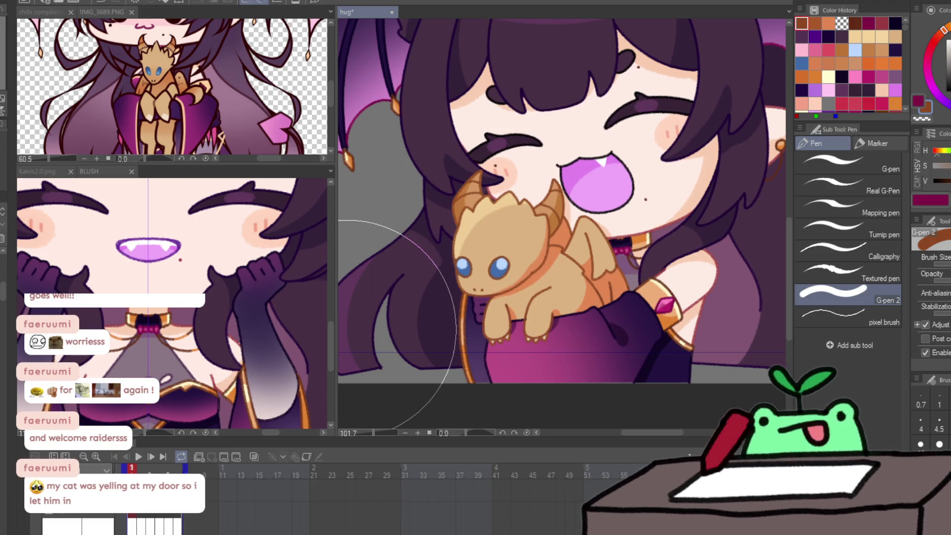
pyautogui.press('Right')
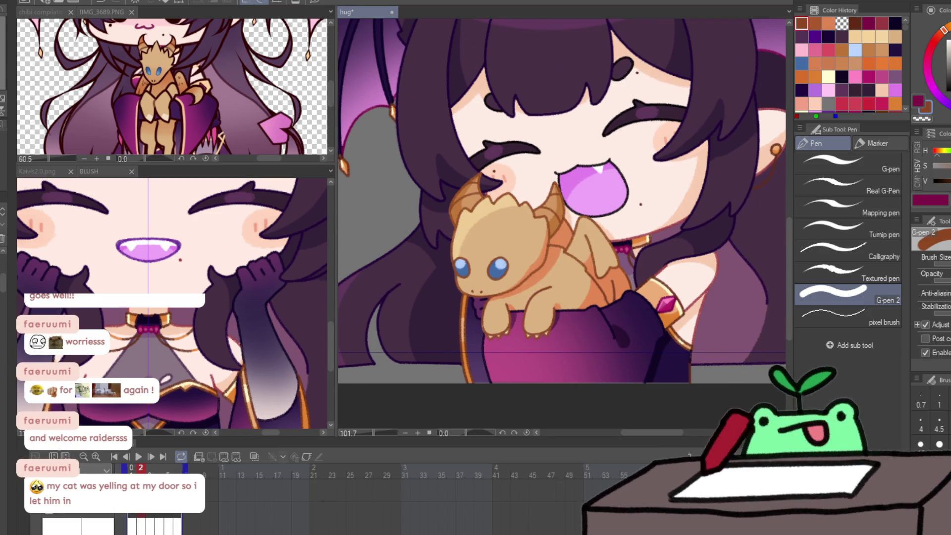
pyautogui.press('Right')
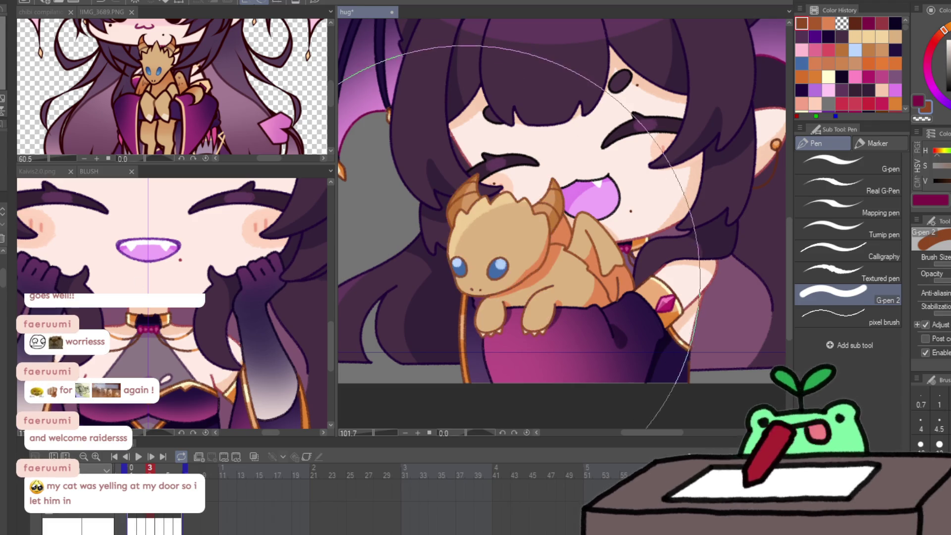
pyautogui.press('Right')
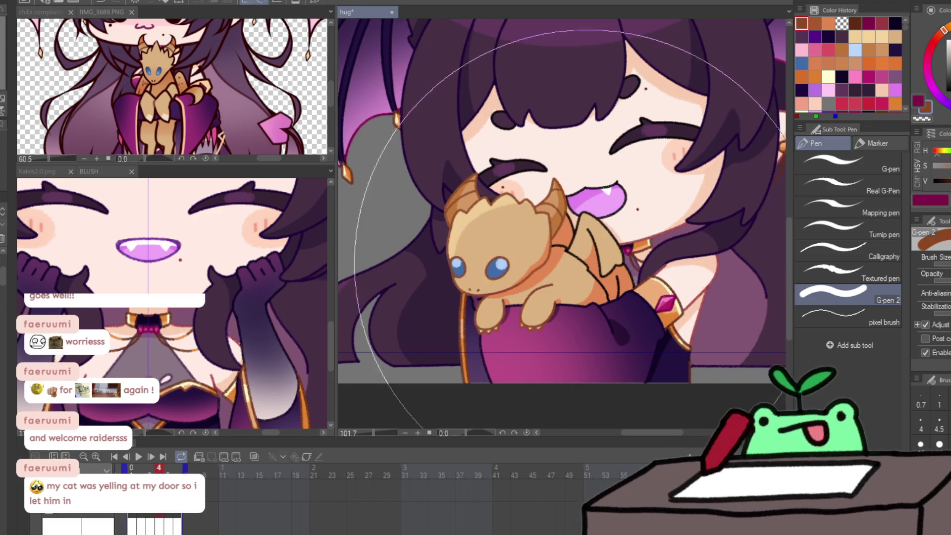
pyautogui.press('Right')
pyautogui.press('Right')
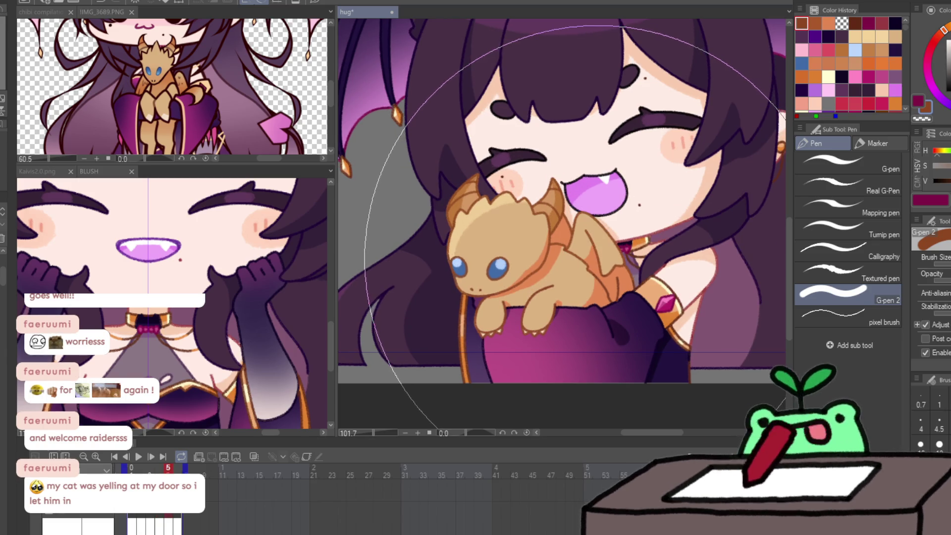
pyautogui.press('Left')
pyautogui.press('Left')
pyautogui.press('Left')
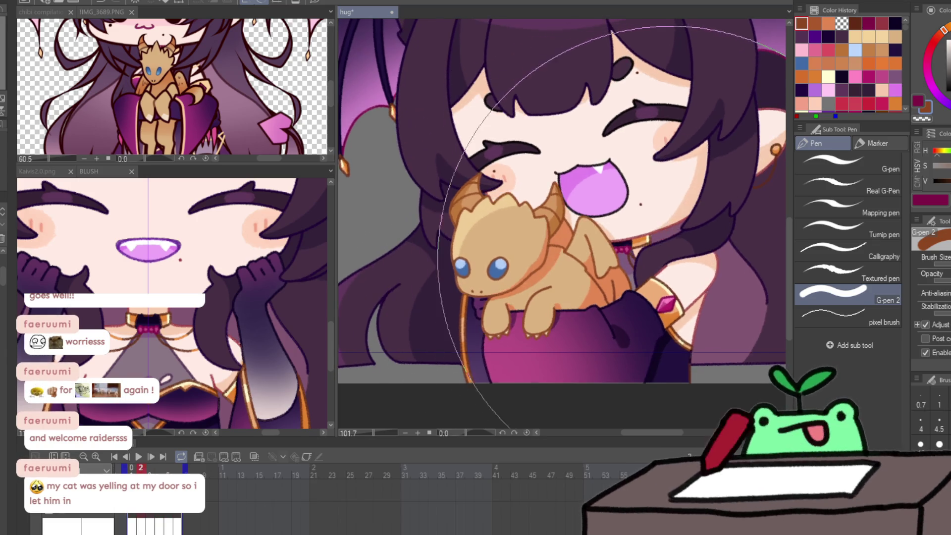
pyautogui.press('Right')
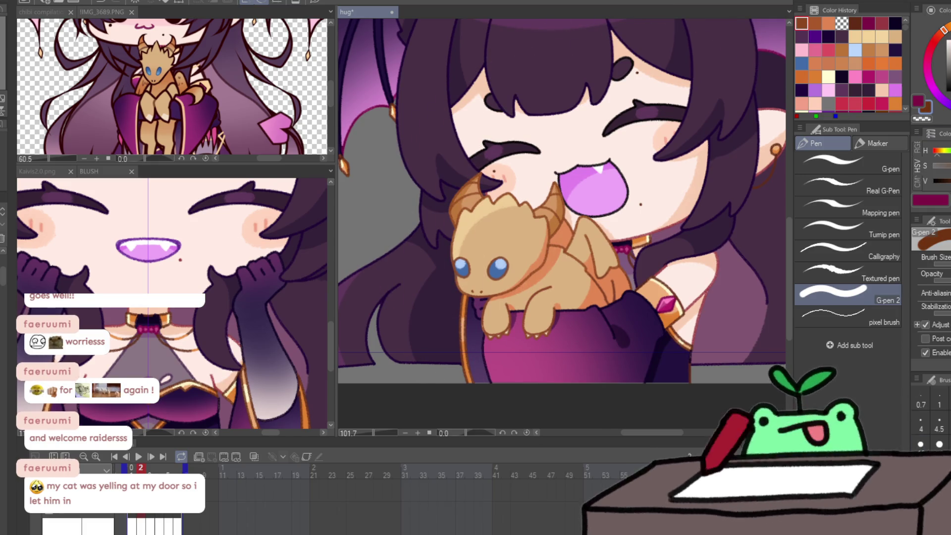
pyautogui.press('Left')
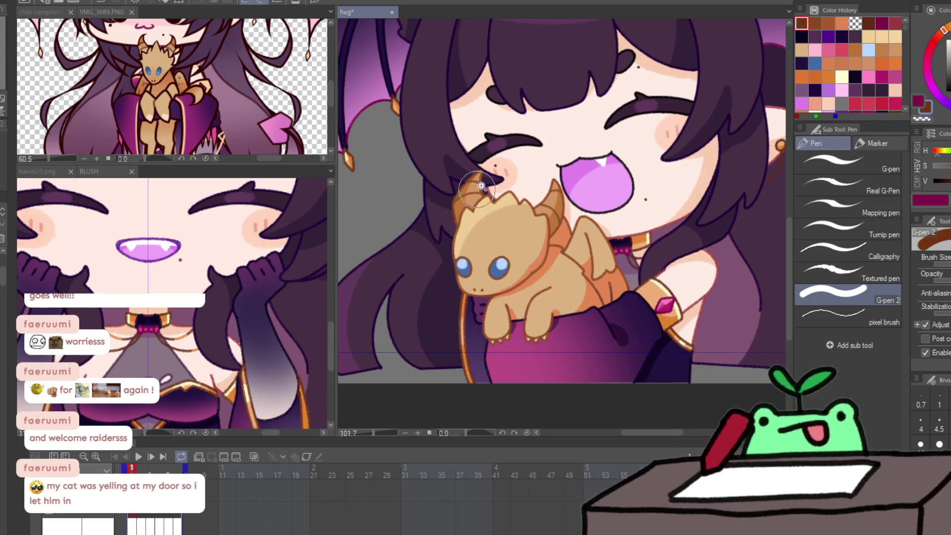
pyautogui.scroll(2, 483, 183)
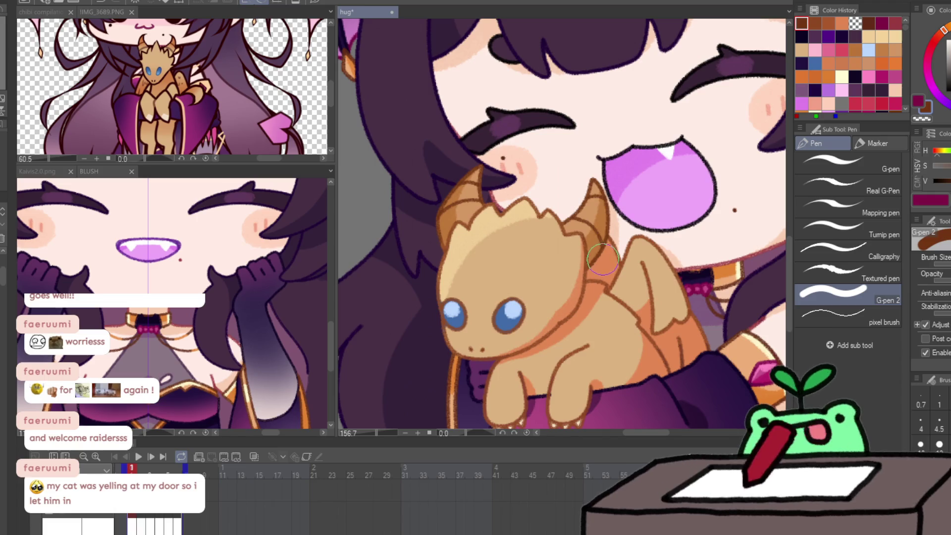
# Shade the dragon's left eye a darker blue, then sample the horn's brown.
pyautogui.press('c')
pyautogui.keyDown('alt'); pyautogui.click(511, 318); pyautogui.keyUp('alt')
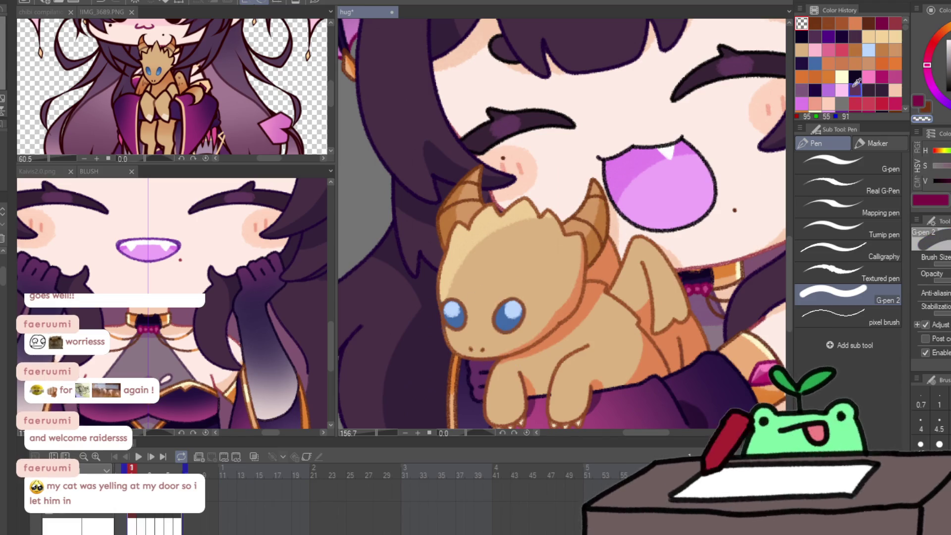
pyautogui.keyDown('alt'); pyautogui.click(510, 325); pyautogui.keyUp('alt')
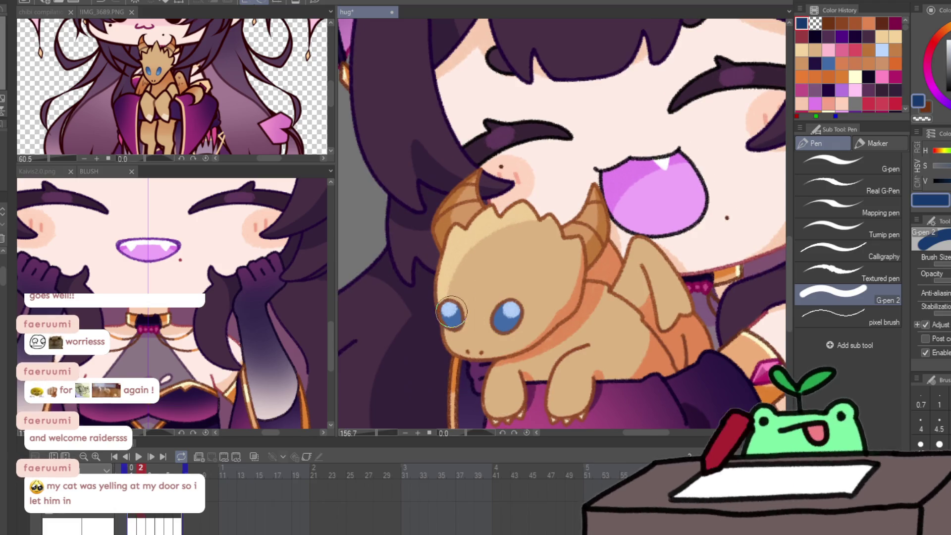
pyautogui.moveTo(451, 312); pyautogui.dragTo(461, 319)
pyautogui.keyDown('alt'); pyautogui.click(434, 245); pyautogui.keyUp('alt')
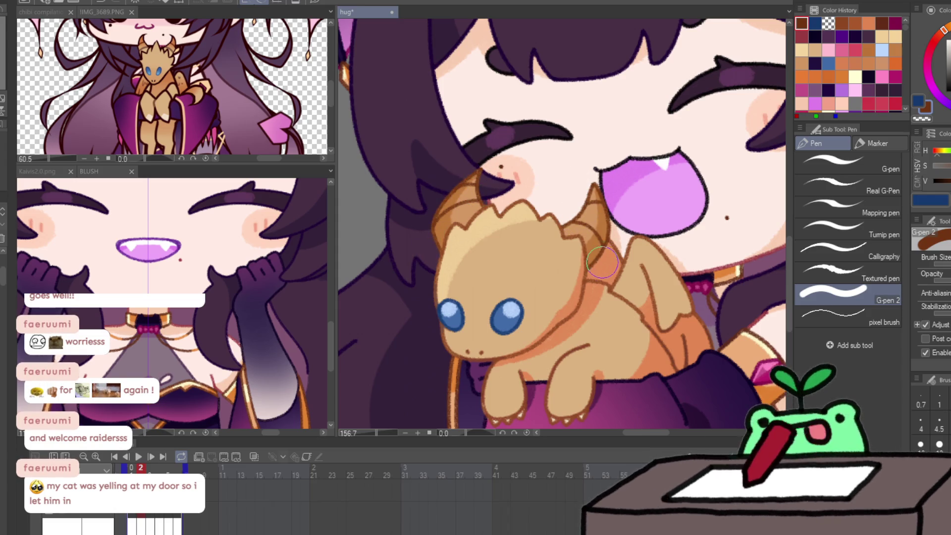
# On later frames, shade both dragon eyes darker blue and darken both horns brown.
pyautogui.press('Right')
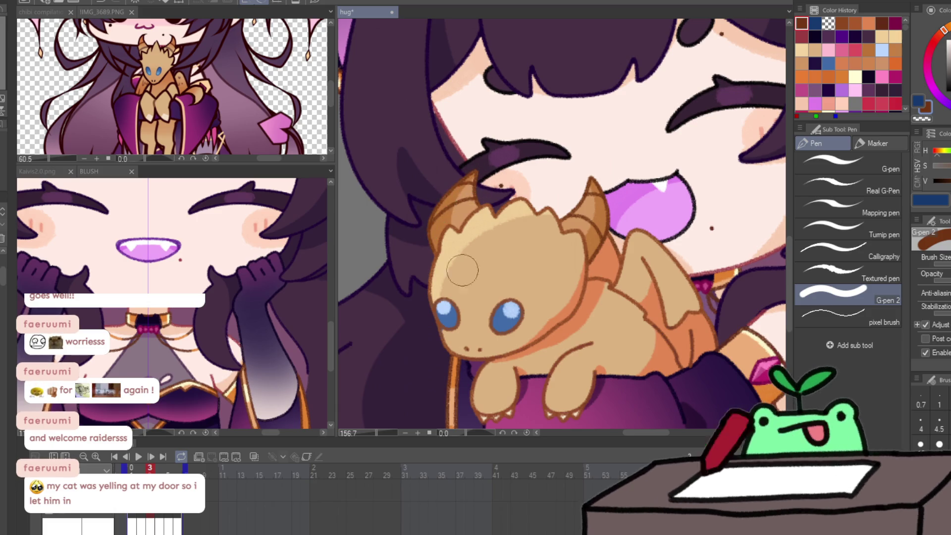
pyautogui.press('x')
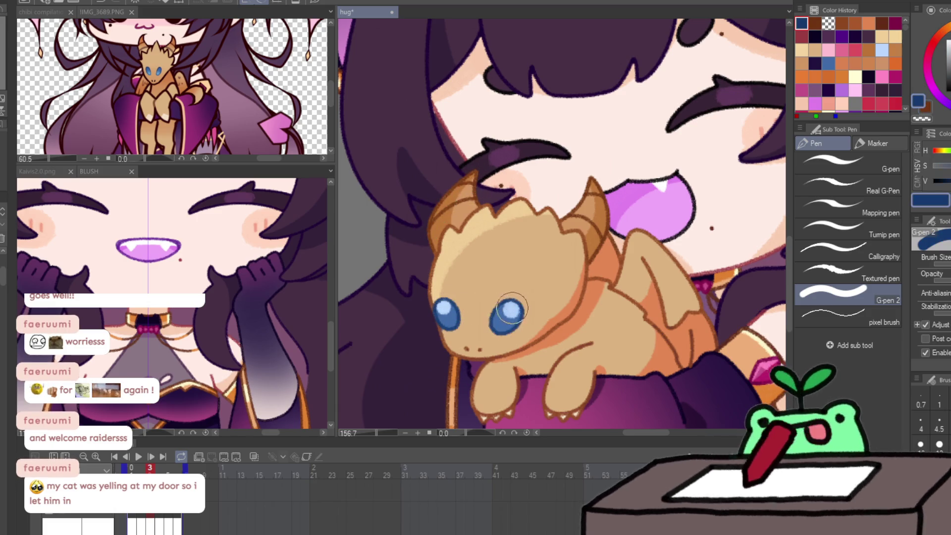
pyautogui.press('Right')
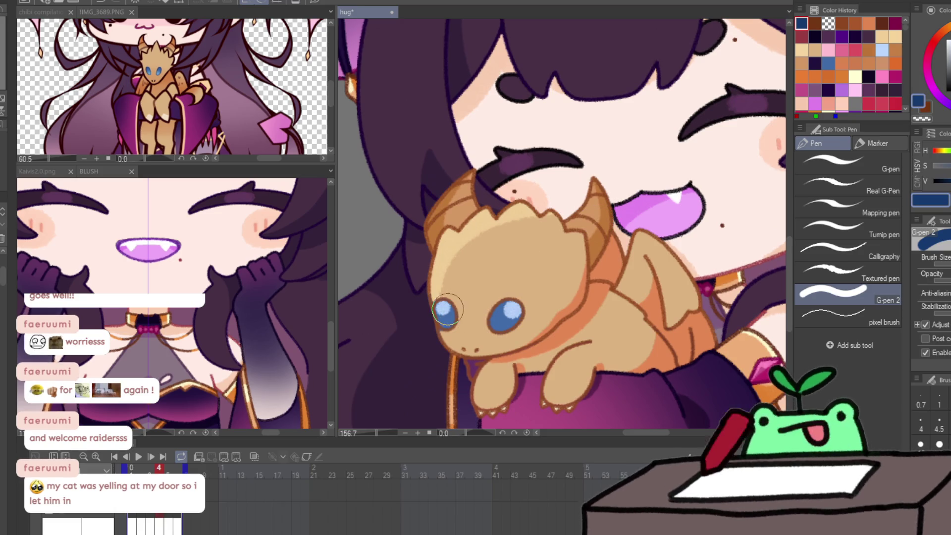
pyautogui.moveTo(447, 310); pyautogui.dragTo(449, 318)
pyautogui.moveTo(513, 305); pyautogui.dragTo(507, 318)
pyautogui.press('x')
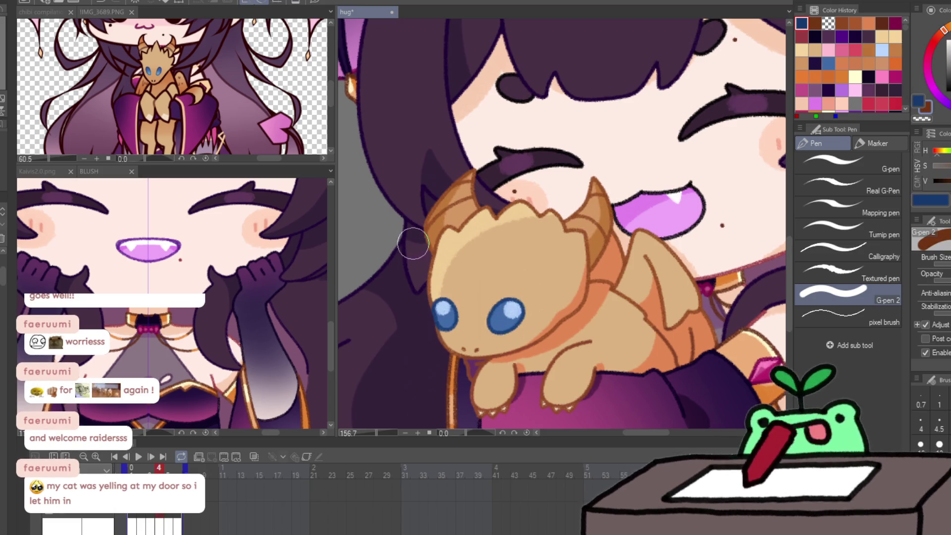
pyautogui.moveTo(473, 188); pyautogui.dragTo(483, 198)
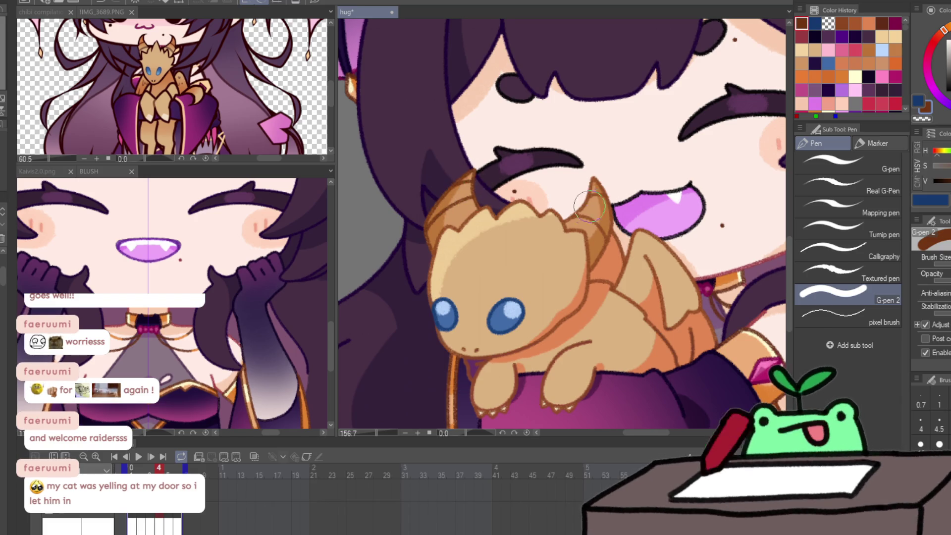
pyautogui.moveTo(576, 196); pyautogui.dragTo(581, 207)
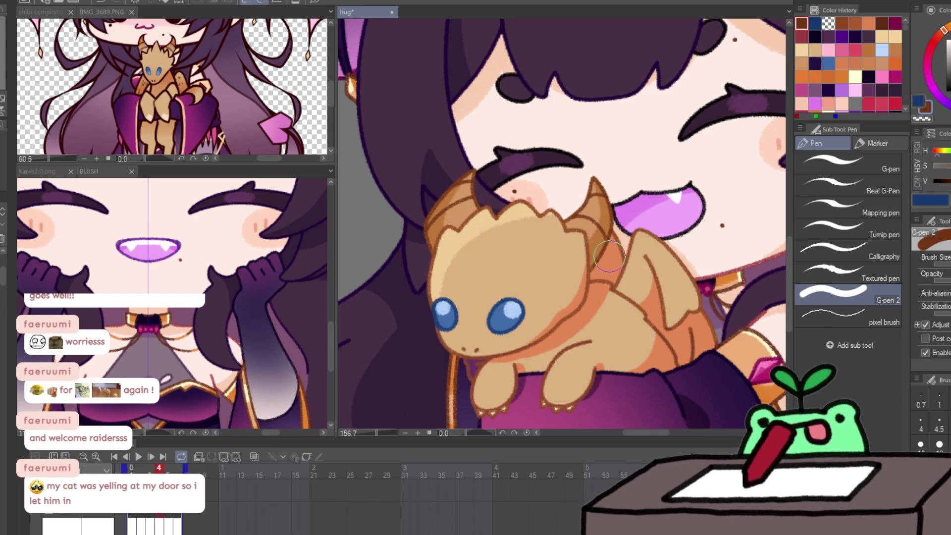
# Preview the hug animation playback, then zoom in on the character's face.
pyautogui.scroll(-4, 609, 237)
pyautogui.moveTo(696, 288); pyautogui.dragTo(682, 294)
pyautogui.hotkey('ctrl', '-')
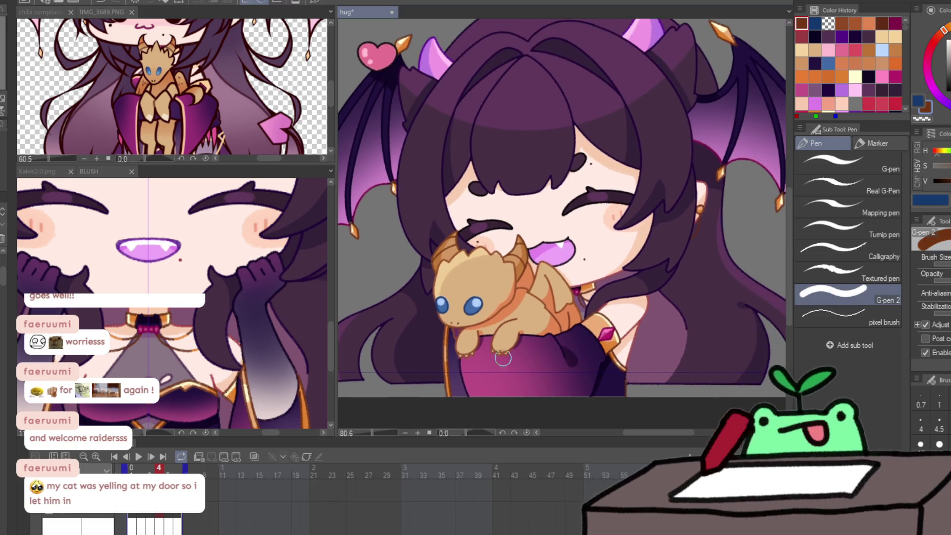
pyautogui.click(138, 456)
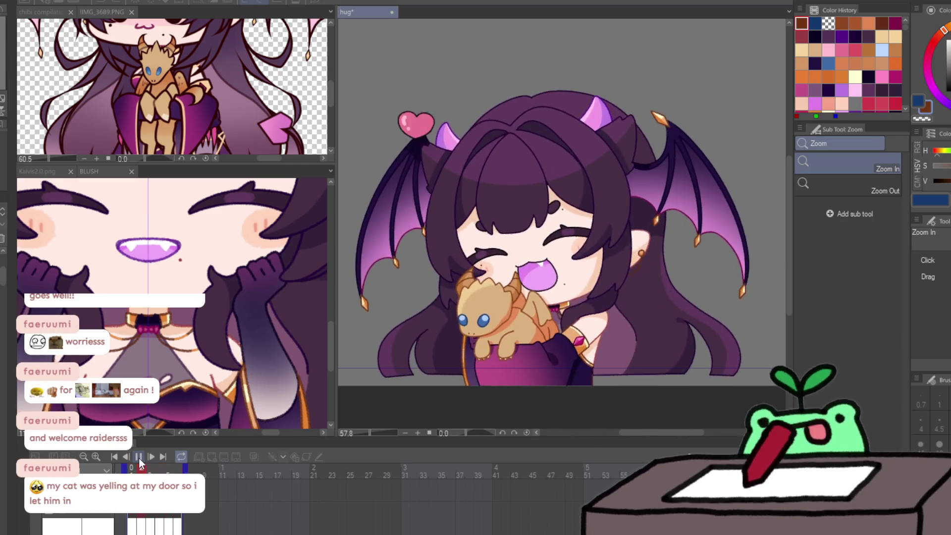
pyautogui.click(139, 456)
pyautogui.click(557, 271)
pyautogui.click(556, 271)
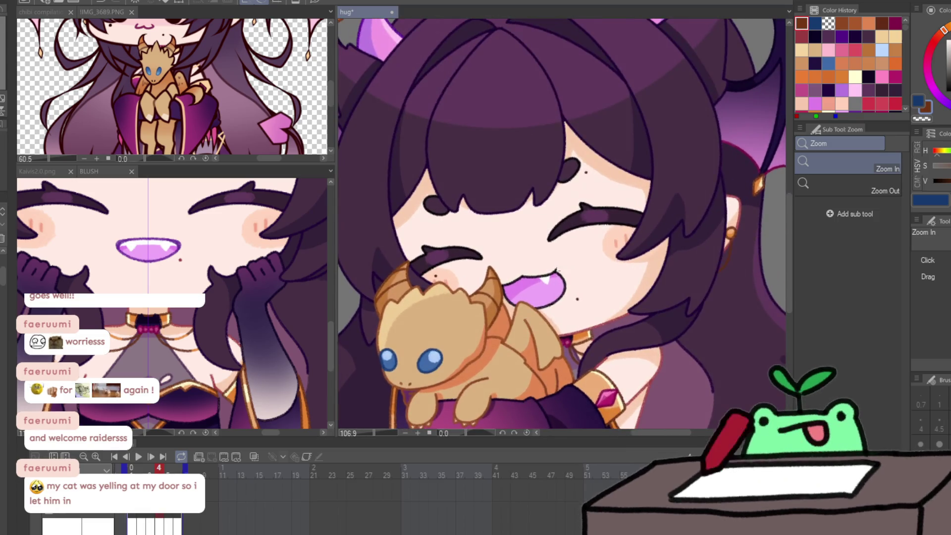
# Sample the mouth purple and navy eyebrow colour in BLUSH, then return to hug.
pyautogui.click(180, 258)
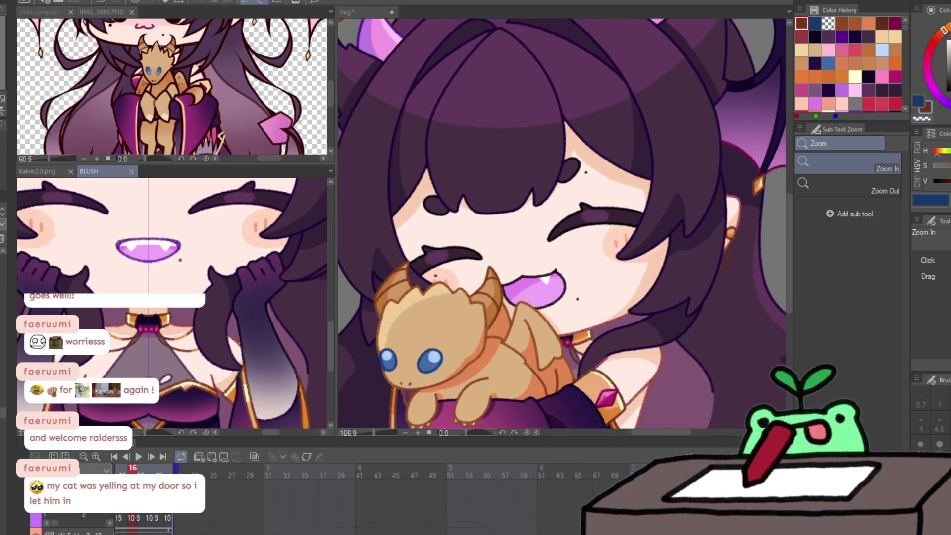
pyautogui.press('p')
pyautogui.keyDown('alt'); pyautogui.click(178, 244); pyautogui.keyUp('alt')
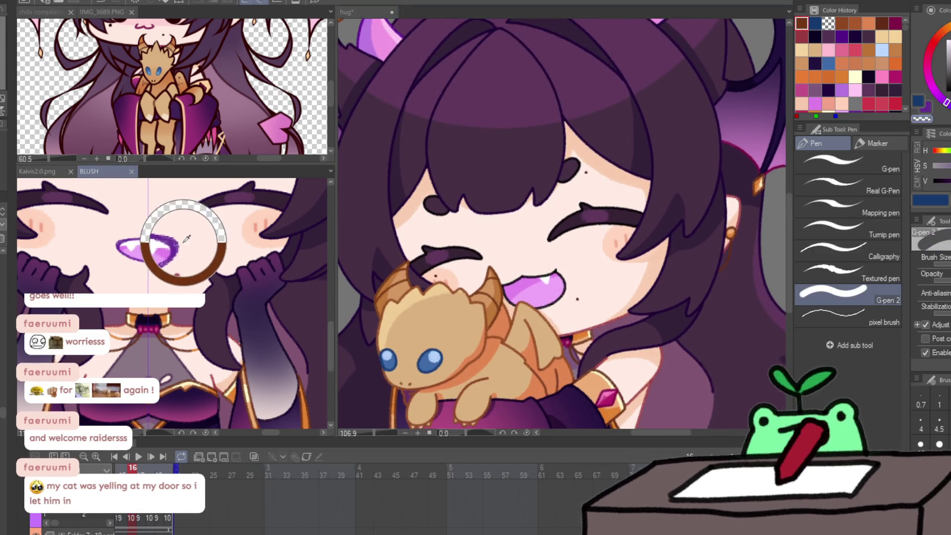
pyautogui.keyDown('alt'); pyautogui.click(197, 213); pyautogui.keyUp('alt')
pyautogui.click(479, 268)
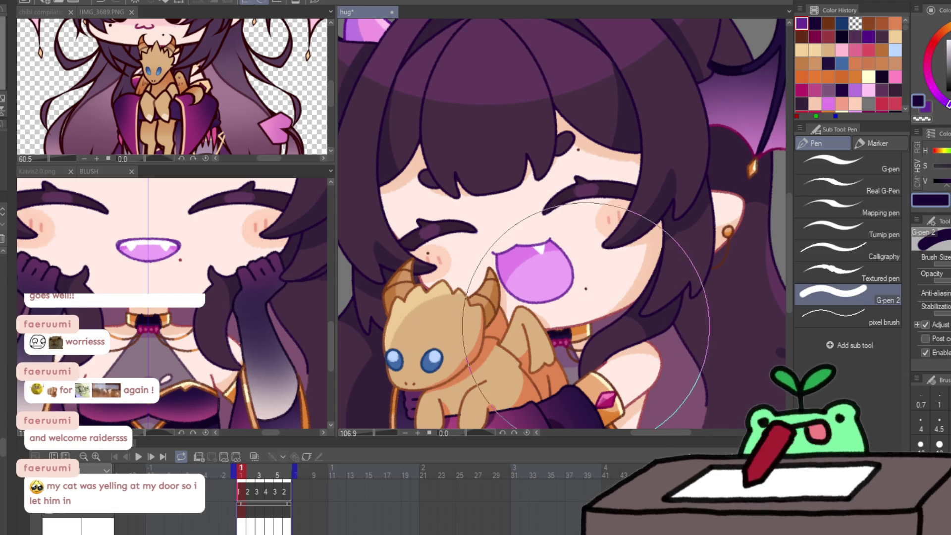
pyautogui.keyDown('alt'); pyautogui.click(599, 315); pyautogui.keyUp('alt')
pyautogui.keyDown('alt'); pyautogui.click(596, 320); pyautogui.keyUp('alt')
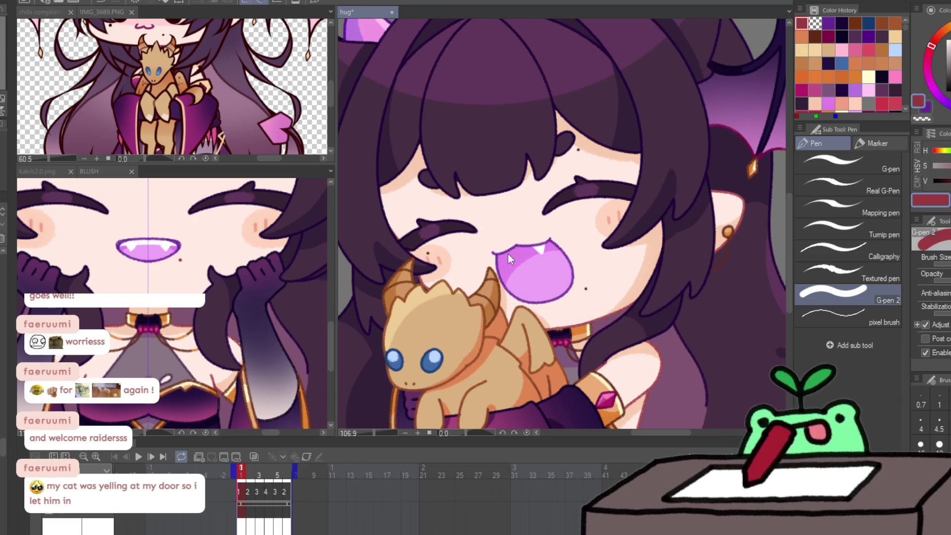
pyautogui.press('.')
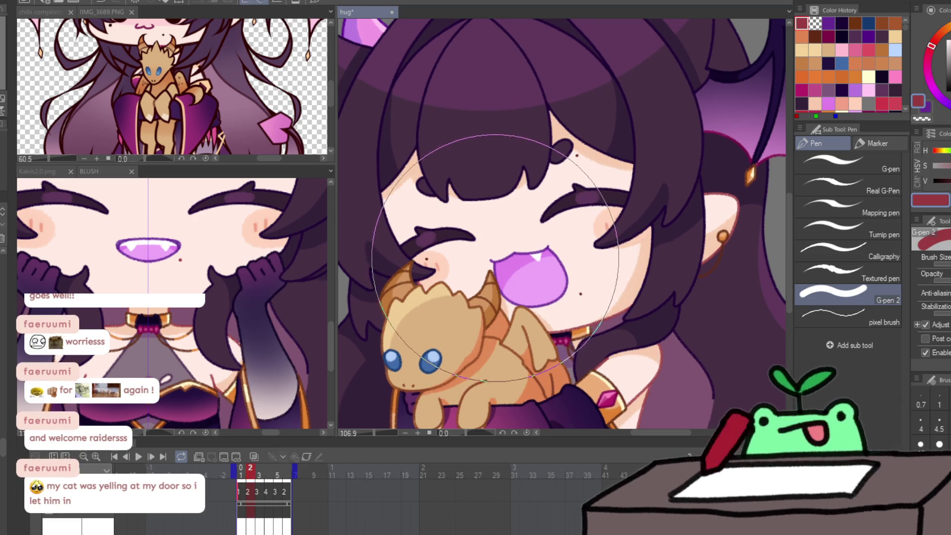
pyautogui.press('.')
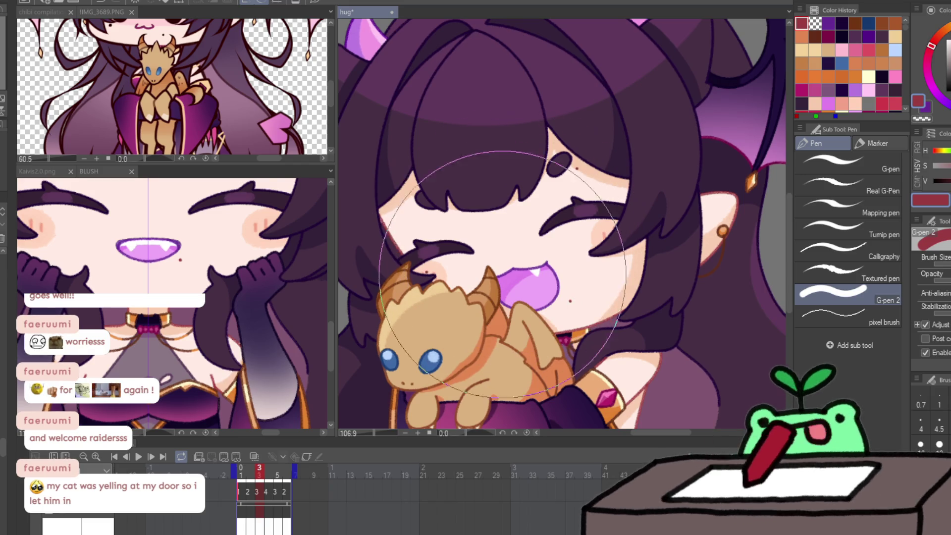
pyautogui.press('.')
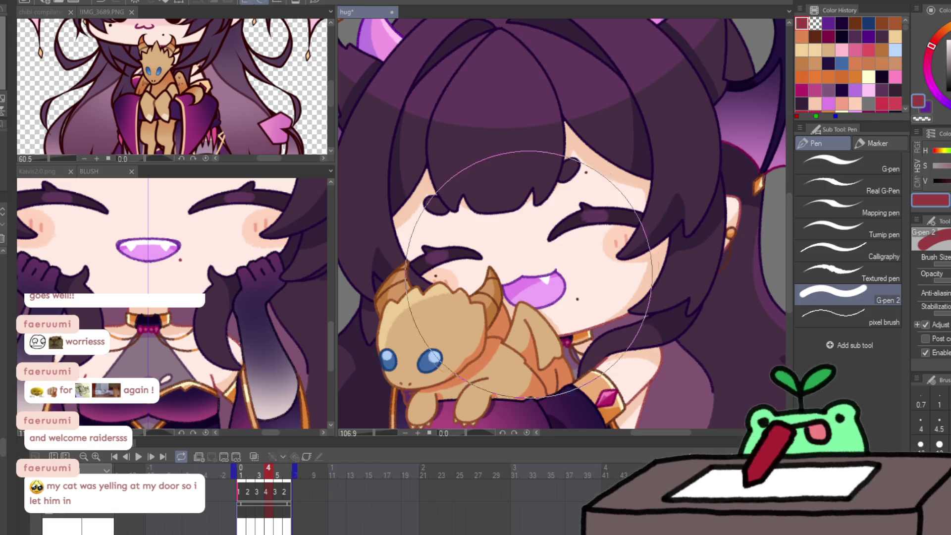
pyautogui.press('.')
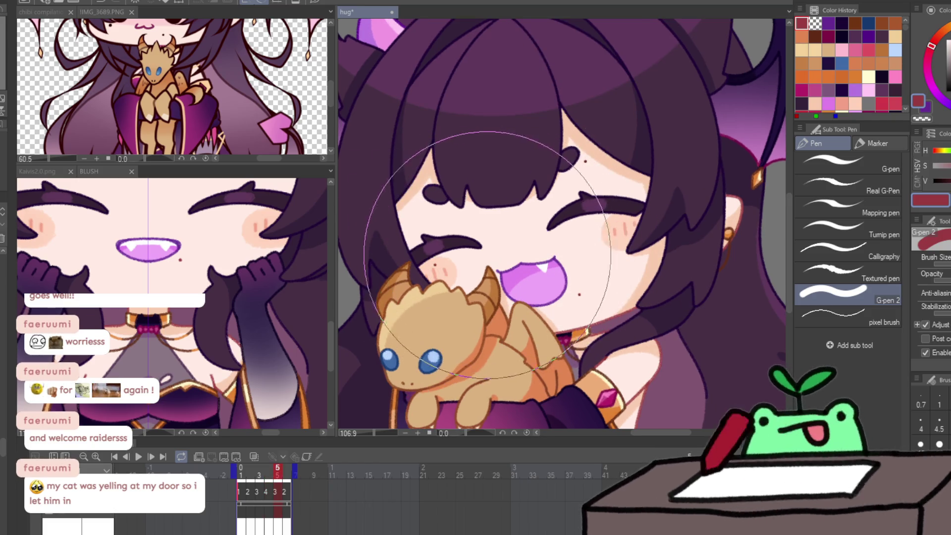
pyautogui.press('.')
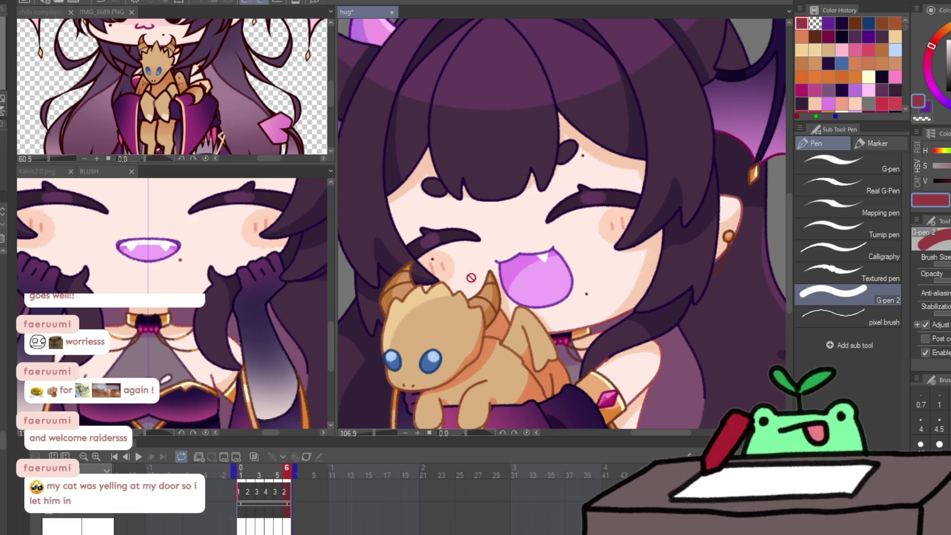
pyautogui.press('space')
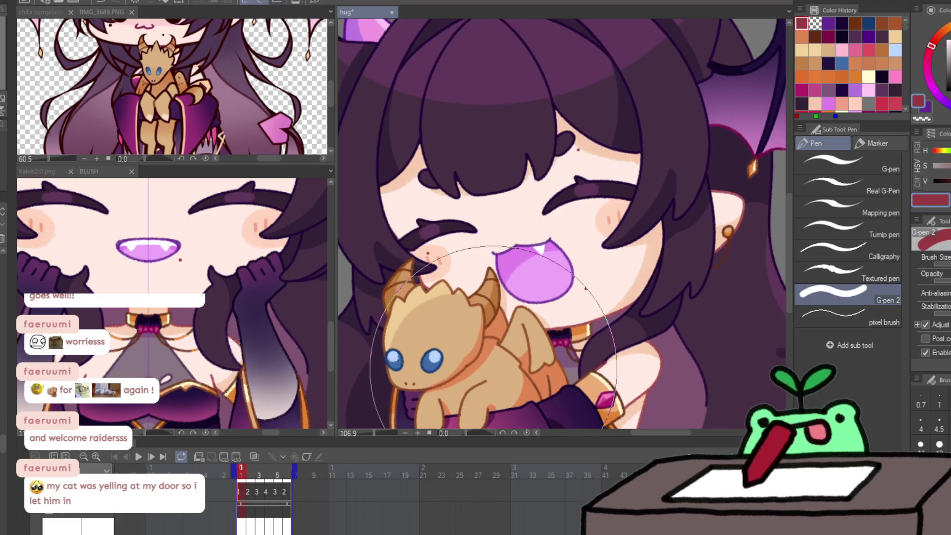
pyautogui.keyDown('ctrl'); pyautogui.keyDown('alt'); pyautogui.click(693, 330); pyautogui.keyUp('alt'); pyautogui.keyUp('ctrl')
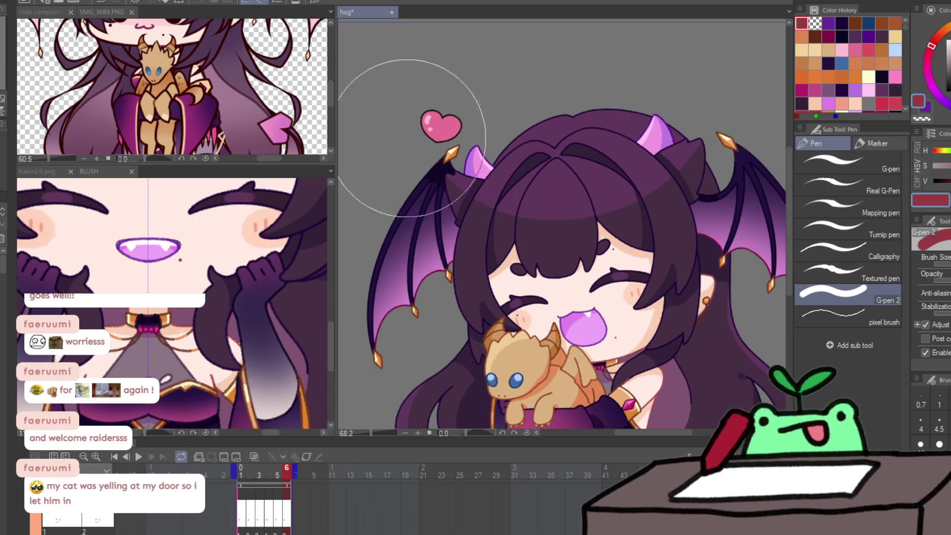
# Eyedrop the heart's pink and adjust it to a brighter, pinker red on the colour wheel.
pyautogui.keyDown('alt'); pyautogui.click(441, 126); pyautogui.keyUp('alt')
pyautogui.keyDown('alt'); pyautogui.click(759, 76); pyautogui.keyUp('alt')
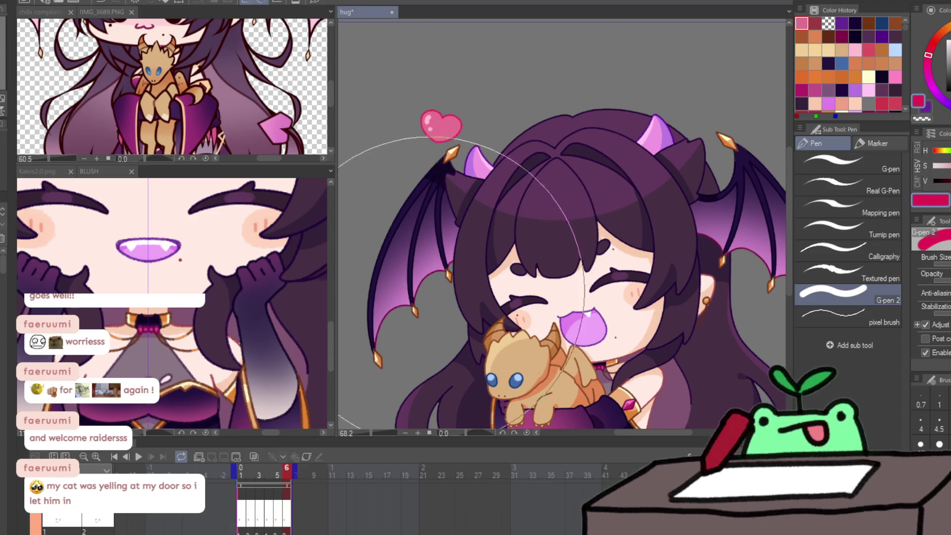
pyautogui.click(929, 46)
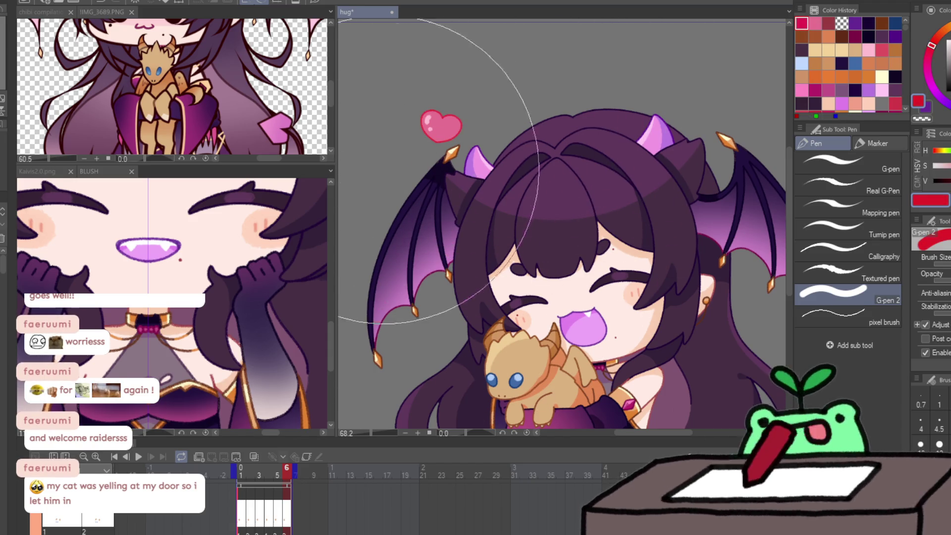
pyautogui.click(929, 51)
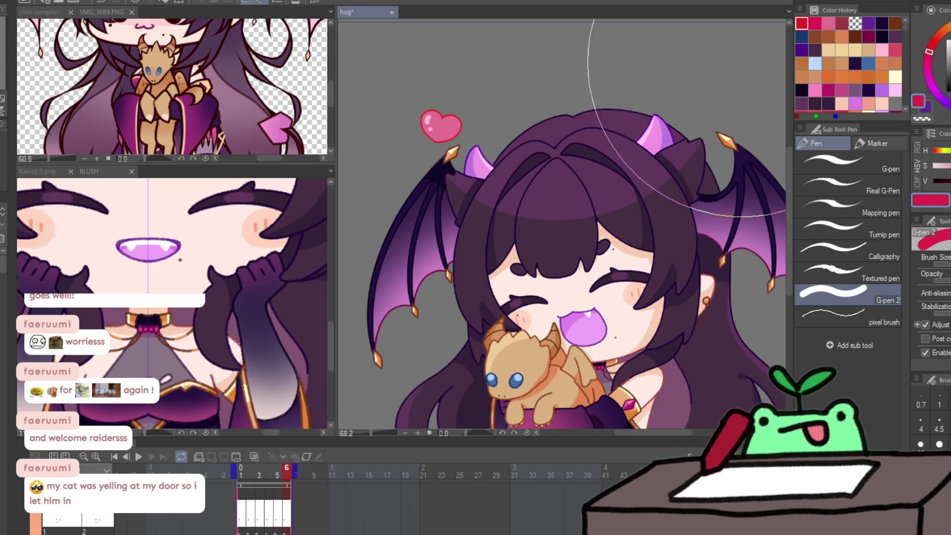
# Play and stop the hug animation several times to preview the floating hearts.
pyautogui.click(139, 450)
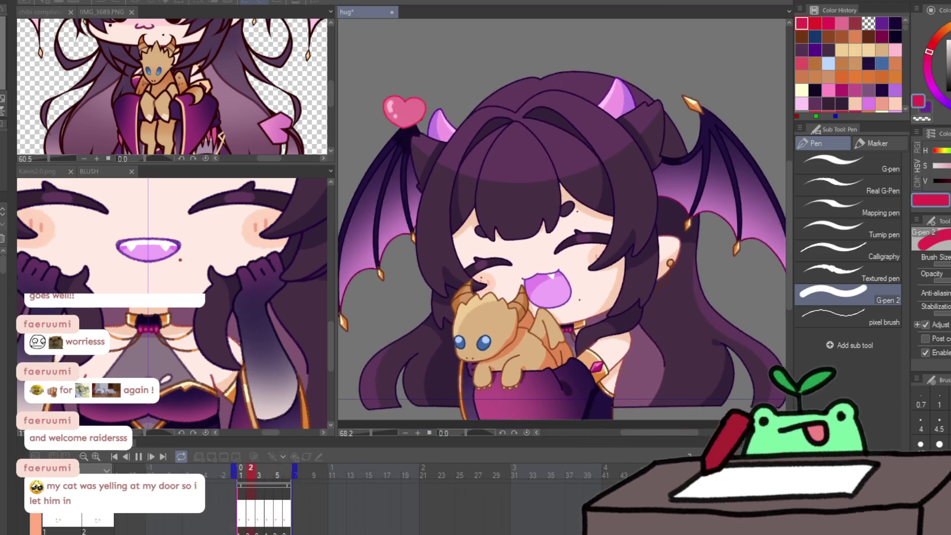
pyautogui.hotkey('ctrl', '-')
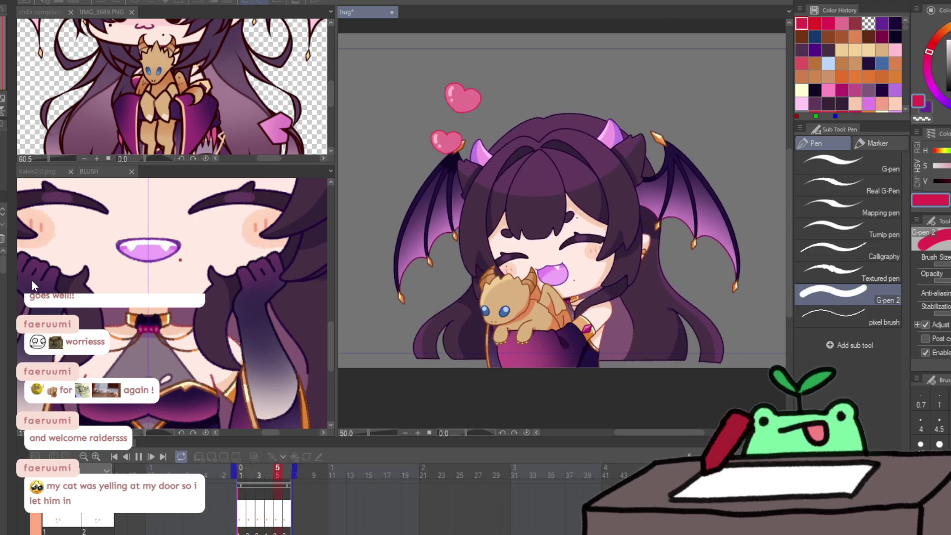
pyautogui.press('space')
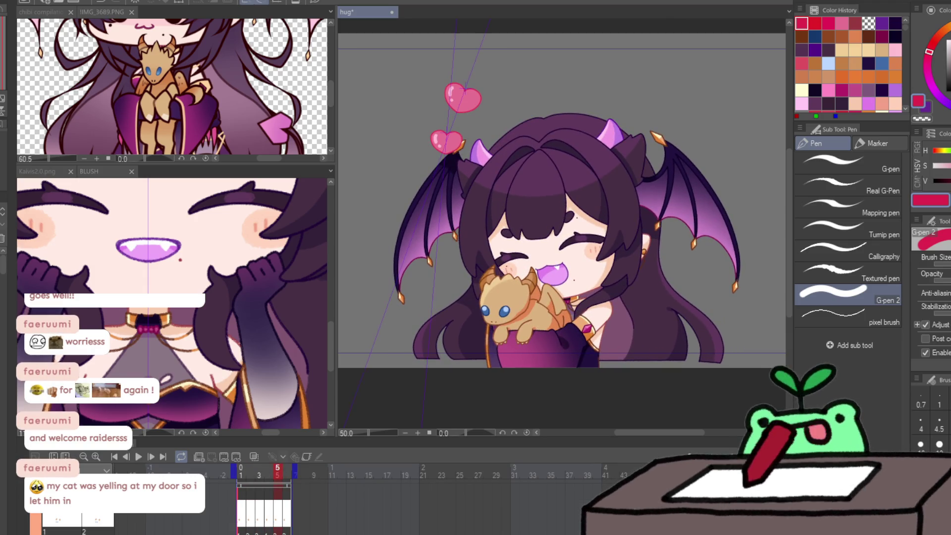
pyautogui.hotkey('alt', ']')
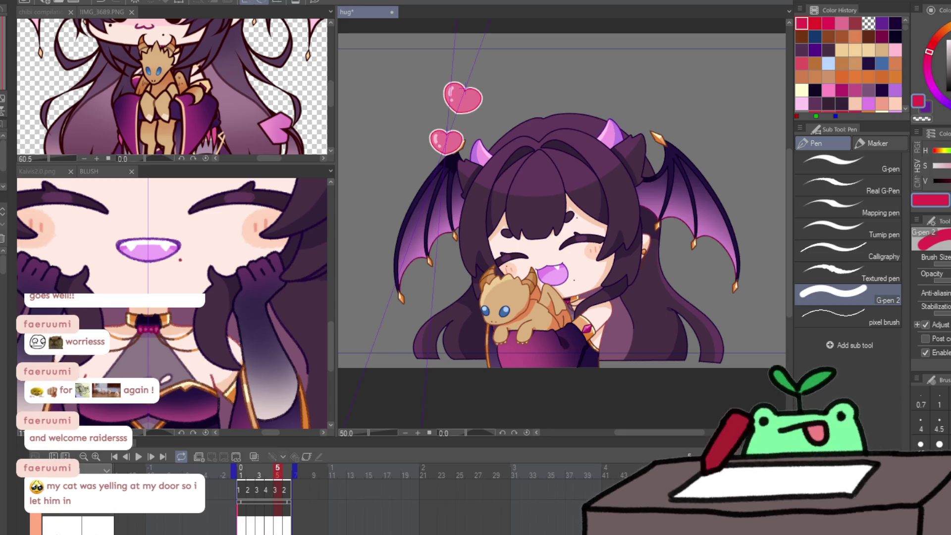
pyautogui.press('space')
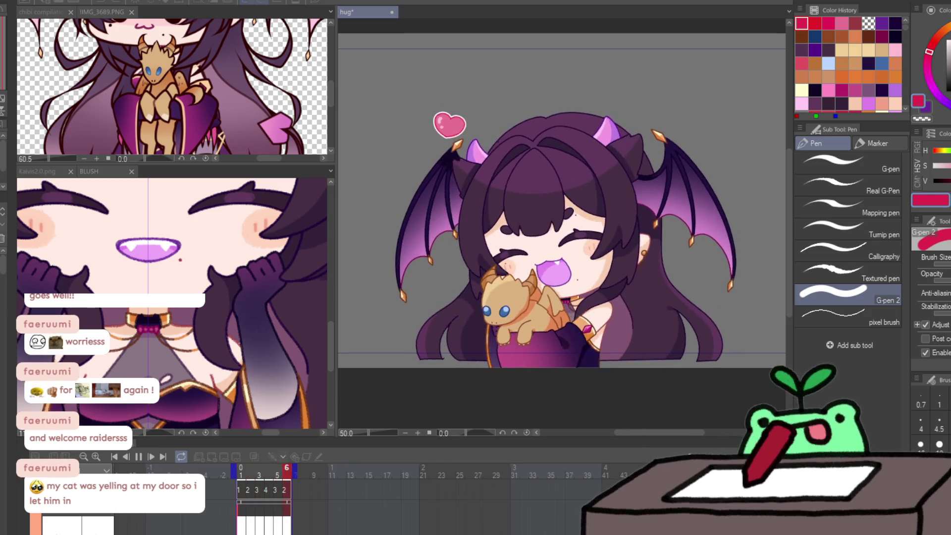
pyautogui.press('space')
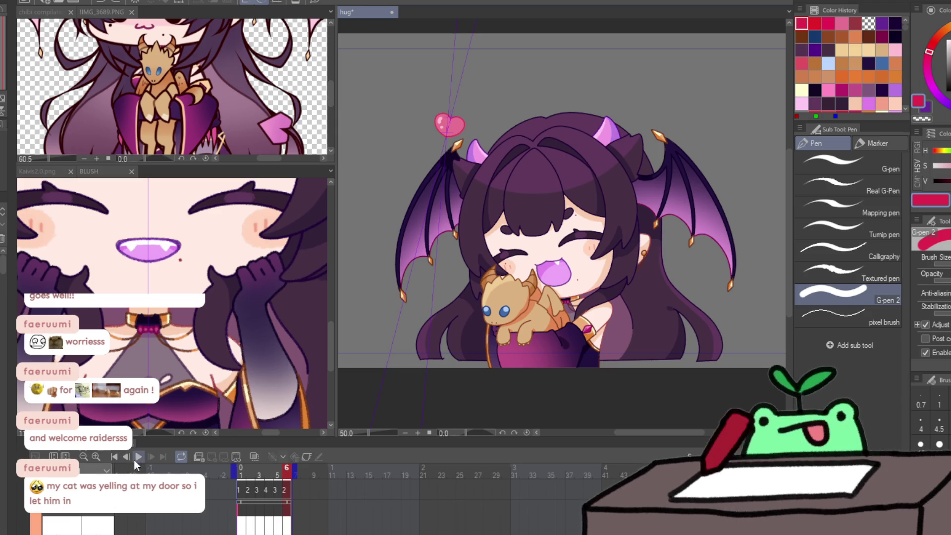
pyautogui.click(136, 460)
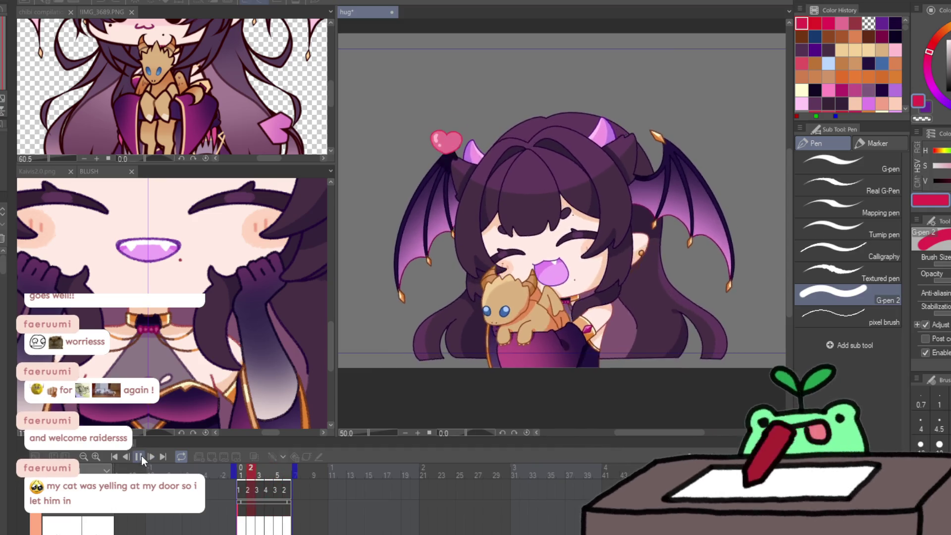
pyautogui.click(140, 456)
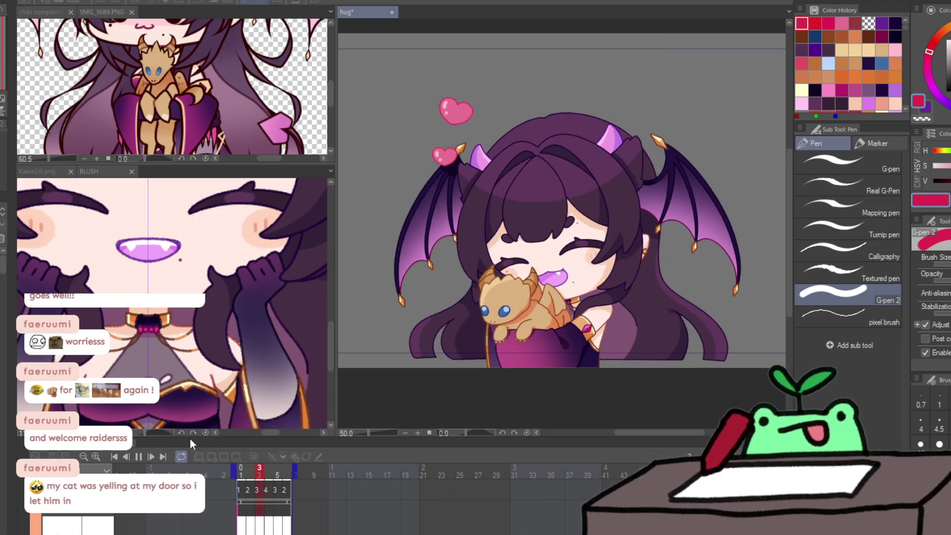
# Save the hug file with Ctrl+S and preview the animation once more.
pyautogui.hotkey('ctrl', 's')
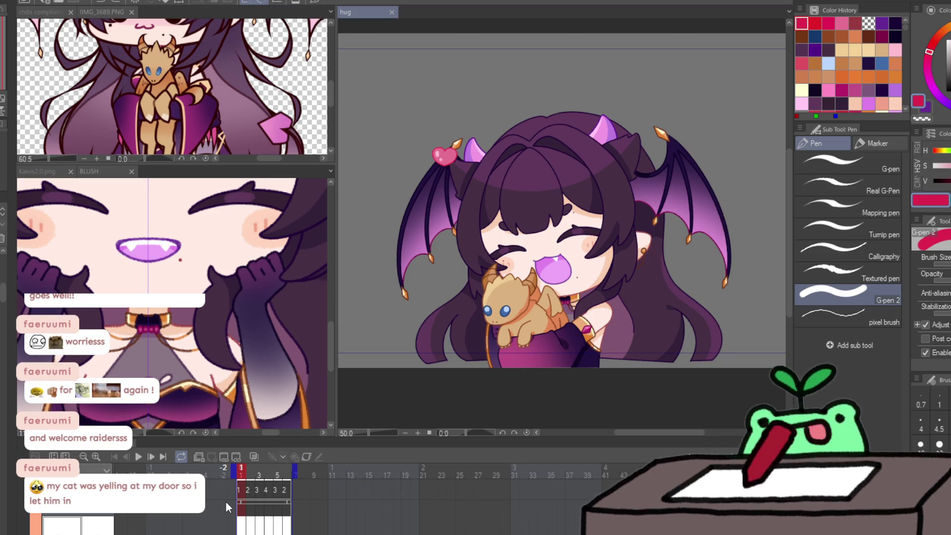
pyautogui.click(137, 458)
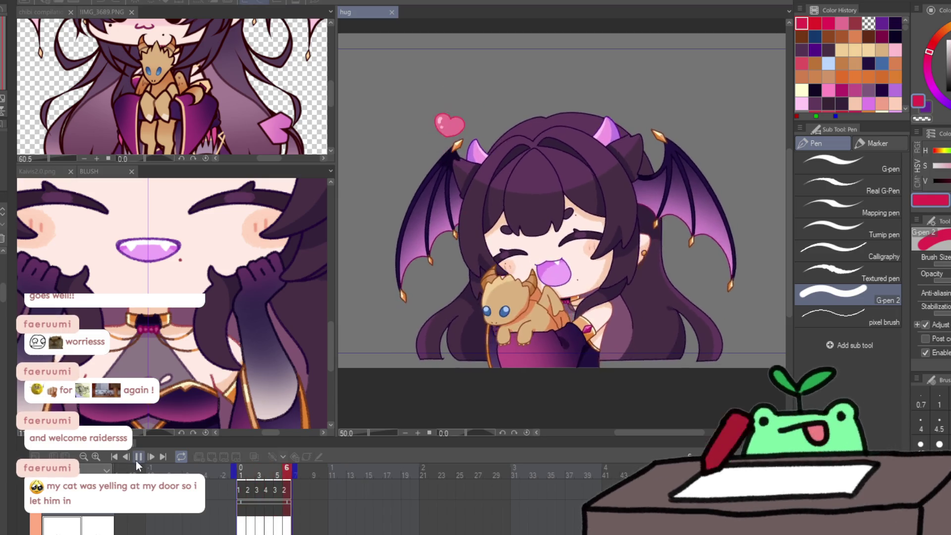
pyautogui.click(139, 458)
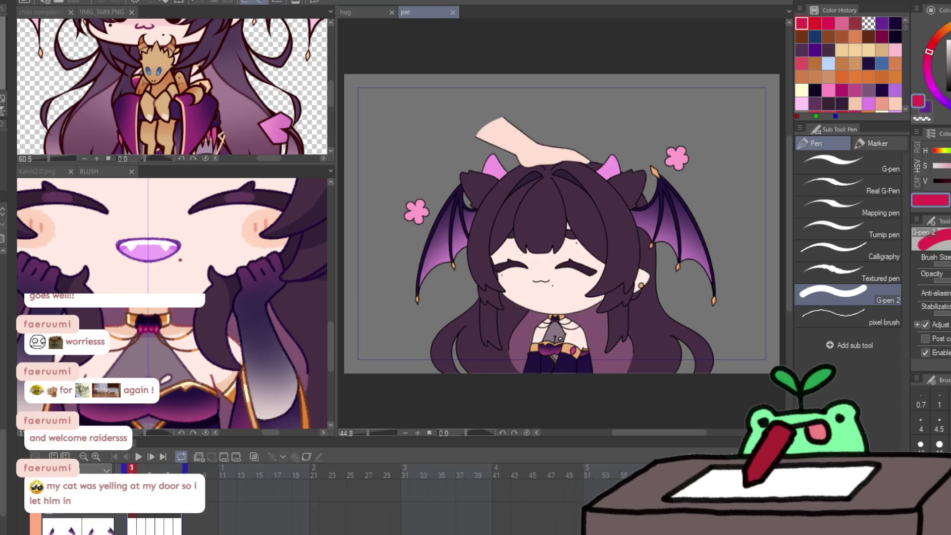
# Dock the hug document top-left and widen the pat canvas view, centred on the character.
pyautogui.moveTo(168, 17); pyautogui.dragTo(168, 17)
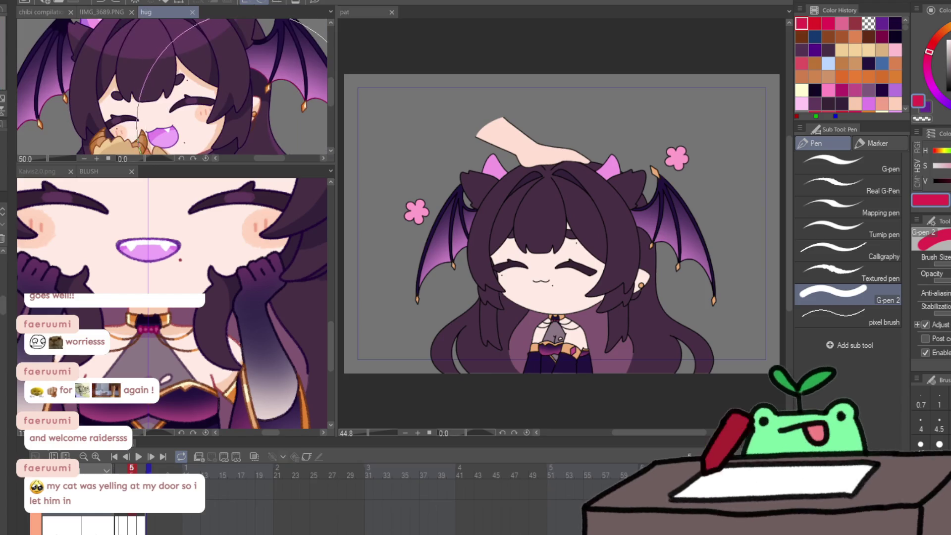
pyautogui.scroll(1, 174, 61)
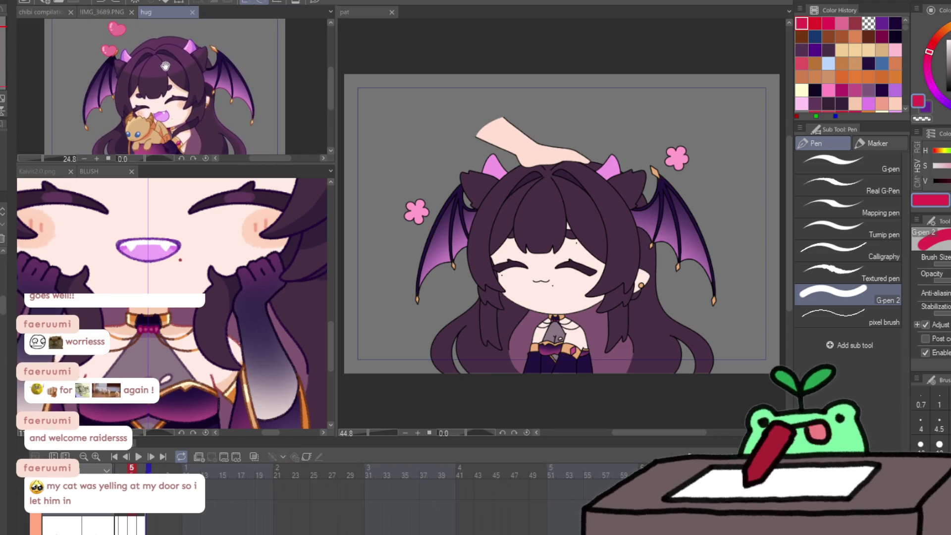
pyautogui.scroll(-5, 188, 294)
pyautogui.scroll(-3, 188, 294)
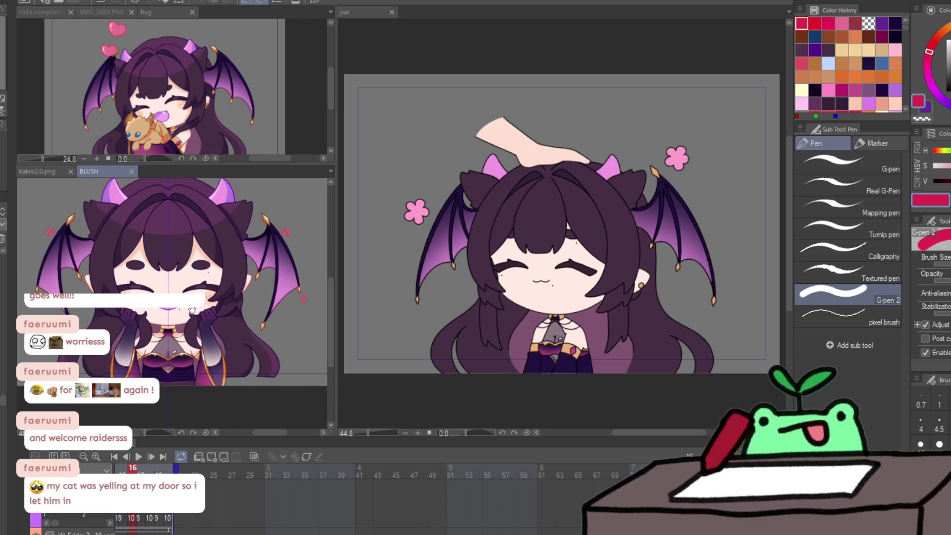
pyautogui.click(420, 270)
pyautogui.scroll(2, 459, 254)
pyautogui.moveTo(459, 254); pyautogui.dragTo(389, 217)
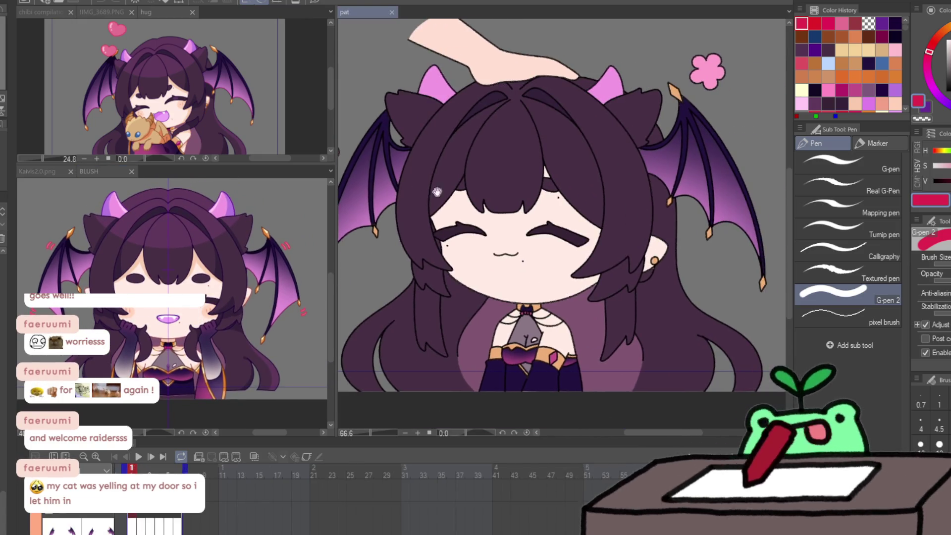
pyautogui.moveTo(336, 188); pyautogui.dragTo(226, 189)
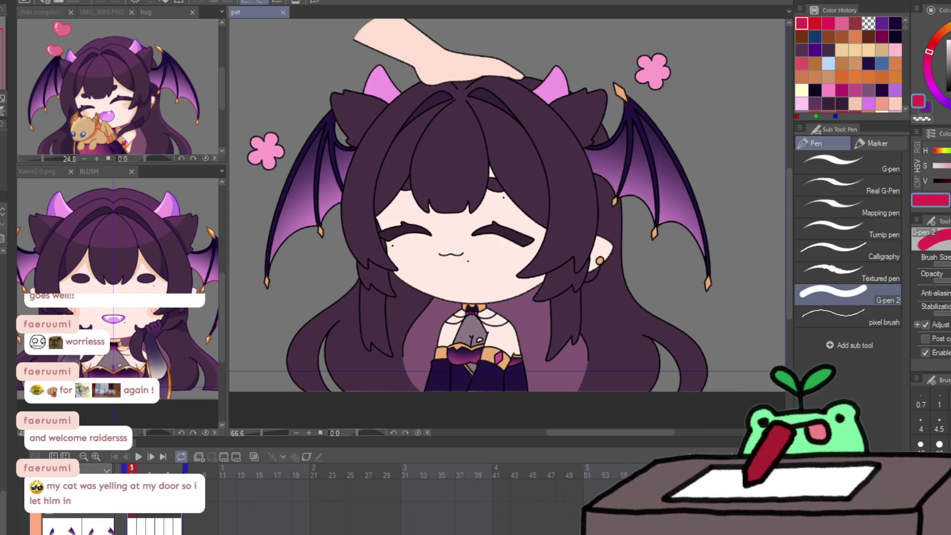
# Eyedrop the skin peach from the BLUSH drawing's face and return to the pat document.
pyautogui.click(90, 263)
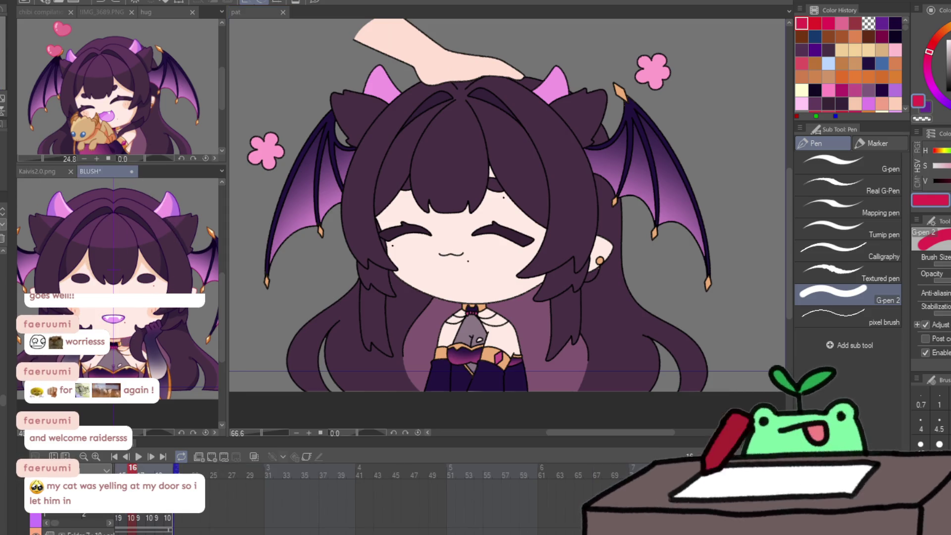
pyautogui.keyDown('alt'); pyautogui.click(92, 255); pyautogui.keyUp('alt')
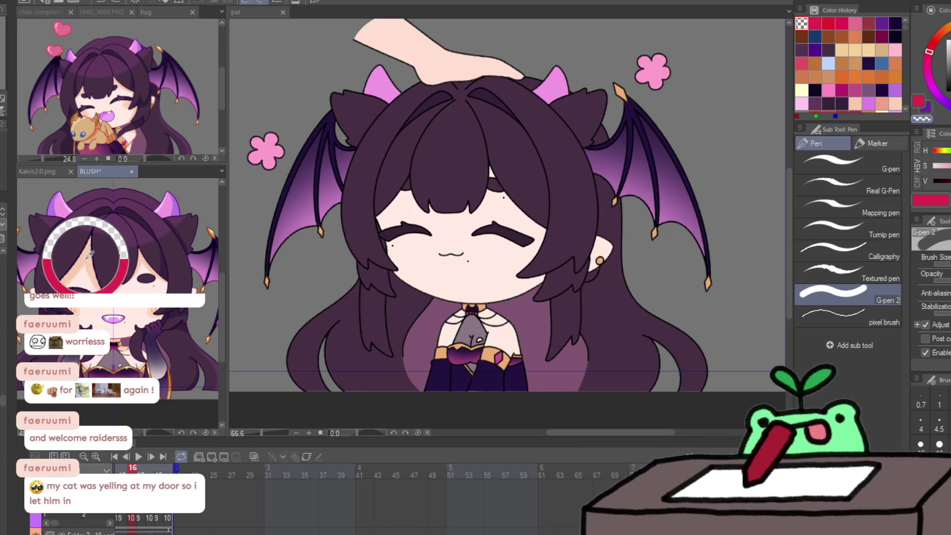
pyautogui.keyDown('alt'); pyautogui.click(80, 255); pyautogui.keyUp('alt')
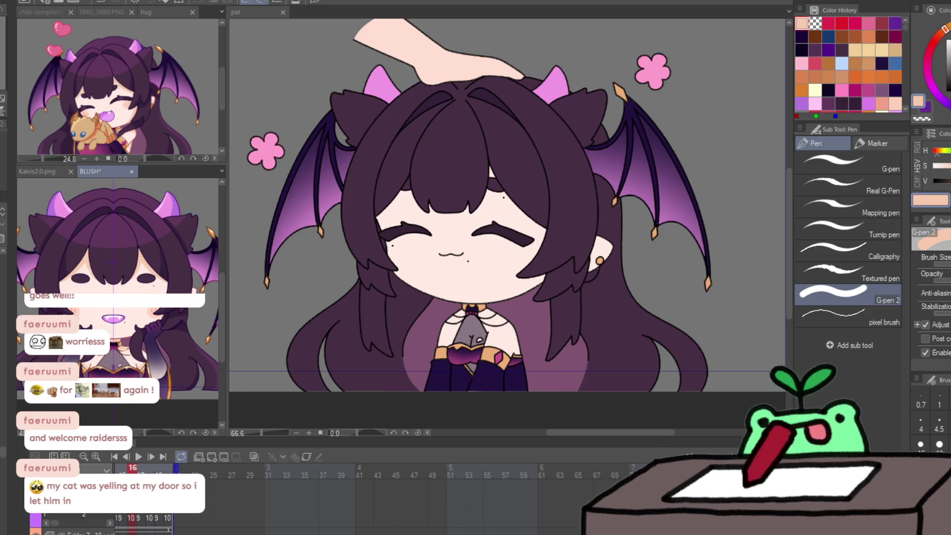
pyautogui.click(233, 292)
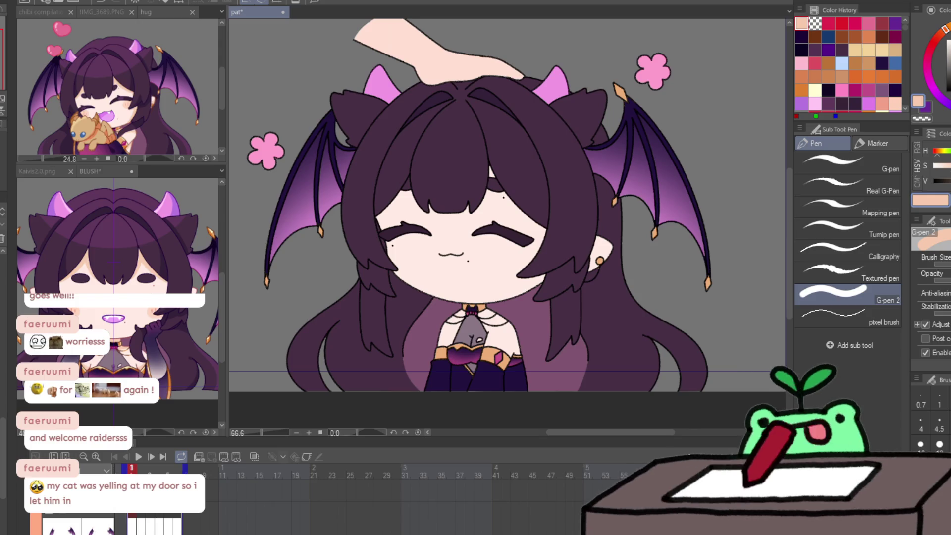
# Switch from G-pen 2 to the Pencil 'line' brush and zoom in on the face.
pyautogui.press('p')
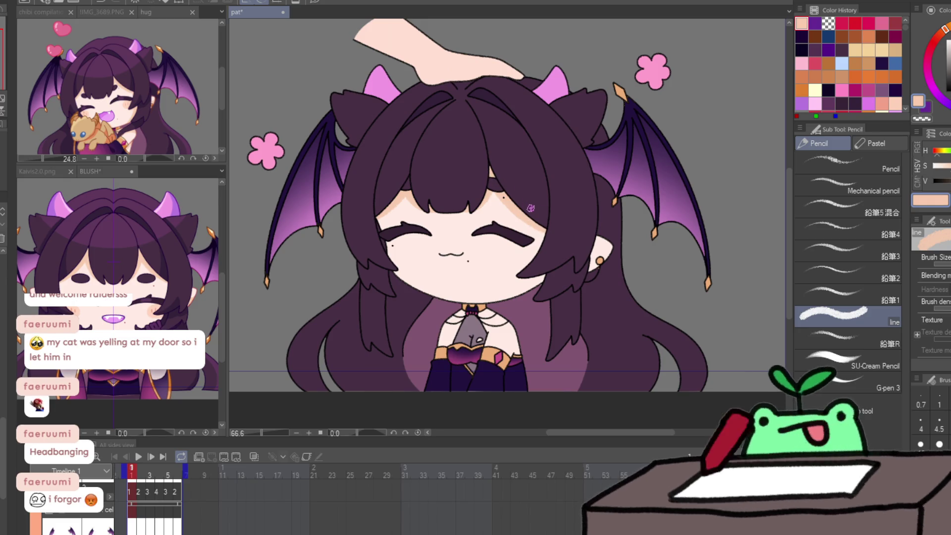
pyautogui.moveTo(530, 185); pyautogui.dragTo(529, 258)
# With the Pencil 'line' brush ready, flip between pat frames 1 and 2 to compare them.
pyautogui.press('p')
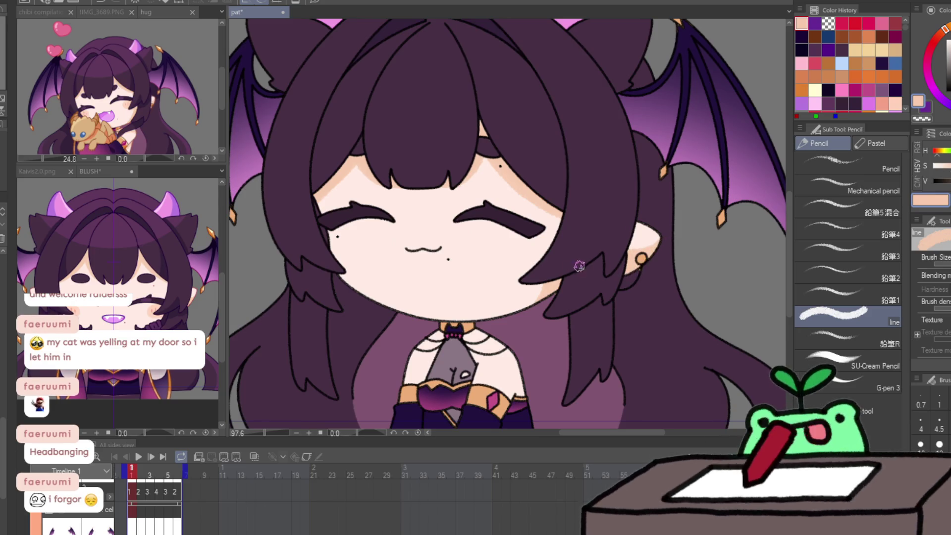
pyautogui.hotkey('ctrl', 'Right')
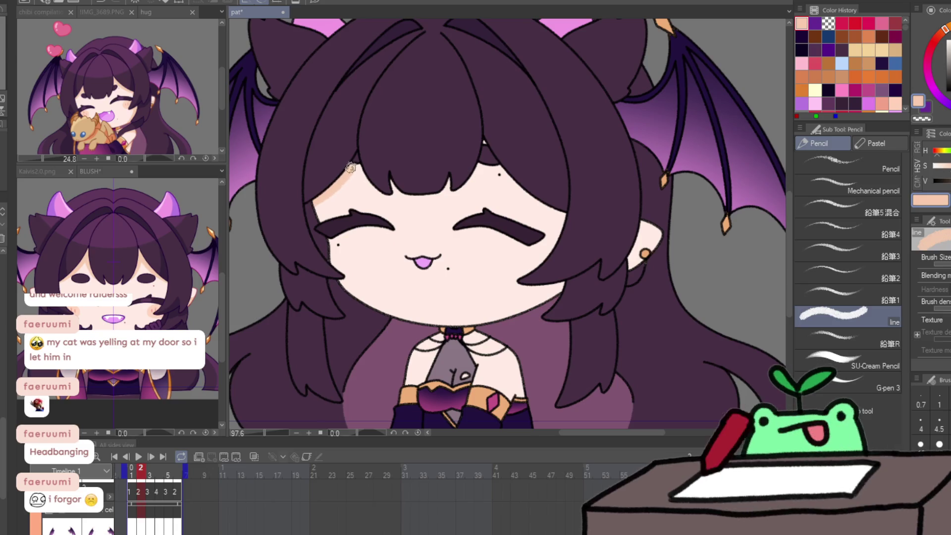
pyautogui.hotkey('ctrl', 'Left')
pyautogui.hotkey('ctrl', 'Right')
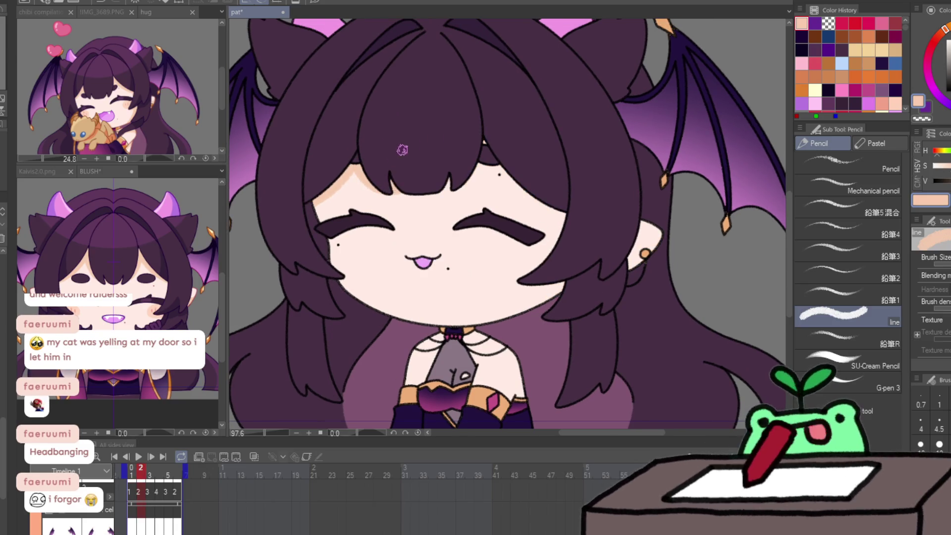
pyautogui.hotkey('ctrl', 'Left')
pyautogui.hotkey('ctrl', 'Right')
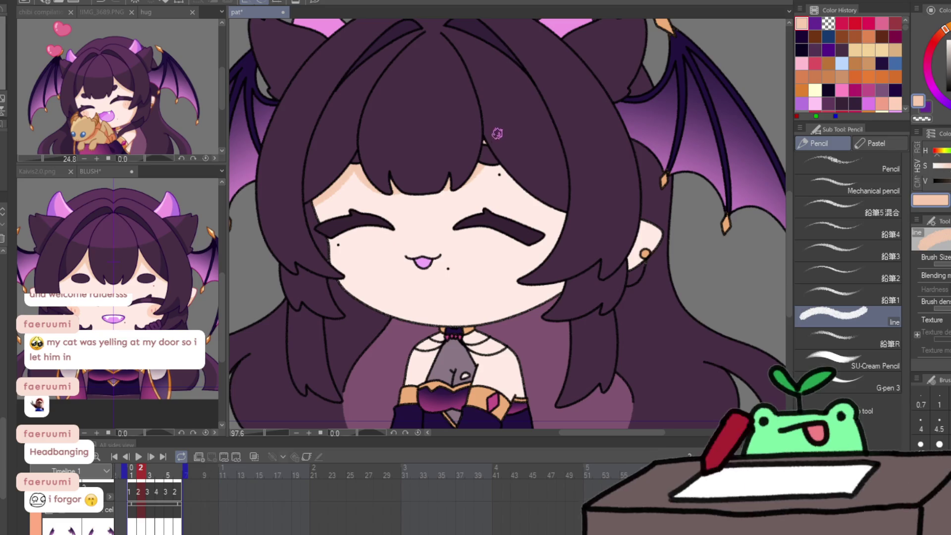
pyautogui.hotkey('ctrl', 'Left')
pyautogui.hotkey('ctrl', 'Right')
pyautogui.hotkey('ctrl', 'Left')
pyautogui.hotkey('ctrl', 'Right')
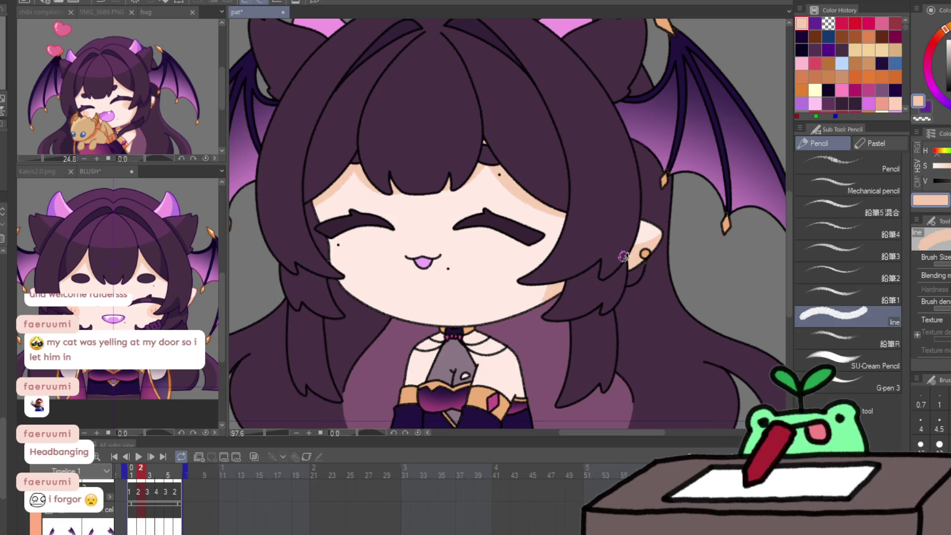
# On the next frame, fill skin colour under the bangs and play through the frames.
pyautogui.press('Right')
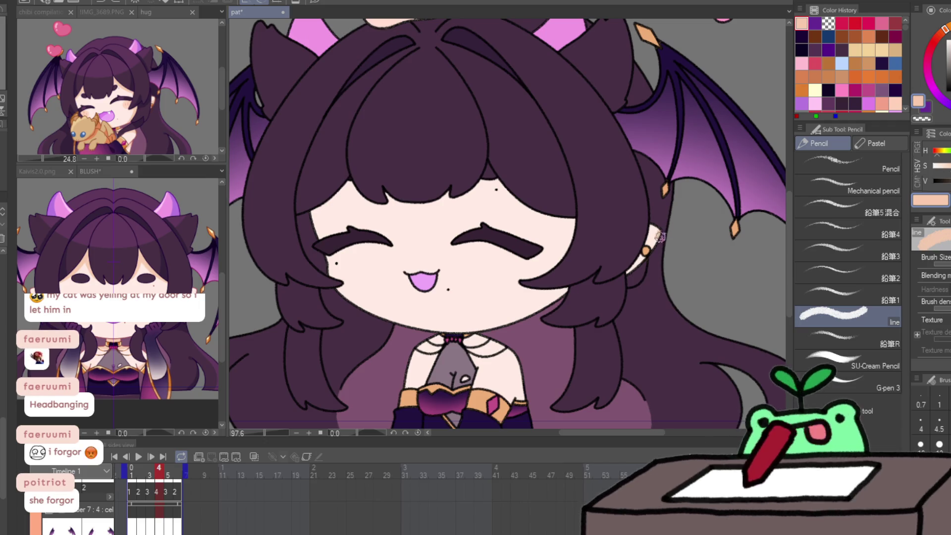
pyautogui.moveTo(384, 193)
pyautogui.mouseDown()
pyautogui.moveTo(305, 210)
pyautogui.moveTo(353, 182)
pyautogui.moveTo(375, 197)
pyautogui.mouseUp()
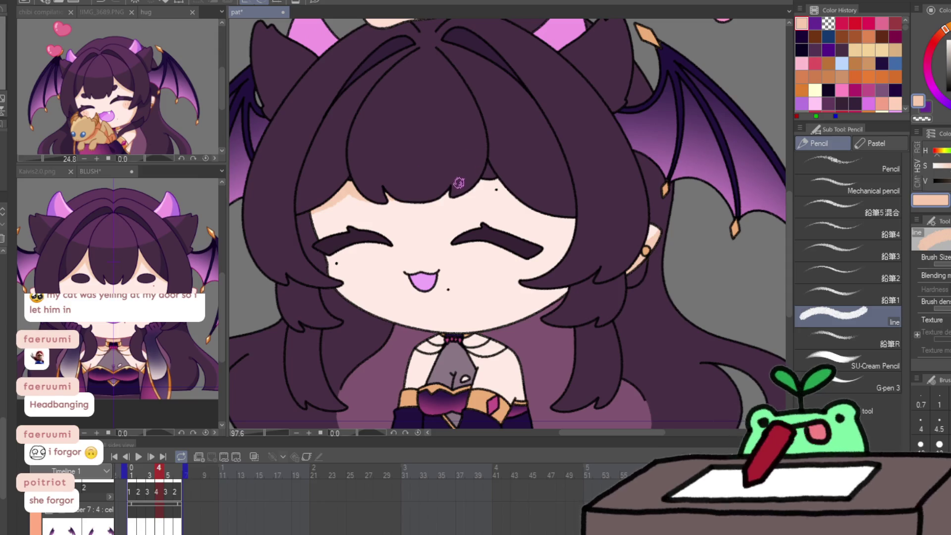
pyautogui.moveTo(458, 191)
pyautogui.mouseDown()
pyautogui.moveTo(510, 160)
pyautogui.moveTo(495, 181)
pyautogui.moveTo(520, 206)
pyautogui.moveTo(581, 216)
pyautogui.mouseUp()
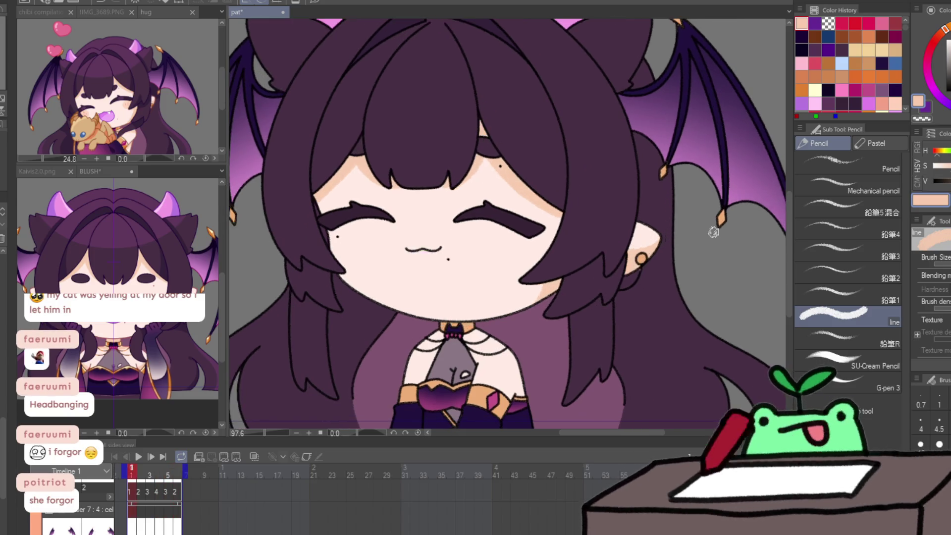
pyautogui.press('Return')
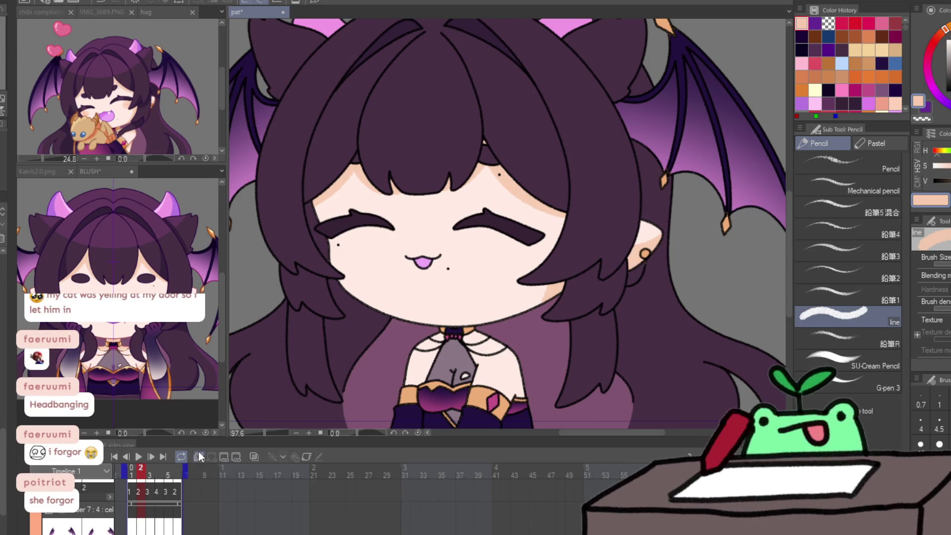
# Check the BLUSH reference, then paint pink blush on frame 1's right and left cheeks.
pyautogui.hscroll(-4, 208, 495)
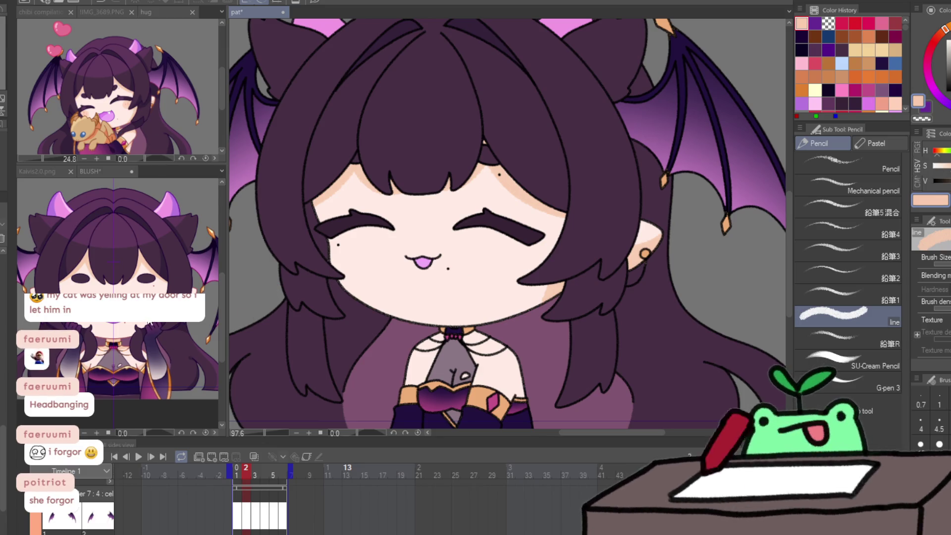
pyautogui.click(150, 323)
pyautogui.scroll(5, 173, 291)
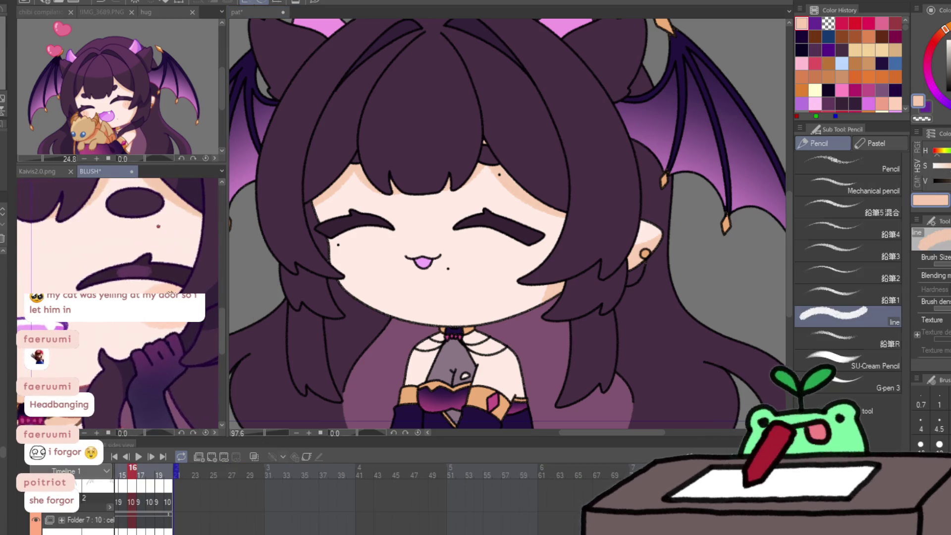
pyautogui.click(503, 270)
pyautogui.scroll(2, 503, 270)
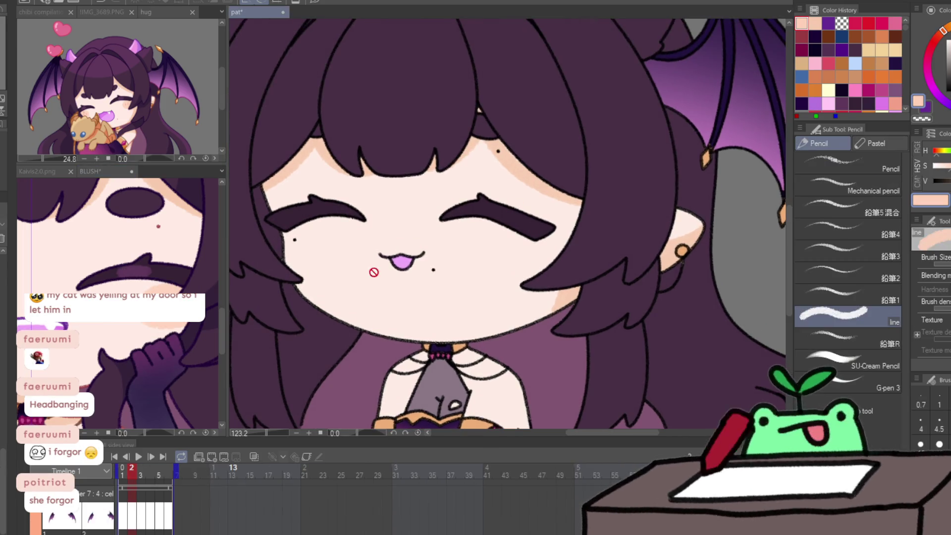
pyautogui.hotkey('ctrl', 'Left')
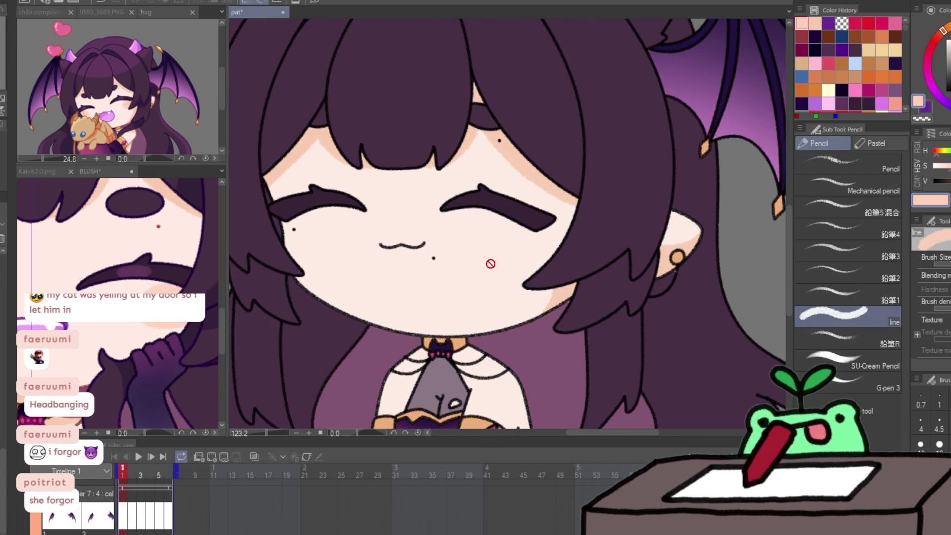
pyautogui.moveTo(529, 232)
pyautogui.mouseDown()
pyautogui.moveTo(511, 257)
pyautogui.moveTo(543, 240)
pyautogui.moveTo(511, 262)
pyautogui.moveTo(546, 241)
pyautogui.moveTo(501, 245)
pyautogui.moveTo(537, 250)
pyautogui.mouseUp()
pyautogui.hotkey('ctrl', 'z')
pyautogui.moveTo(282, 220)
pyautogui.mouseDown()
pyautogui.moveTo(314, 227)
pyautogui.moveTo(293, 246)
pyautogui.moveTo(294, 228)
pyautogui.mouseUp()
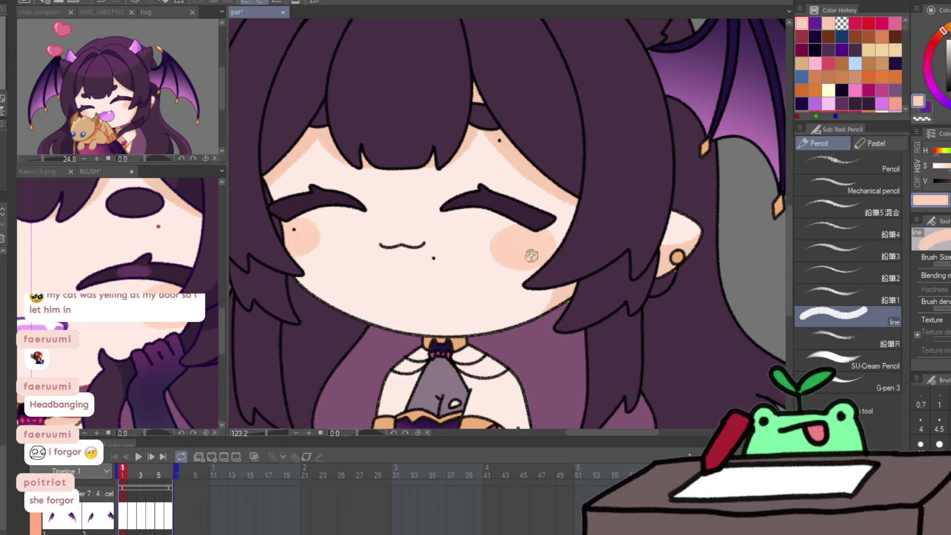
# Eyedrop salmon, shrink the brush, and hatch short blush lines on both cheeks; briefly open a second view.
pyautogui.click(91, 171)
pyautogui.keyDown('alt'); pyautogui.click(163, 285); pyautogui.keyUp('alt')
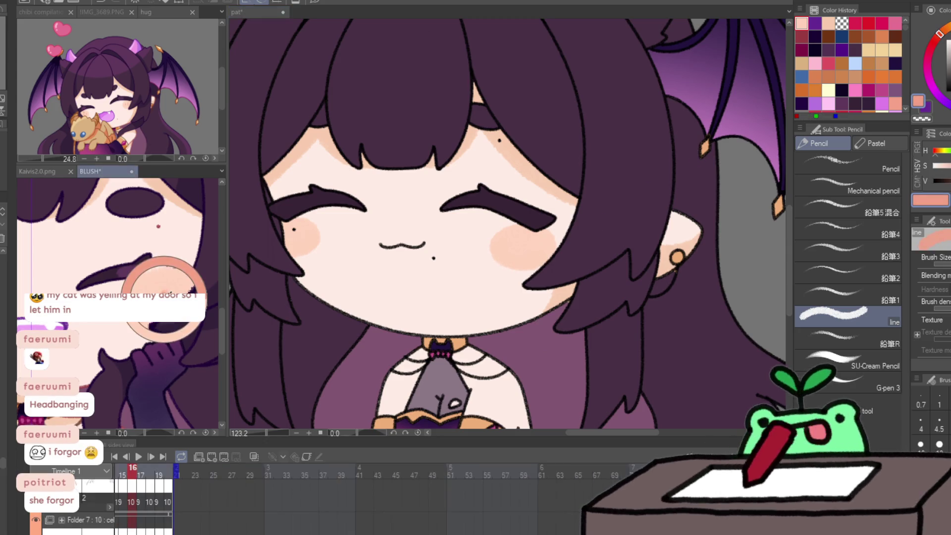
pyautogui.press('[')
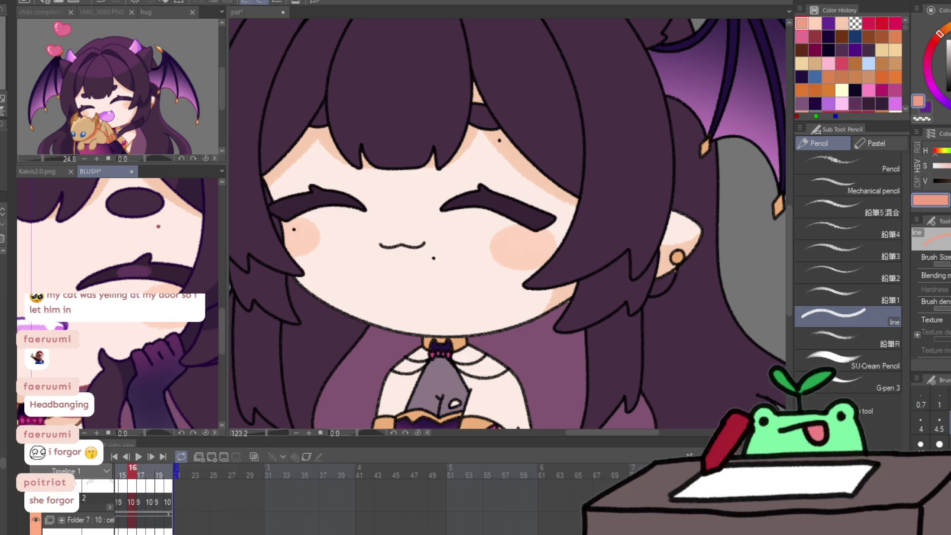
pyautogui.moveTo(505, 242); pyautogui.dragTo(529, 251)
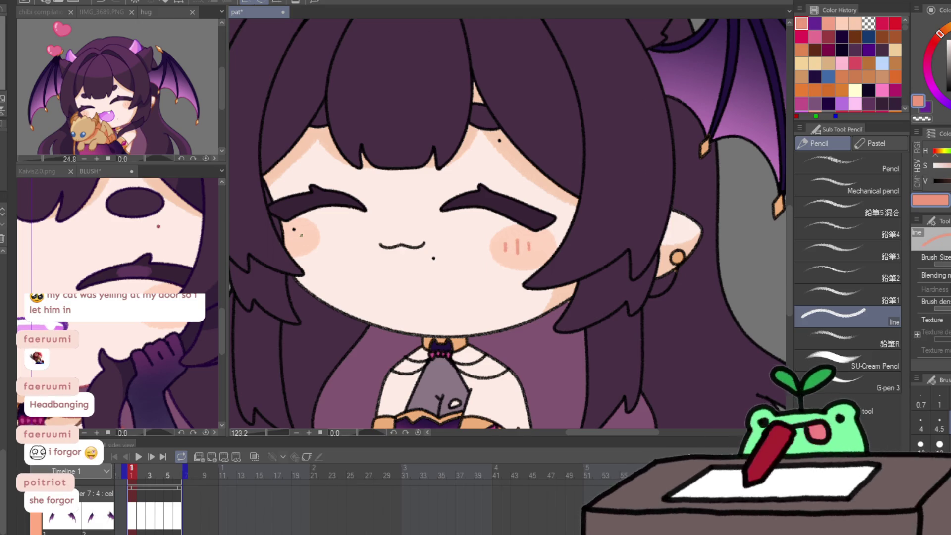
pyautogui.moveTo(300, 232); pyautogui.dragTo(292, 242)
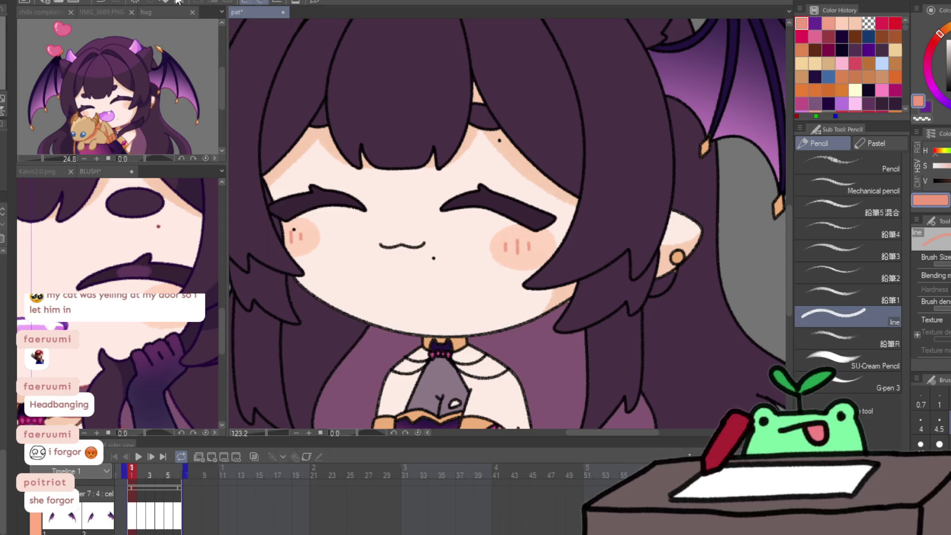
pyautogui.click(298, 1)
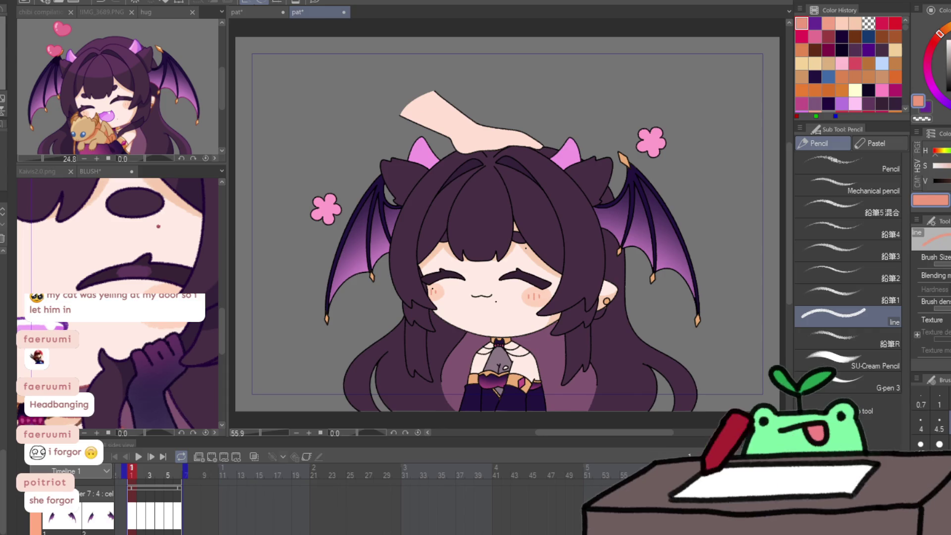
pyautogui.click(343, 12)
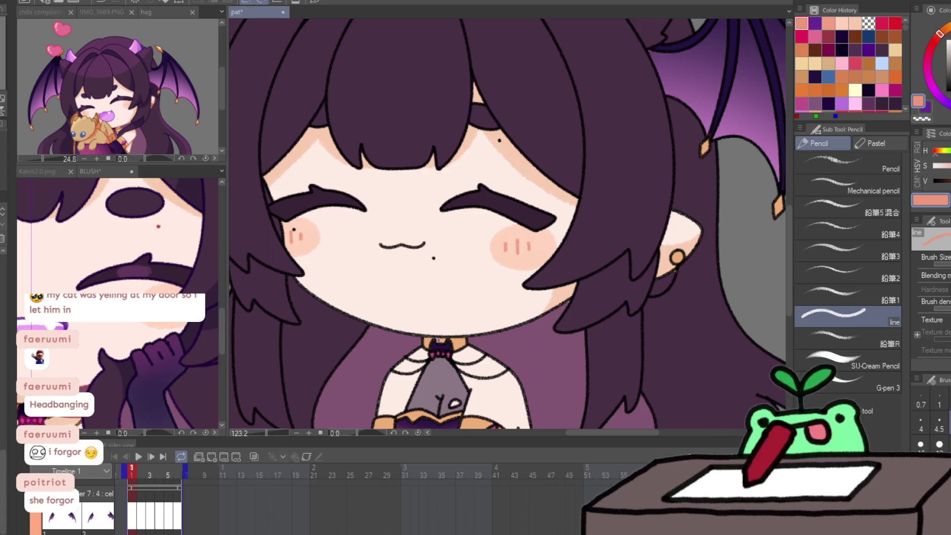
# Advance to frame 2 of the pat animation.
pyautogui.press('Right')
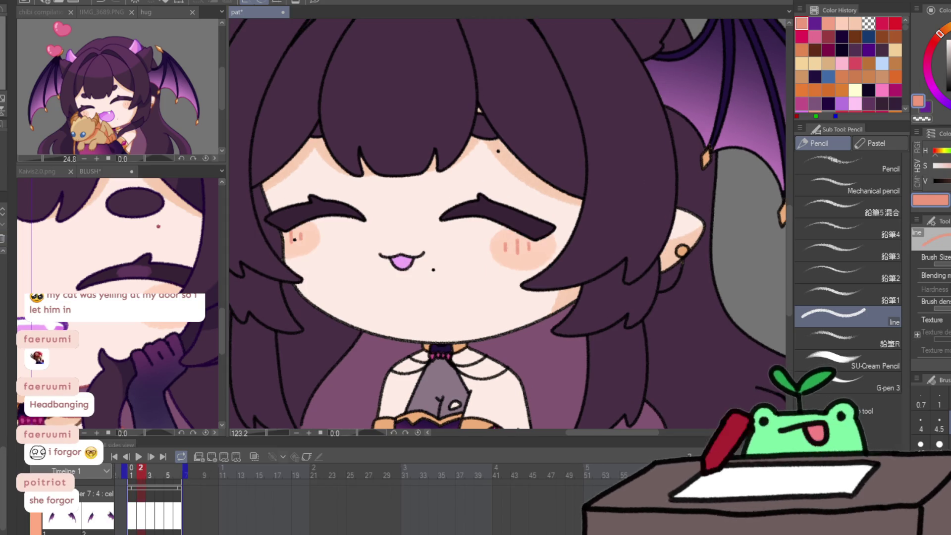
# Shift the cheek blush down and left, checking it against the previous frame.
pyautogui.press('k')
pyautogui.moveTo(549, 313); pyautogui.dragTo(544, 319)
pyautogui.press('Left')
pyautogui.press('Right')
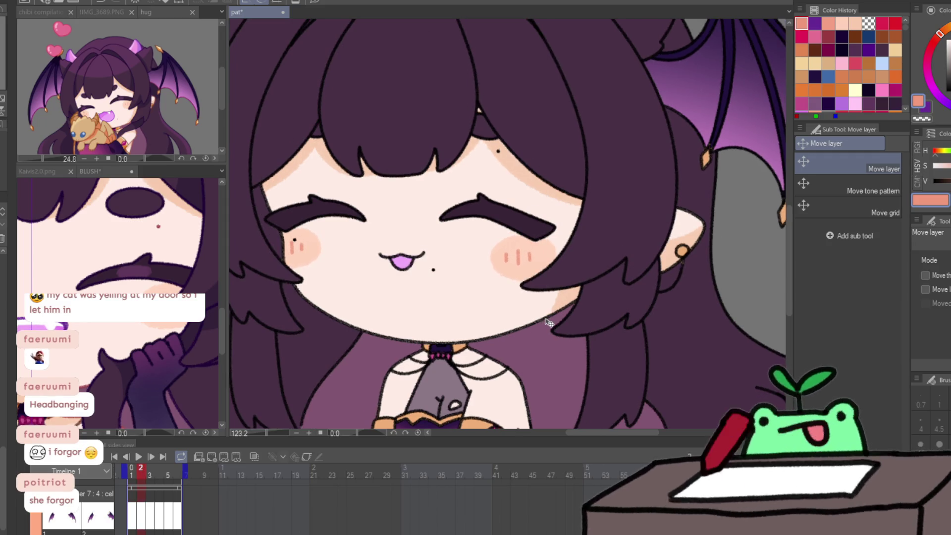
pyautogui.press('Left')
pyautogui.press('Right')
pyautogui.press('Left')
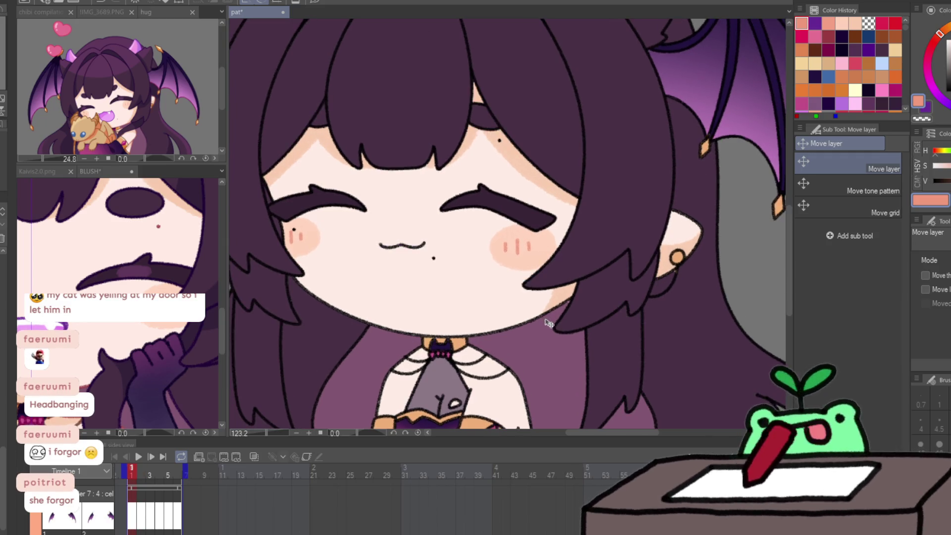
pyautogui.press('Right')
pyautogui.press('Left')
pyautogui.press('Right')
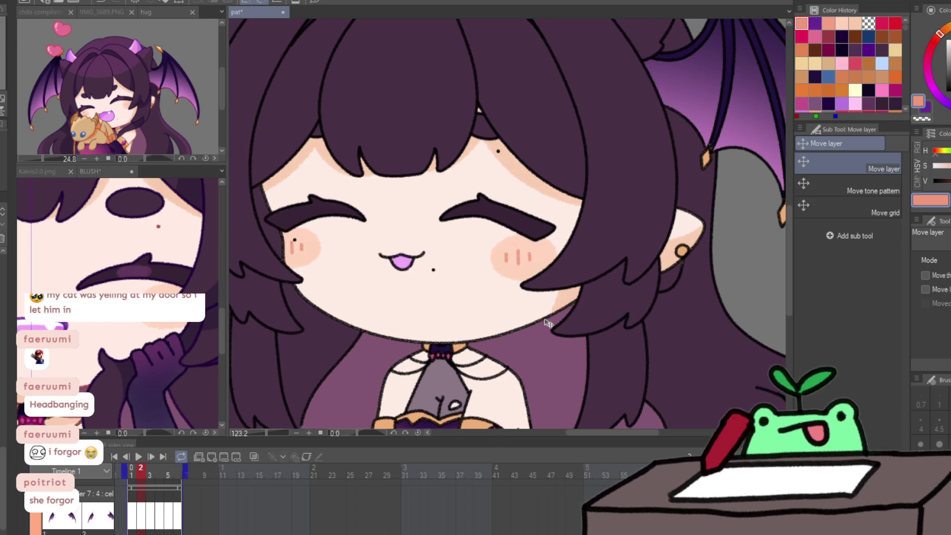
pyautogui.press('Right')
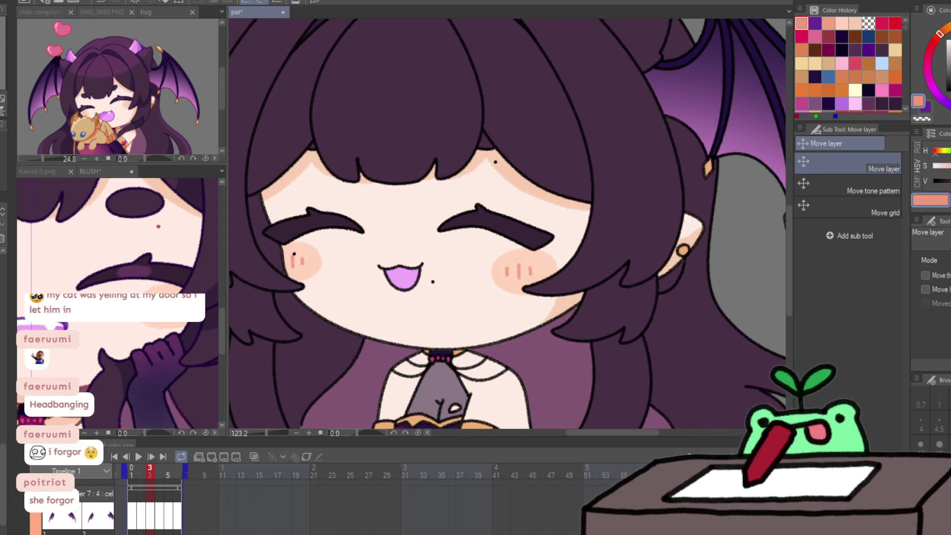
# Select the right-cheek blush on frame 3, then deselect and zoom in on the collar.
pyautogui.press('m')
pyautogui.moveTo(480, 219)
pyautogui.mouseDown()
pyautogui.moveTo(502, 260)
pyautogui.moveTo(586, 315)
pyautogui.mouseUp()
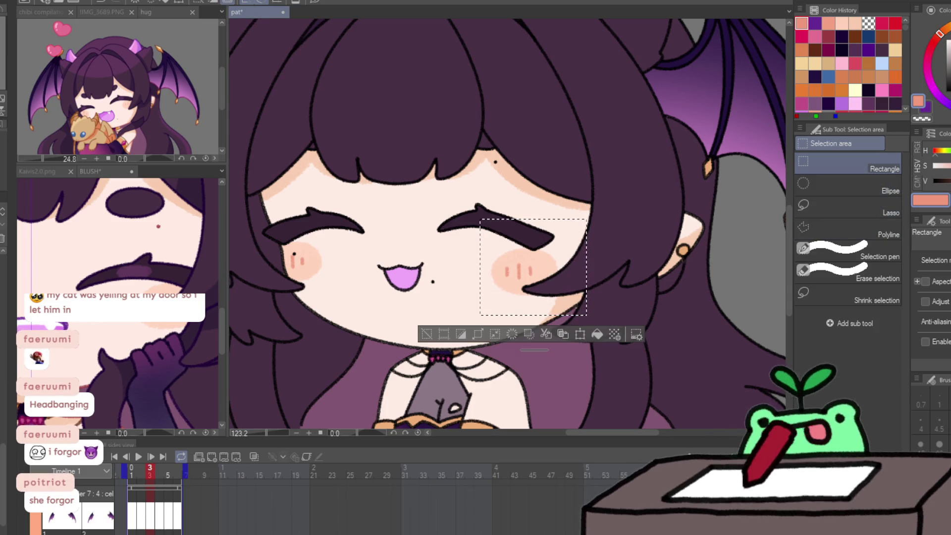
pyautogui.press('p')
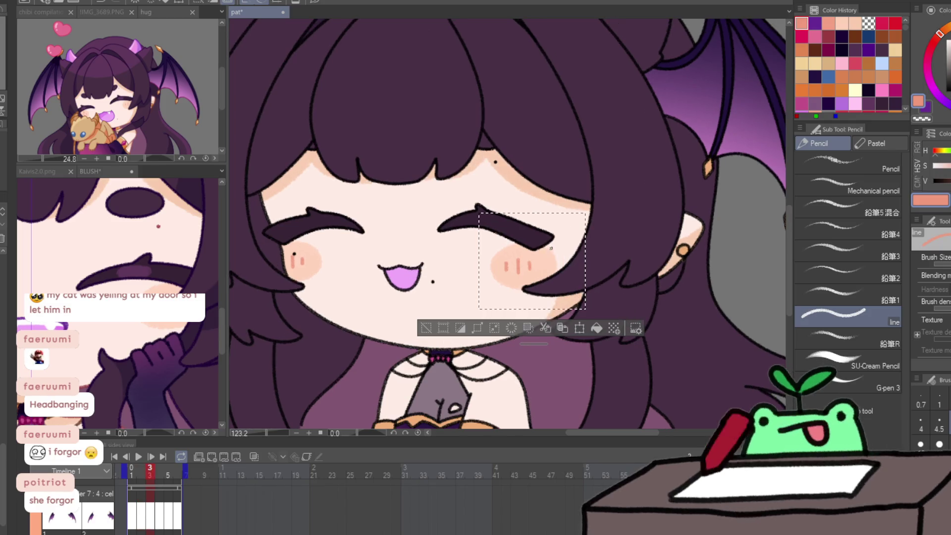
pyautogui.hotkey('ctrl', 'd')
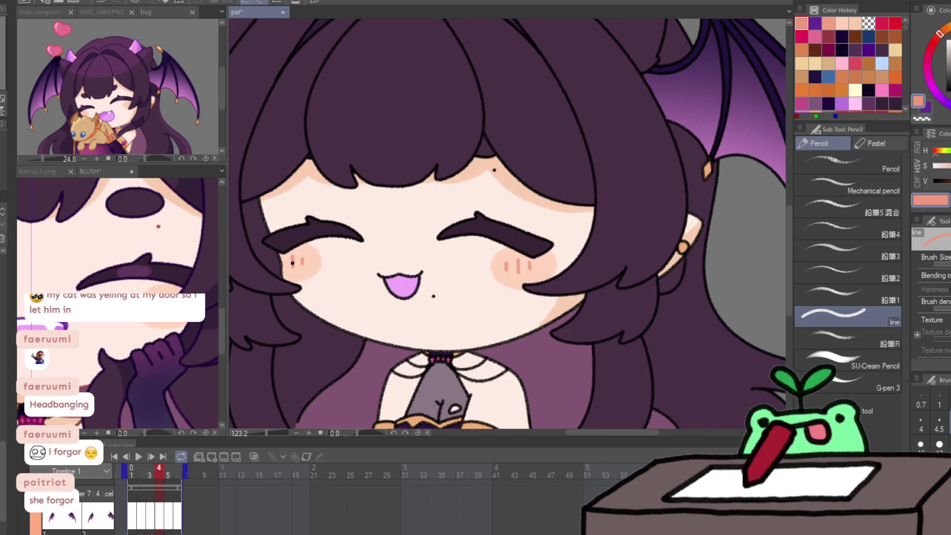
pyautogui.press('m')
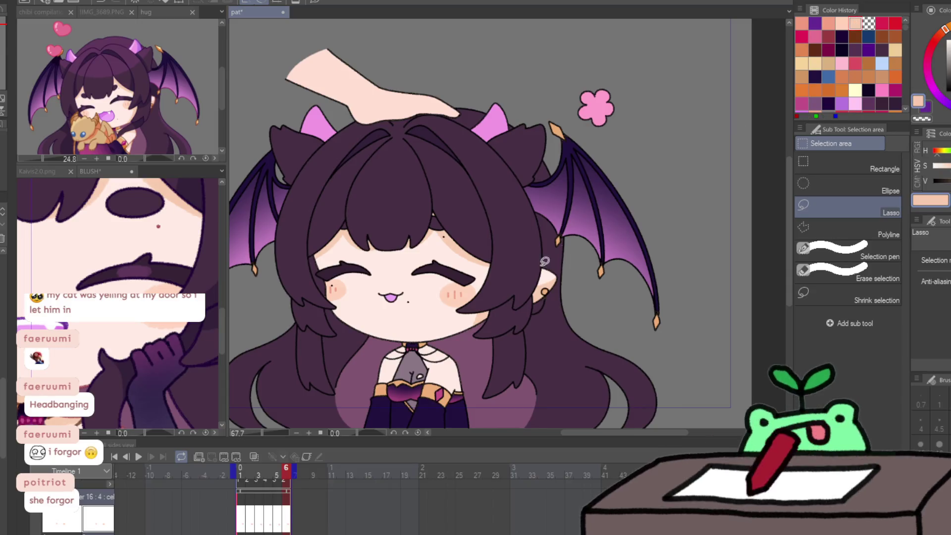
pyautogui.press('/')
pyautogui.click(410, 374)
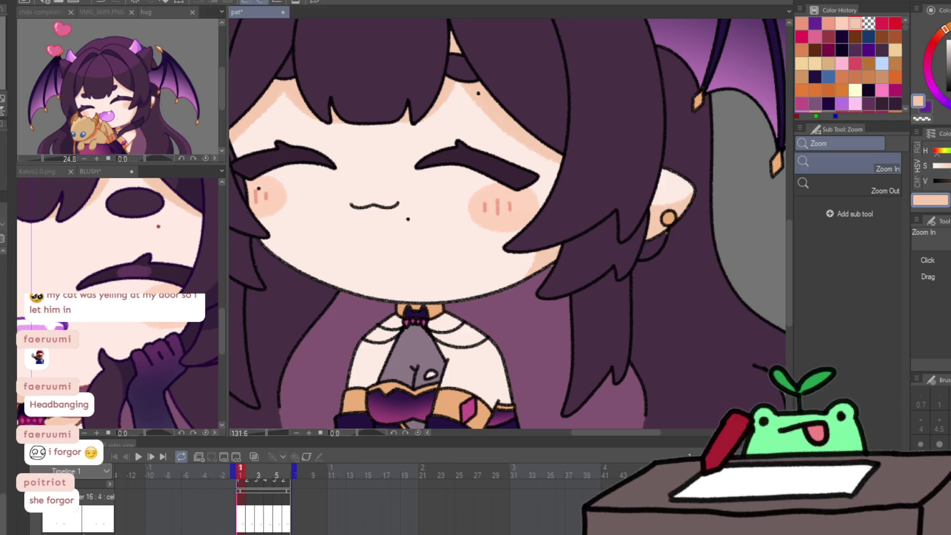
# With a larger pencil brush, paint peach skin along the collar under the chin across frames.
pyautogui.press('p')
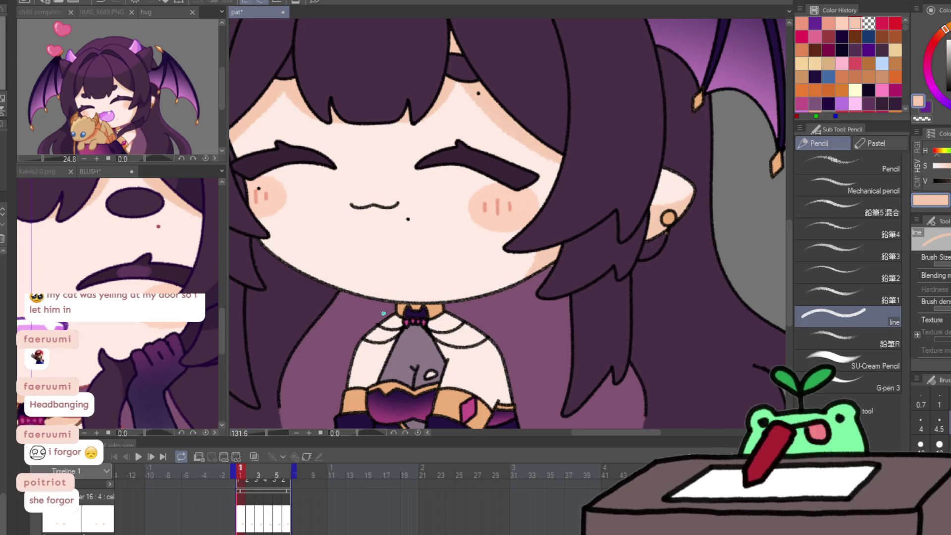
pyautogui.press(']')
pyautogui.press(']')
pyautogui.press(']')
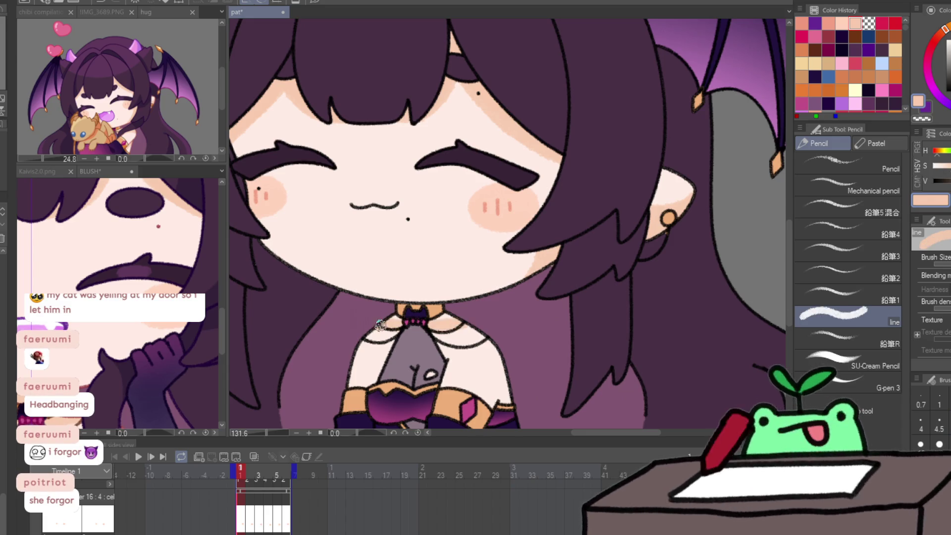
pyautogui.moveTo(400, 317); pyautogui.dragTo(436, 322)
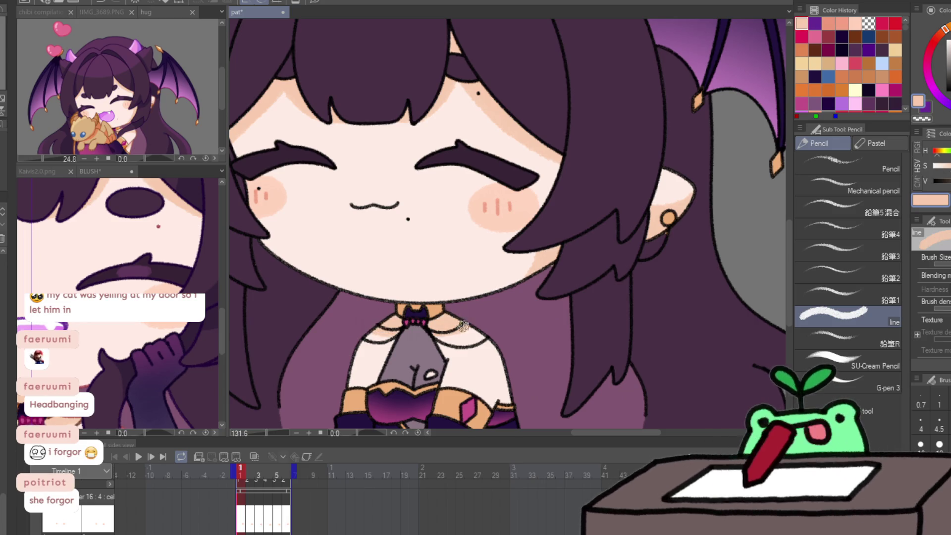
pyautogui.press('.')
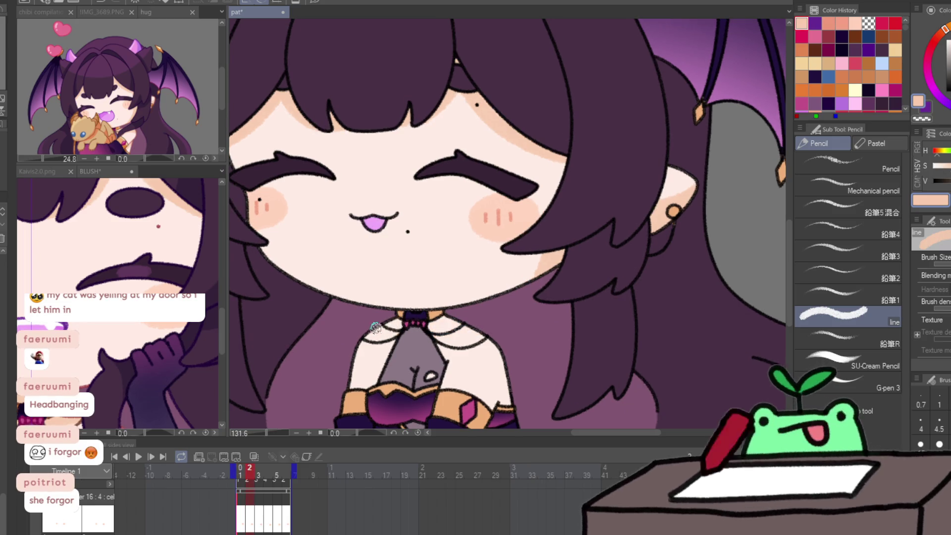
pyautogui.press(',')
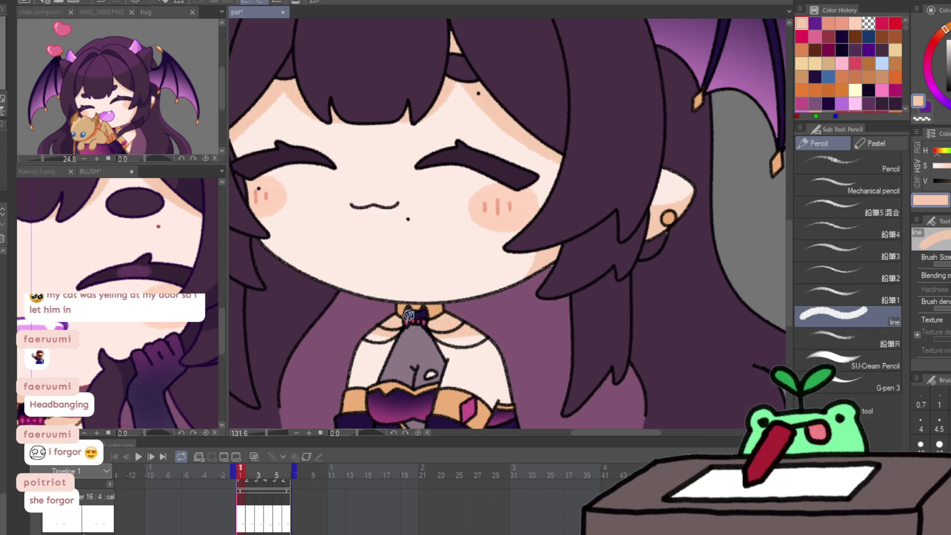
pyautogui.press('.')
pyautogui.press('.')
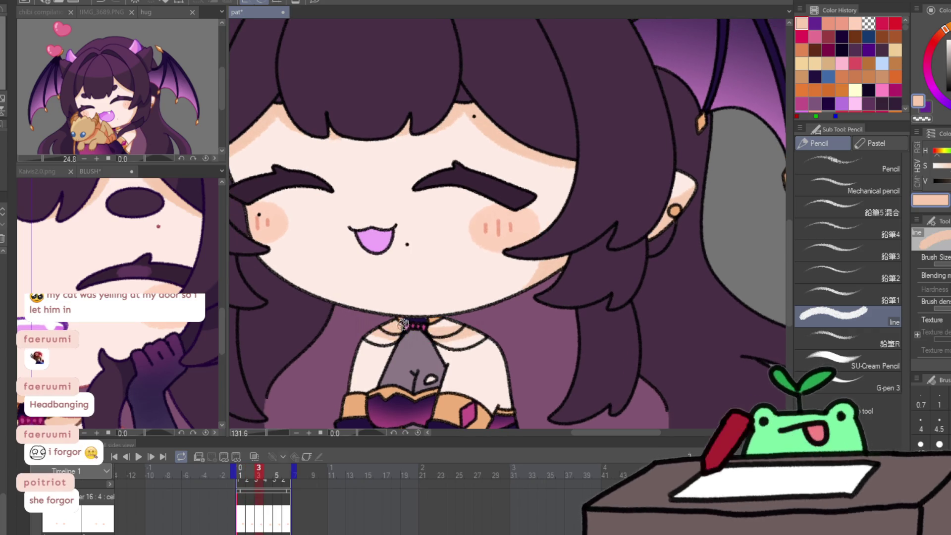
pyautogui.press('.')
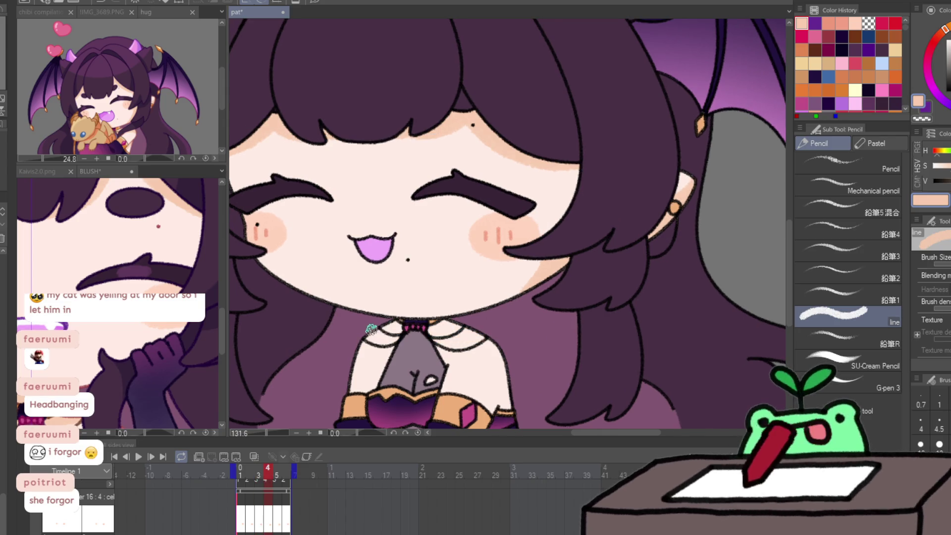
pyautogui.moveTo(374, 330); pyautogui.dragTo(485, 335)
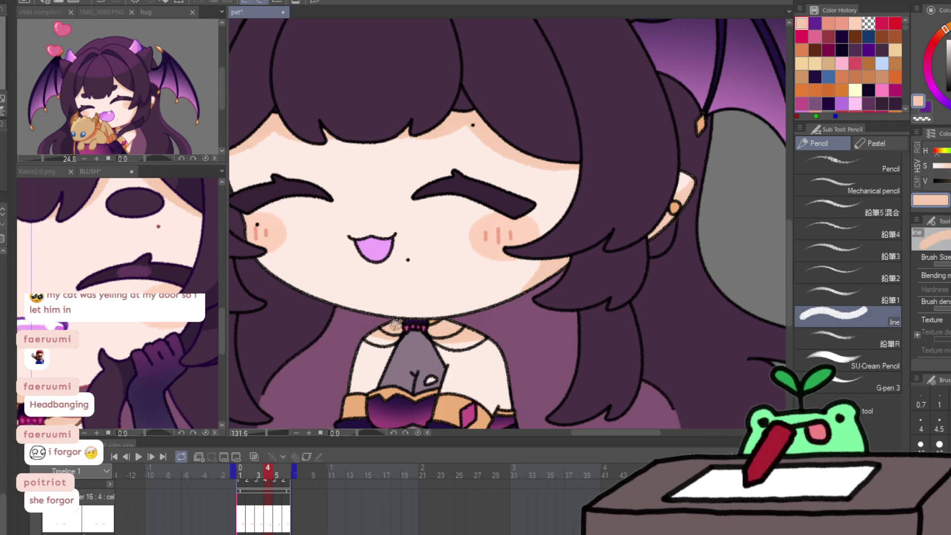
# Check the collar on each frame, then eyedrop the muted purple from the BLUSH reference.
pyautogui.press('.')
pyautogui.press('.')
pyautogui.press('.')
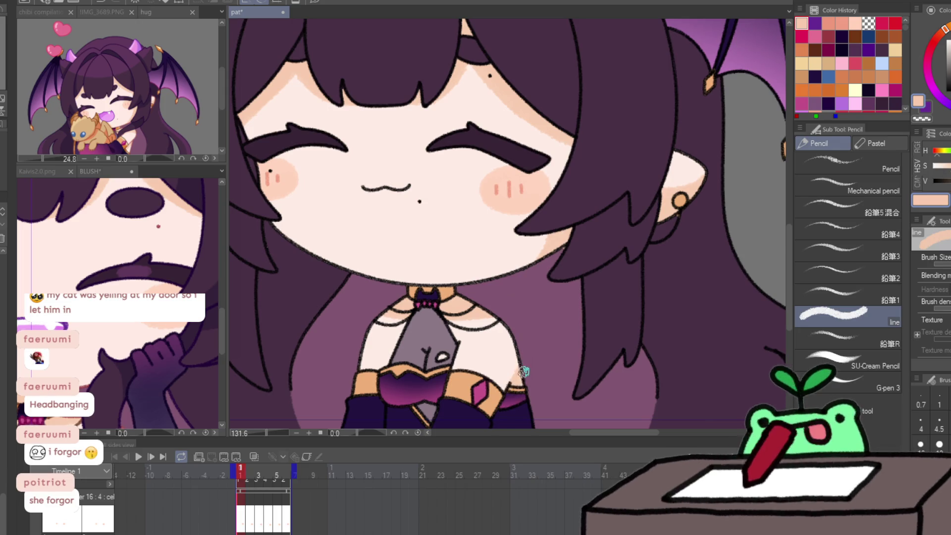
pyautogui.press('.')
pyautogui.press('.')
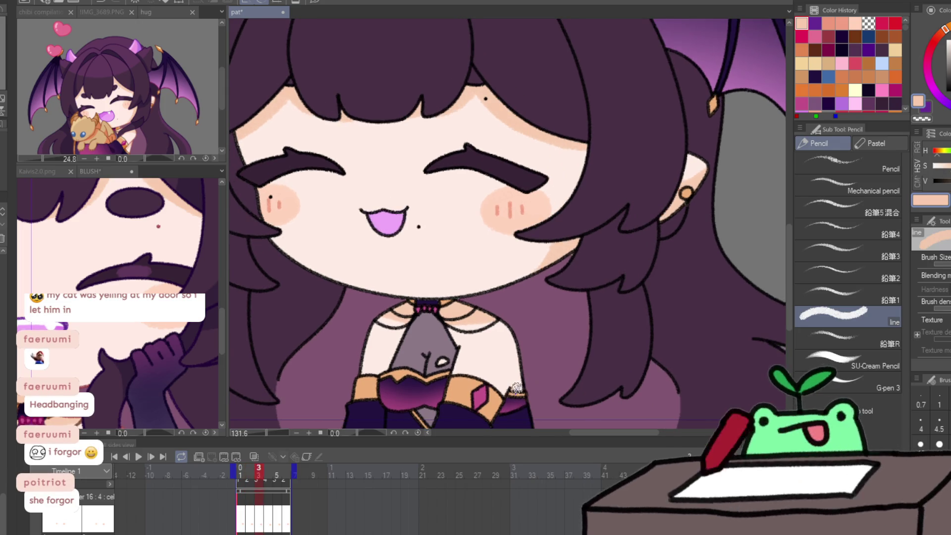
pyautogui.press('.')
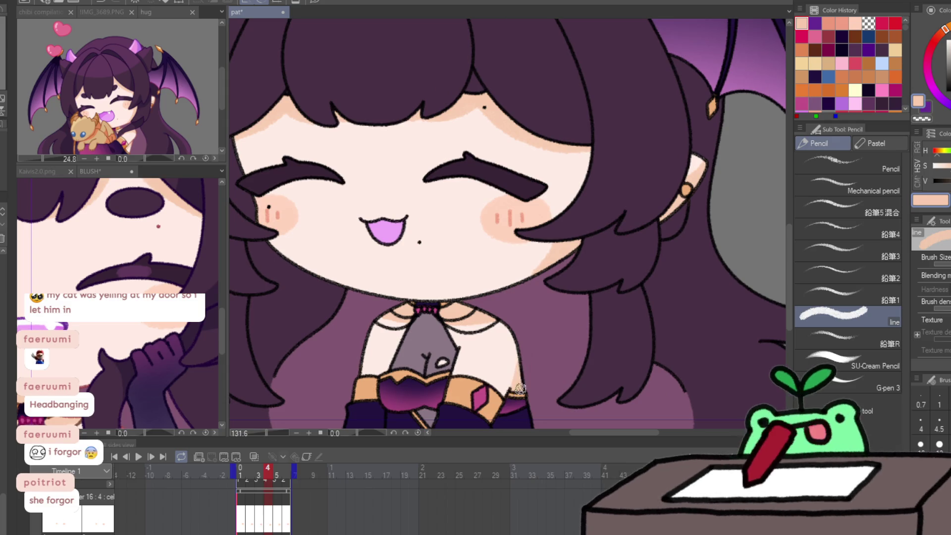
pyautogui.press('.')
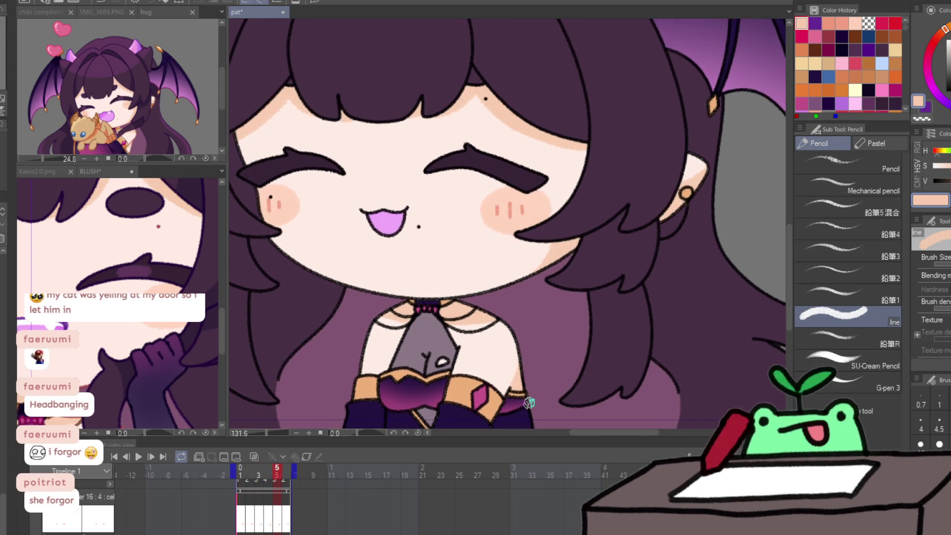
pyautogui.moveTo(501, 395); pyautogui.dragTo(553, 321)
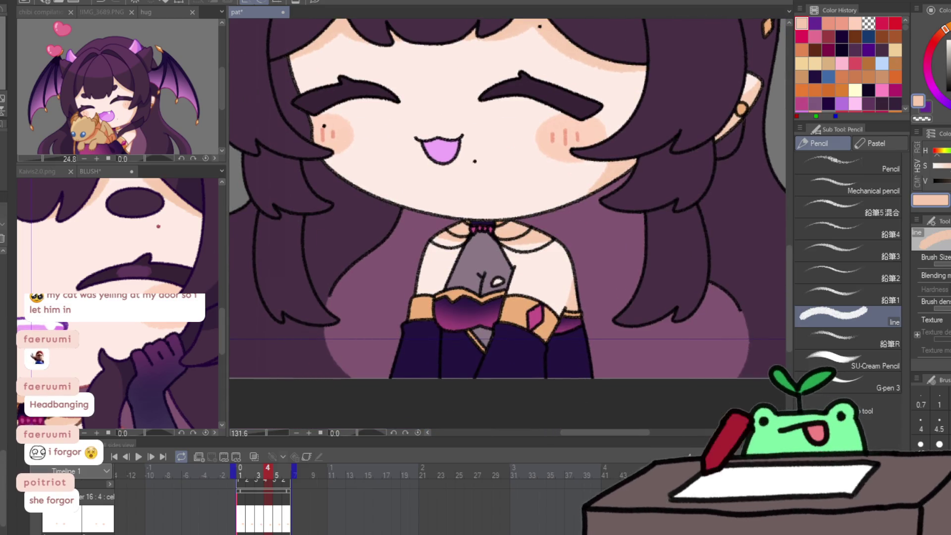
pyautogui.hotkey('ctrl', 'Tab')
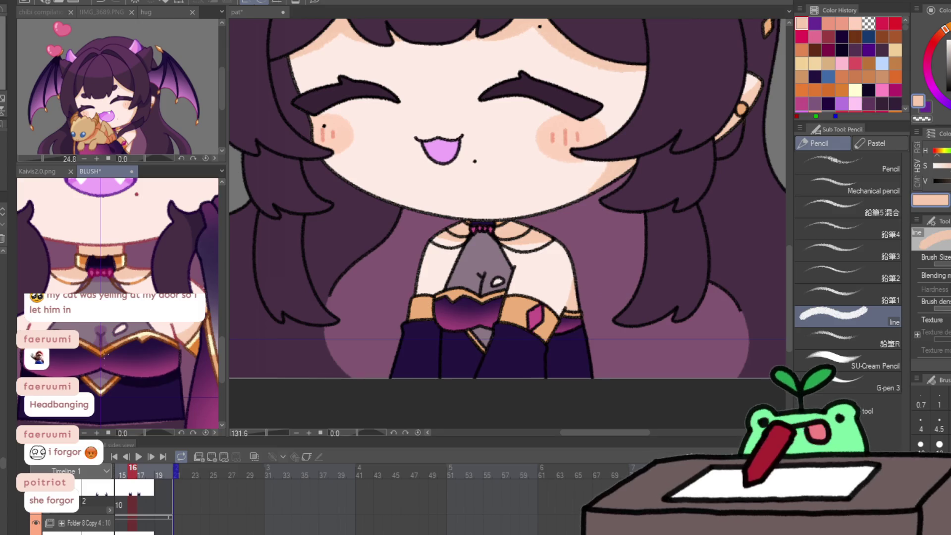
pyautogui.keyDown('alt'); pyautogui.click(236, 255); pyautogui.keyUp('alt')
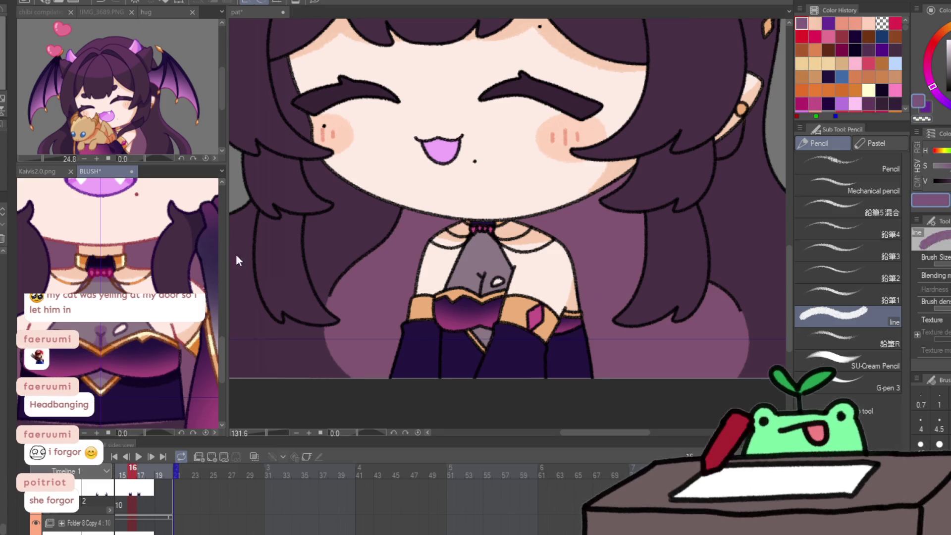
pyautogui.hotkey('ctrl', 'Tab')
pyautogui.scroll(3, 475, 317)
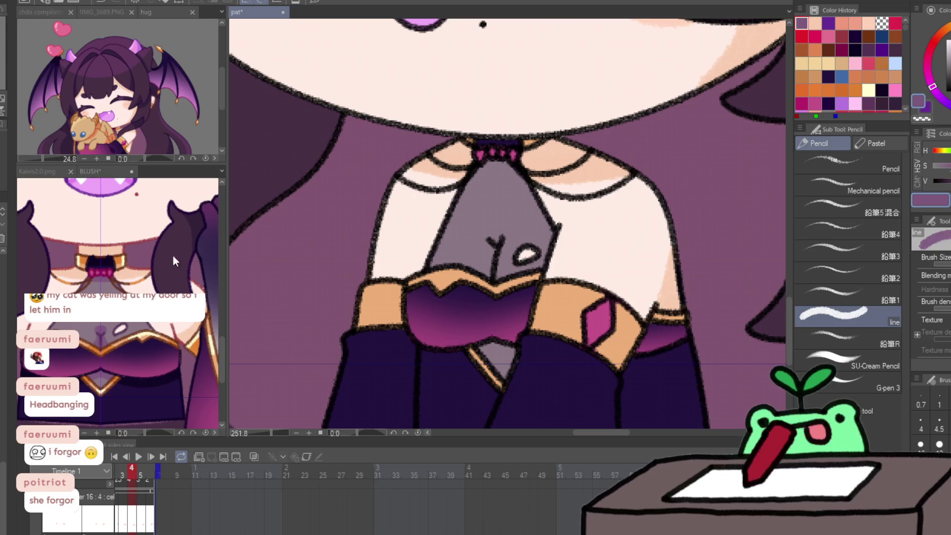
# On frame 1, paint purple shading on the grey tie, including its top.
pyautogui.click(113, 456)
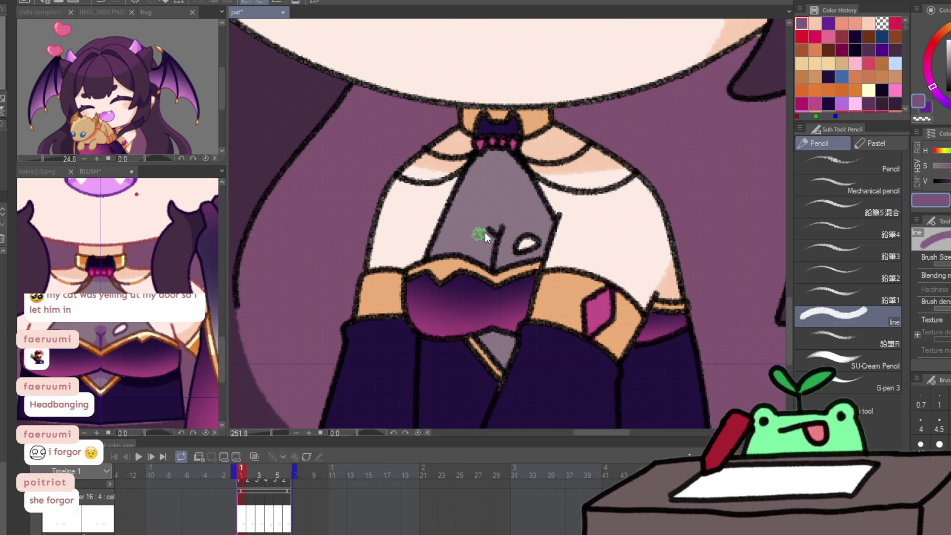
pyautogui.moveTo(492, 234)
pyautogui.mouseDown()
pyautogui.moveTo(479, 257)
pyautogui.moveTo(495, 224)
pyautogui.mouseUp()
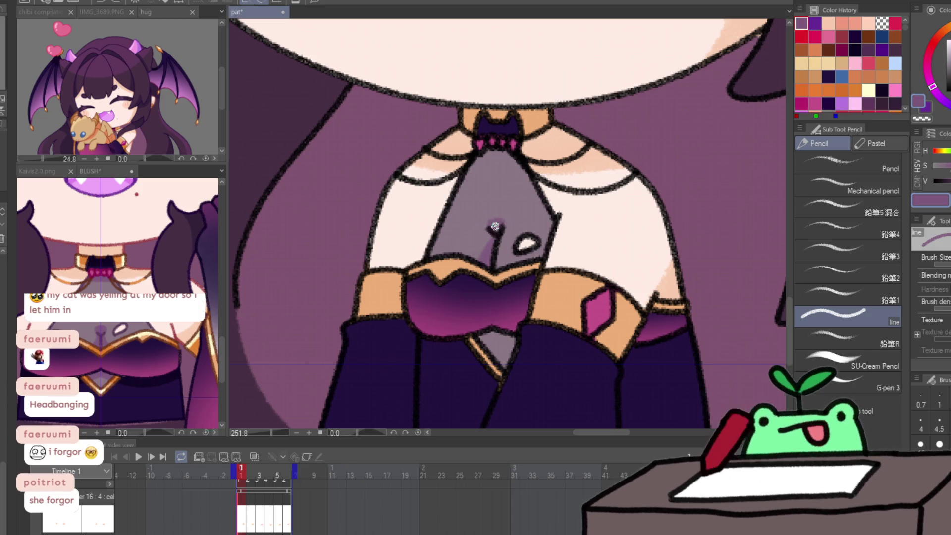
pyautogui.moveTo(460, 170)
pyautogui.mouseDown()
pyautogui.moveTo(520, 160)
pyautogui.moveTo(495, 155)
pyautogui.mouseUp()
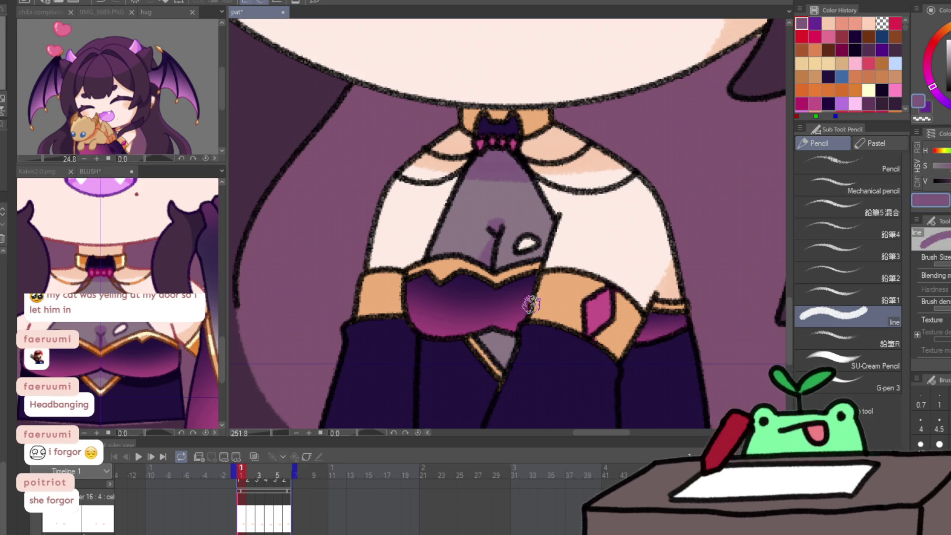
# On frame 2, shade the tie purple below the belt, under the collar and beside the Y line.
pyautogui.press('Right')
pyautogui.moveTo(488, 334); pyautogui.dragTo(510, 340)
pyautogui.moveTo(459, 168)
pyautogui.mouseDown()
pyautogui.moveTo(522, 171)
pyautogui.moveTo(495, 159)
pyautogui.mouseUp()
pyautogui.press('[')
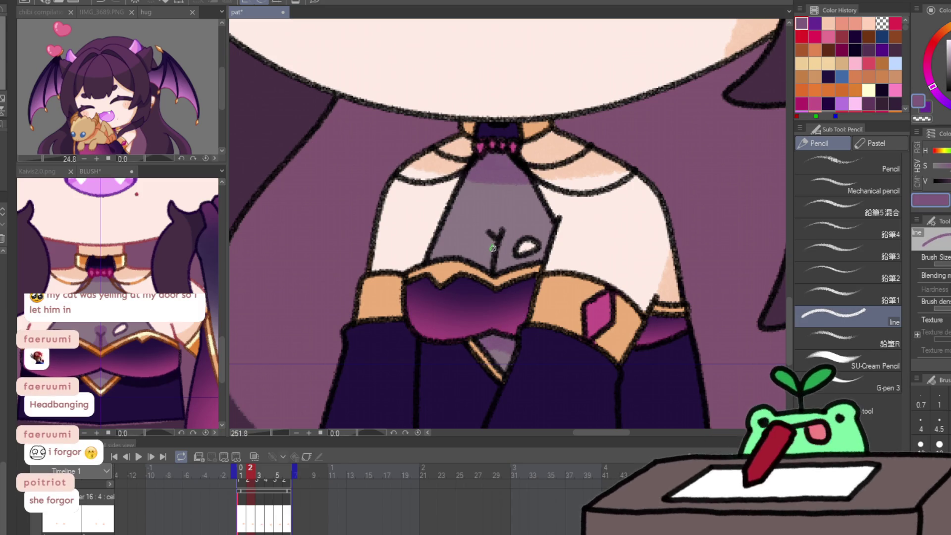
pyautogui.moveTo(492, 248); pyautogui.dragTo(481, 268)
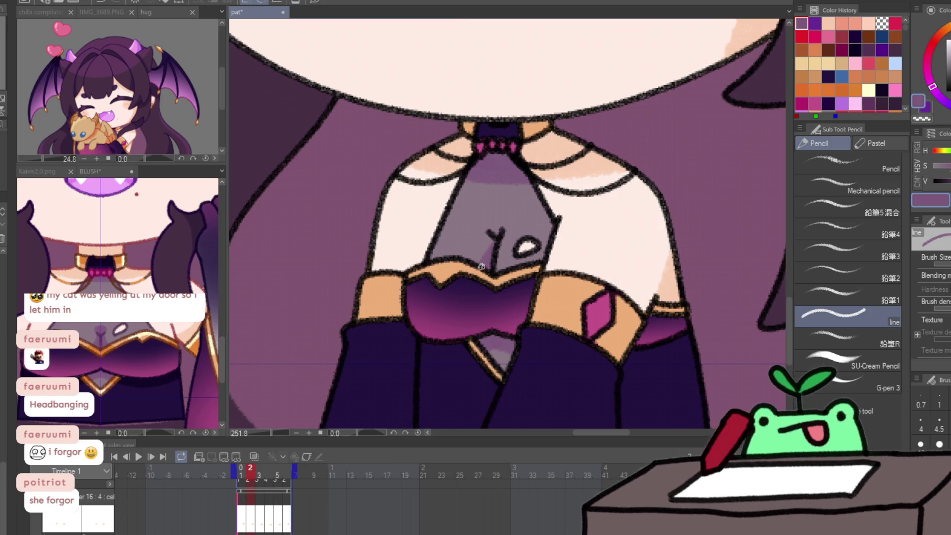
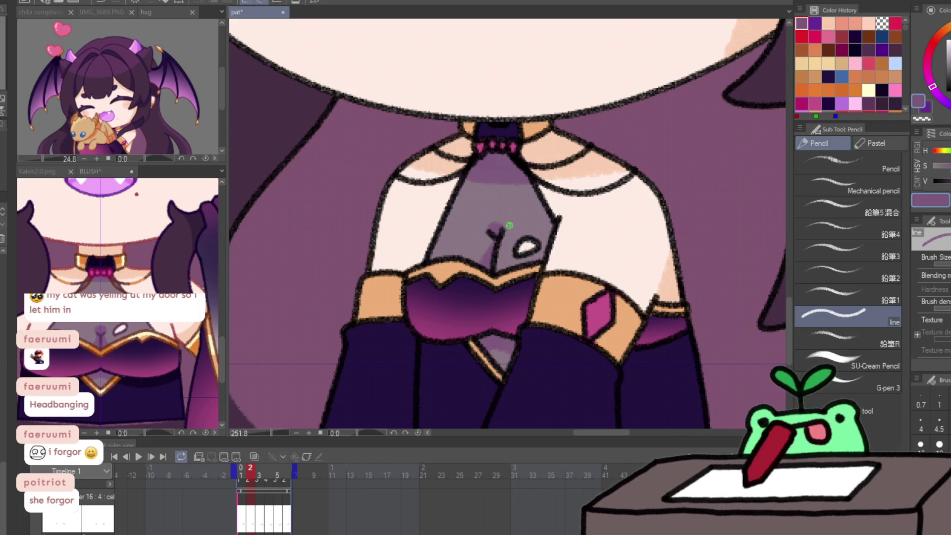
# Paint purple shading on the grey chest piece across the next two frames, with a slightly thicker brush.
pyautogui.press('Right')
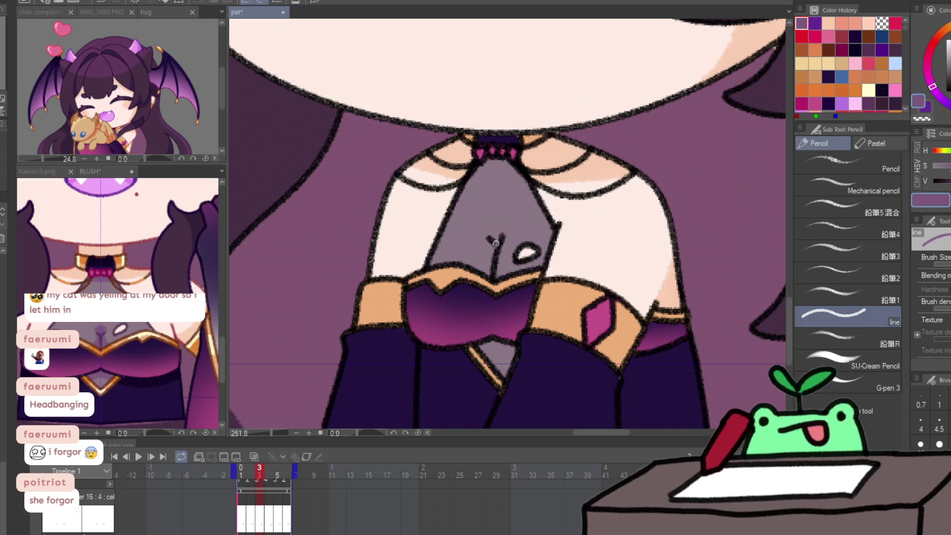
pyautogui.moveTo(496, 242); pyautogui.dragTo(494, 232)
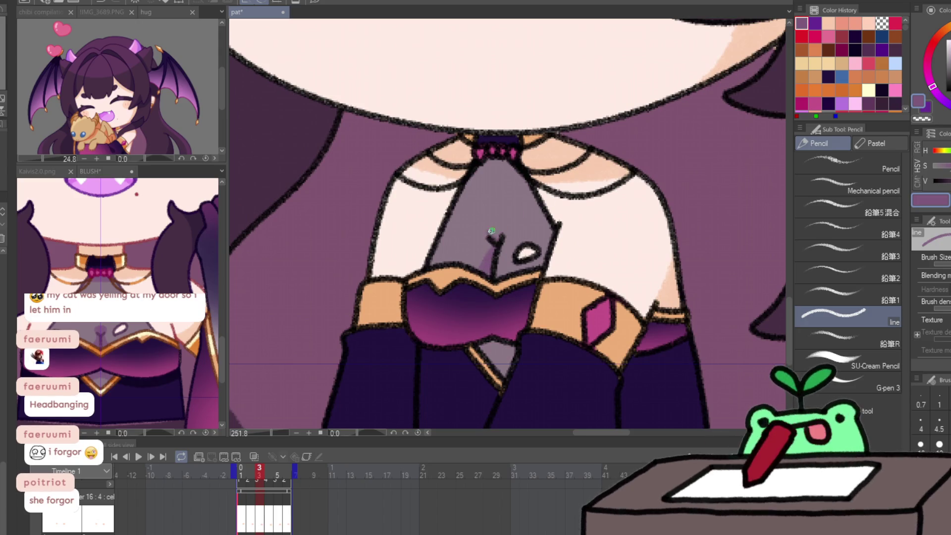
pyautogui.press(']')
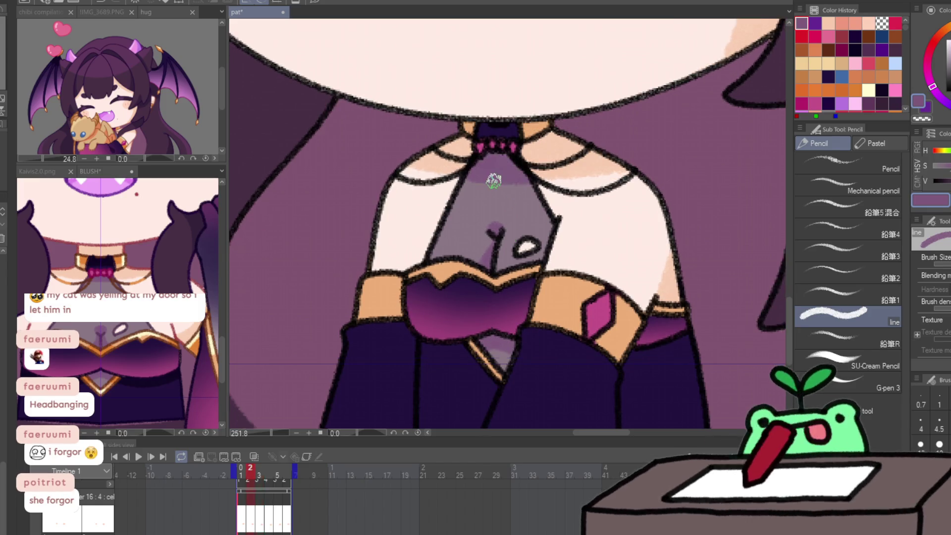
pyautogui.moveTo(463, 176); pyautogui.dragTo(515, 170)
pyautogui.press('Right')
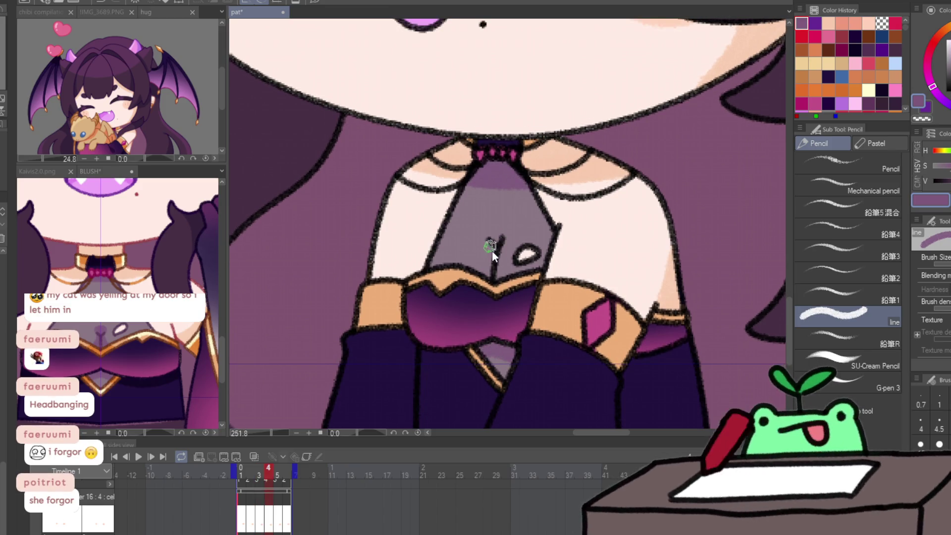
pyautogui.moveTo(492, 251)
pyautogui.mouseDown()
pyautogui.moveTo(486, 265)
pyautogui.moveTo(497, 239)
pyautogui.mouseUp()
# Move to the next frame, save the animation, and zoom out toward the face.
pyautogui.press('Right')
pyautogui.hotkey('ctrl', 's')
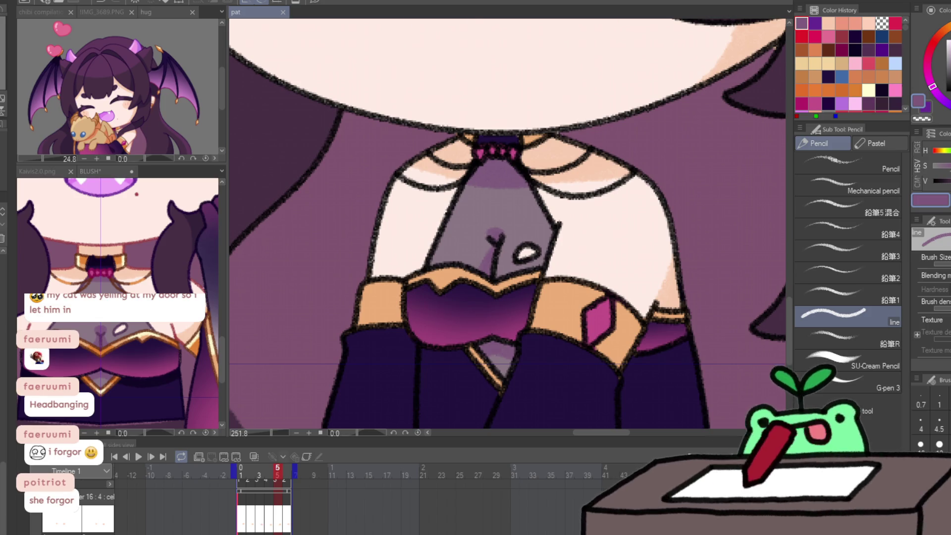
pyautogui.hotkey('ctrl', '-')
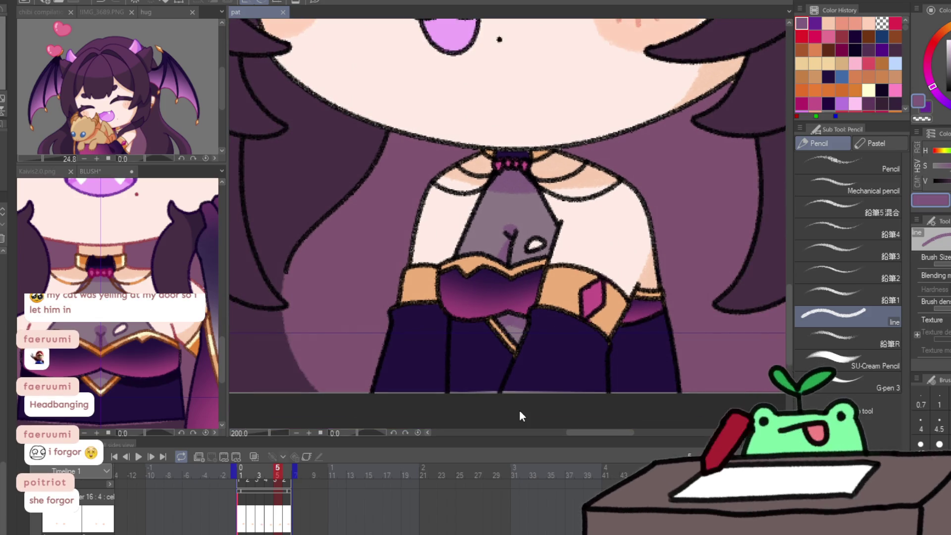
# Zoom in on the face and hair, then return to frame 1 with the Pencil.
pyautogui.press('/')
pyautogui.moveTo(519, 409)
pyautogui.mouseDown()
pyautogui.moveTo(535, 325)
pyautogui.moveTo(505, 344)
pyautogui.mouseUp()
pyautogui.hotkey('ctrl', '0')
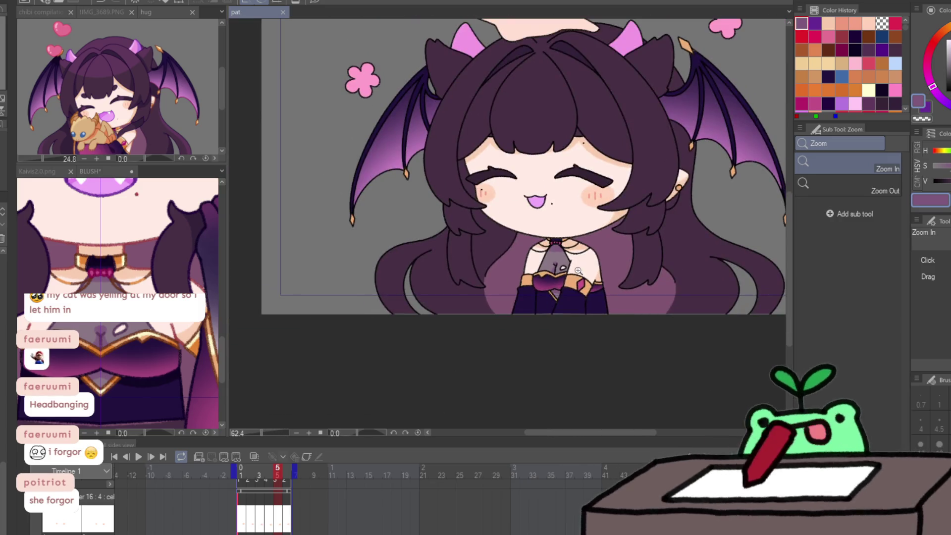
pyautogui.moveTo(480, 101); pyautogui.dragTo(562, 128)
pyautogui.moveTo(517, 62); pyautogui.dragTo(495, 136)
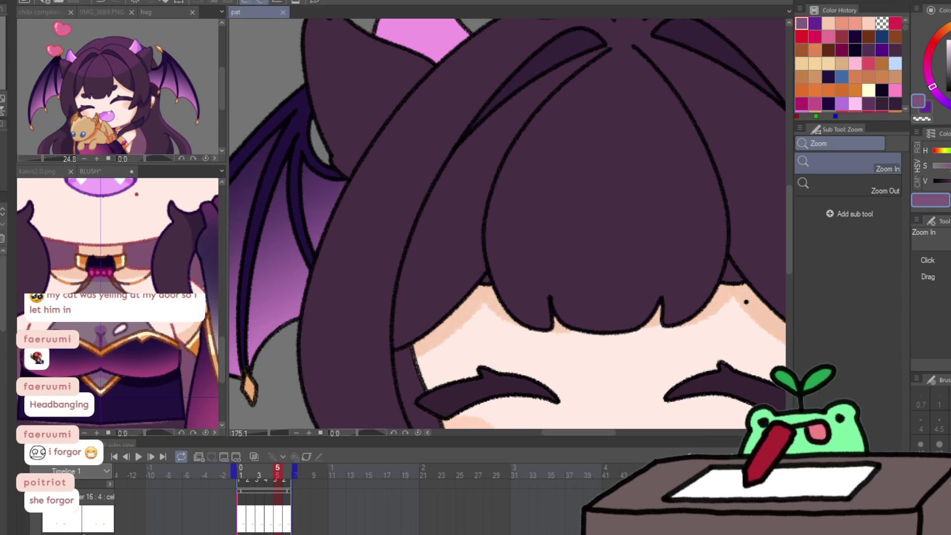
pyautogui.press('Home')
pyautogui.press('p')
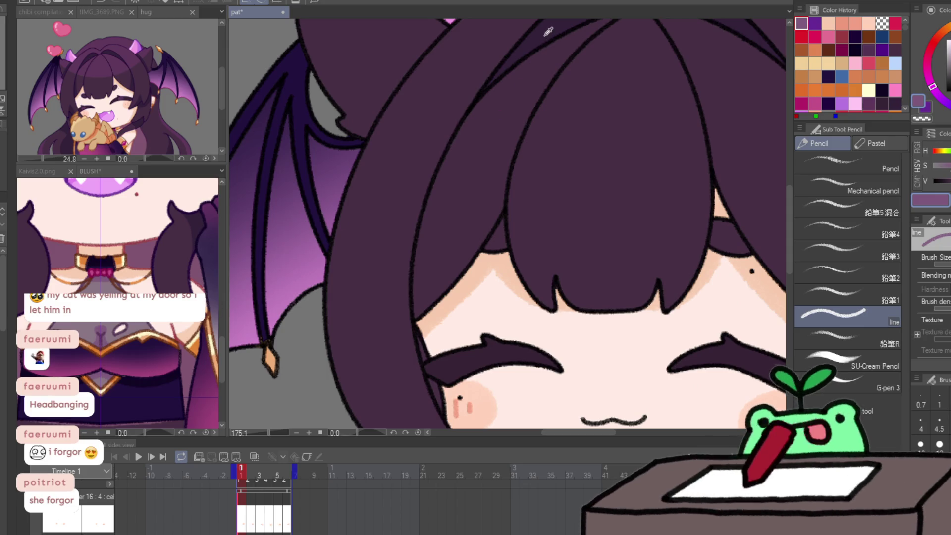
# Pick the dark hair colour, set brush size 4.5, and draw three thin strand lines through the hair.
pyautogui.keyDown('alt'); pyautogui.click(528, 61); pyautogui.keyUp('alt')
pyautogui.click(939, 423)
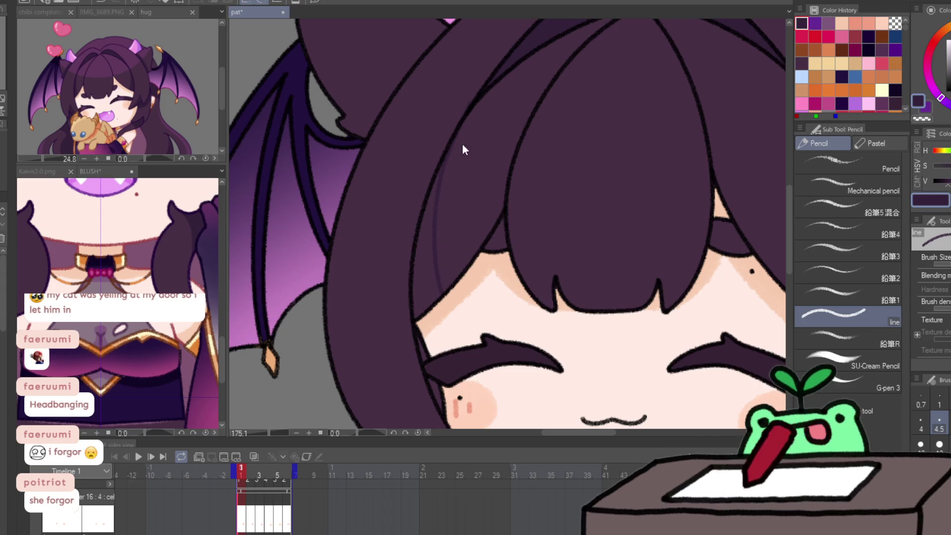
pyautogui.moveTo(462, 126); pyautogui.dragTo(438, 244)
pyautogui.scroll(-5, 439, 247)
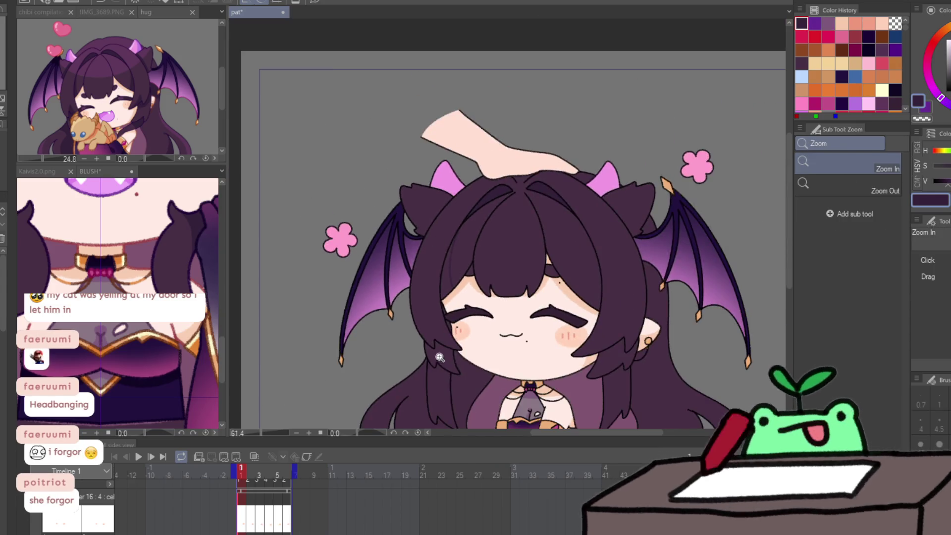
pyautogui.scroll(5, 435, 287)
pyautogui.moveTo(427, 279); pyautogui.dragTo(497, 333)
pyautogui.moveTo(396, 322)
pyautogui.mouseDown()
pyautogui.moveTo(459, 352)
pyautogui.moveTo(435, 250)
pyautogui.mouseUp()
pyautogui.hotkey('ctrl', 'space')
pyautogui.scroll(-3, 432, 281)
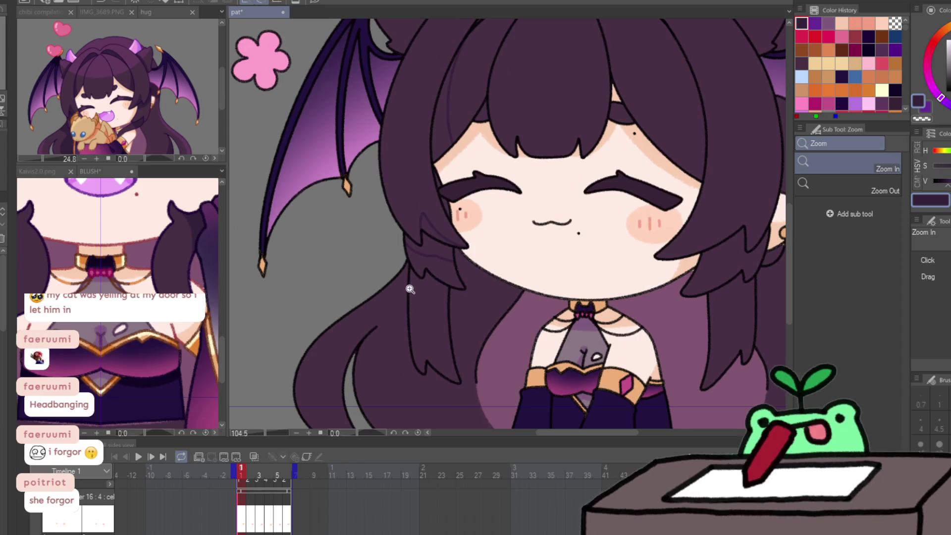
pyautogui.moveTo(670, 254); pyautogui.dragTo(611, 268)
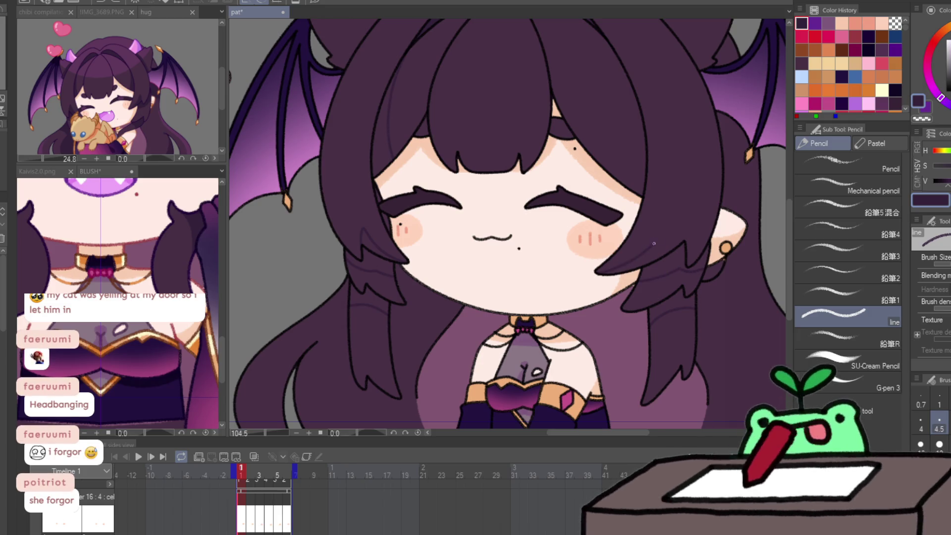
pyautogui.scroll(3, 682, 197)
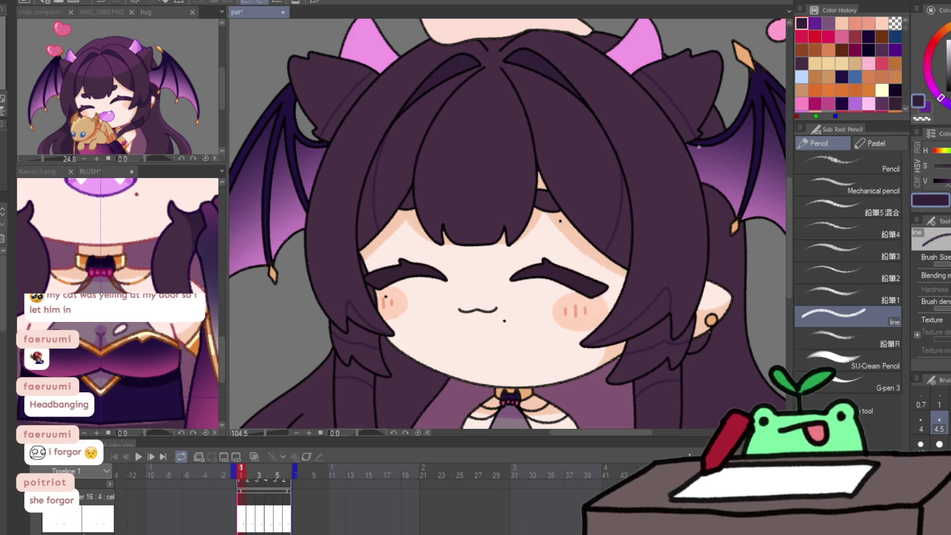
pyautogui.hotkey('ctrl', 'space')
pyautogui.scroll(-5, 708, 409)
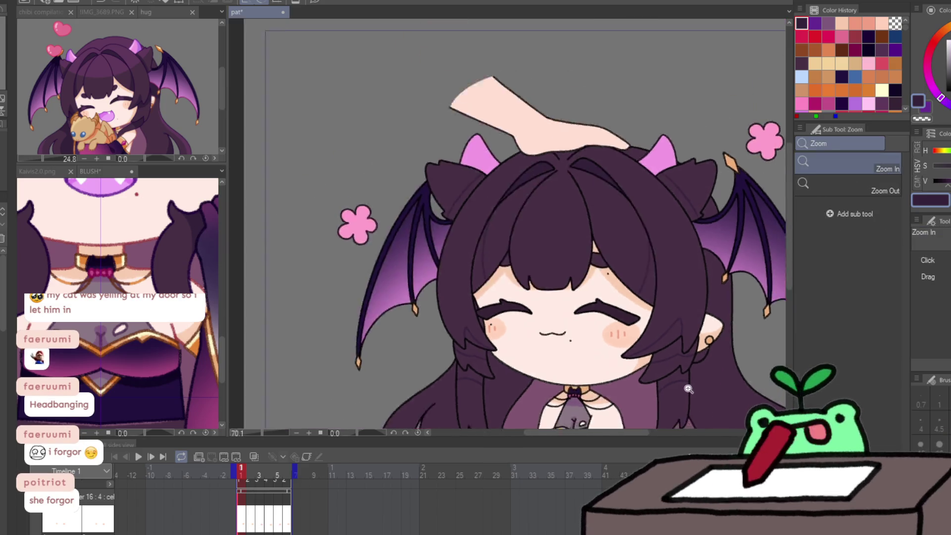
# Enclose-and-fill the hair gaps by both cheeks, near the ear, and along the right hair and neck.
pyautogui.scroll(3, 723, 401)
pyautogui.press('b')
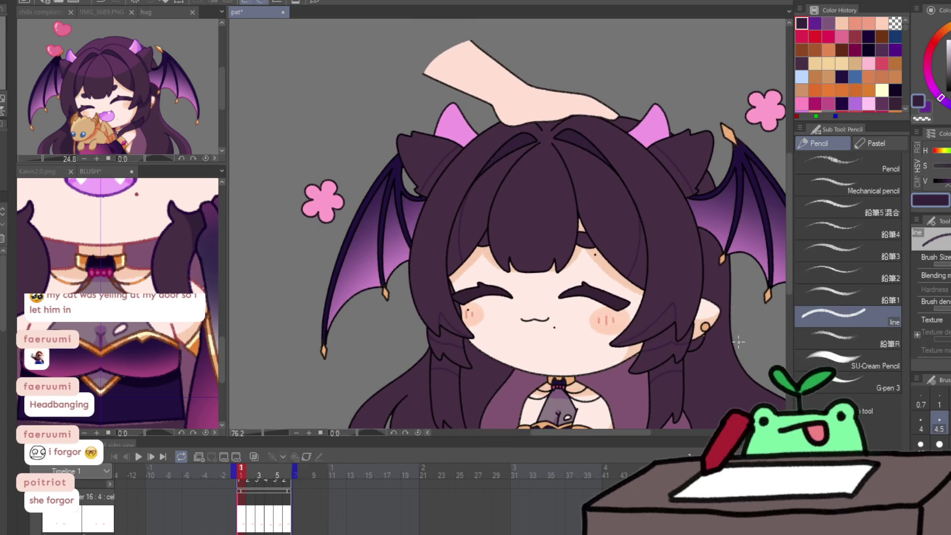
pyautogui.press('g')
pyautogui.moveTo(465, 124)
pyautogui.mouseDown()
pyautogui.moveTo(436, 223)
pyautogui.moveTo(435, 371)
pyautogui.mouseUp()
pyautogui.moveTo(659, 282)
pyautogui.mouseDown()
pyautogui.moveTo(639, 376)
pyautogui.moveTo(666, 312)
pyautogui.mouseUp()
pyautogui.moveTo(664, 354)
pyautogui.mouseDown()
pyautogui.moveTo(749, 329)
pyautogui.moveTo(748, 314)
pyautogui.mouseUp()
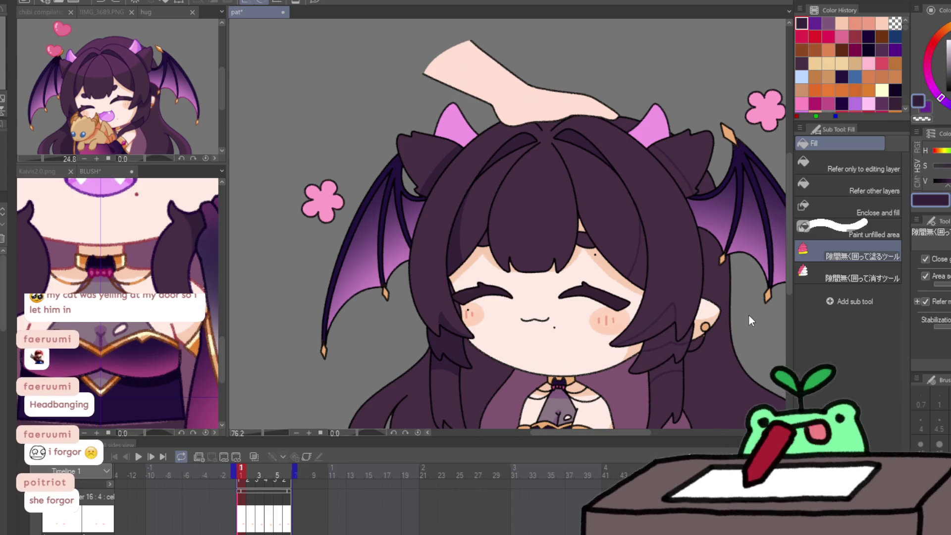
pyautogui.moveTo(465, 346)
pyautogui.mouseDown()
pyautogui.moveTo(403, 314)
pyautogui.moveTo(472, 354)
pyautogui.mouseUp()
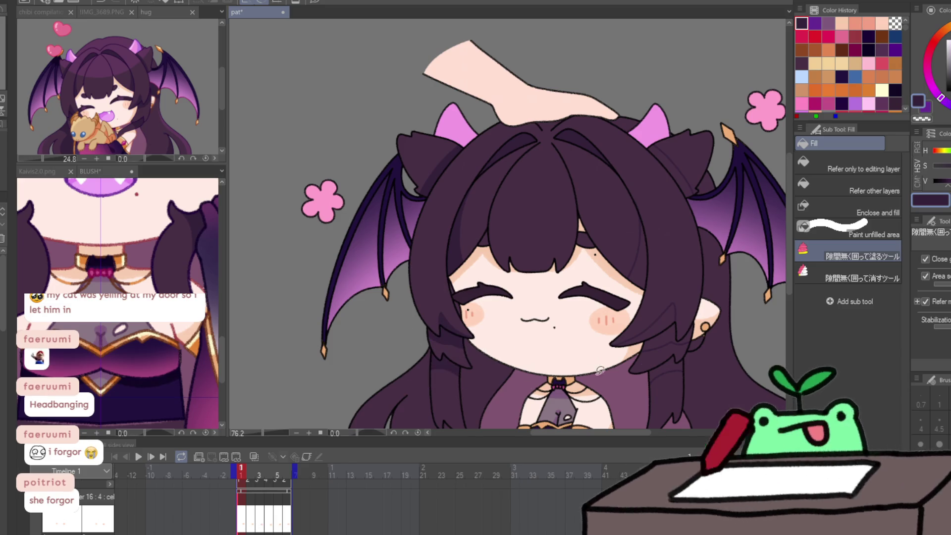
pyautogui.moveTo(643, 292); pyautogui.dragTo(619, 356)
pyautogui.moveTo(706, 357); pyautogui.dragTo(679, 391)
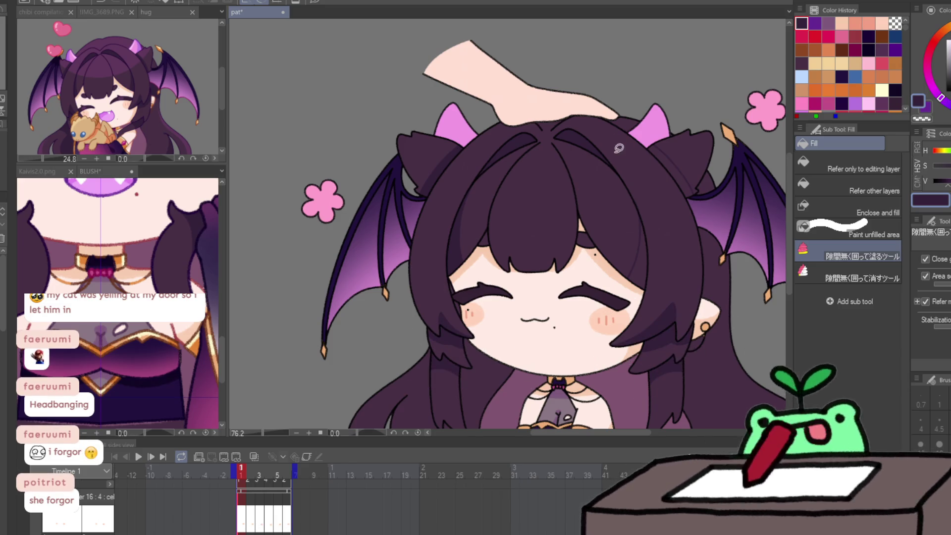
pyautogui.hotkey('ctrl', 'space')
pyautogui.keyDown('alt'); pyautogui.click(738, 295); pyautogui.keyUp('alt')
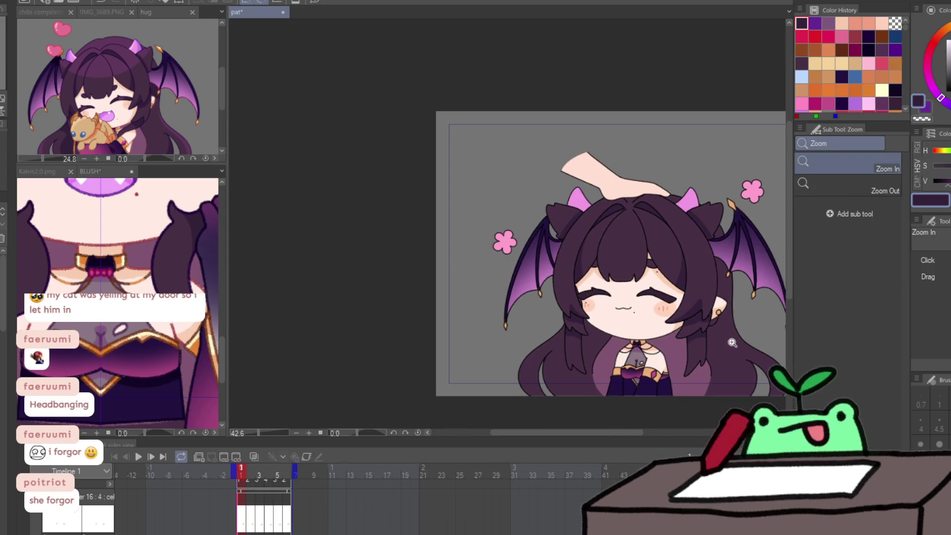
pyautogui.click(740, 354)
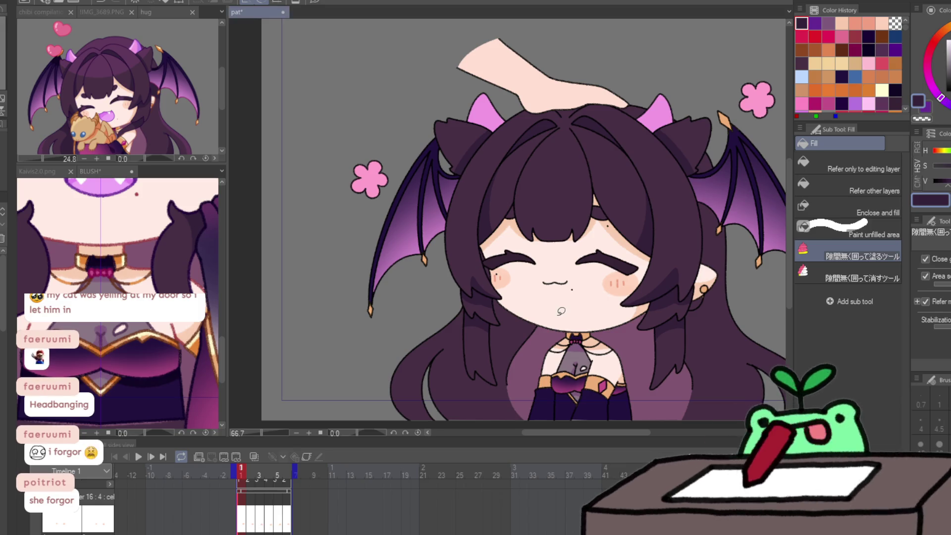
# Switch to the Pencil on frame 2, flipping against frame 1 to compare.
pyautogui.scroll(2, 562, 311)
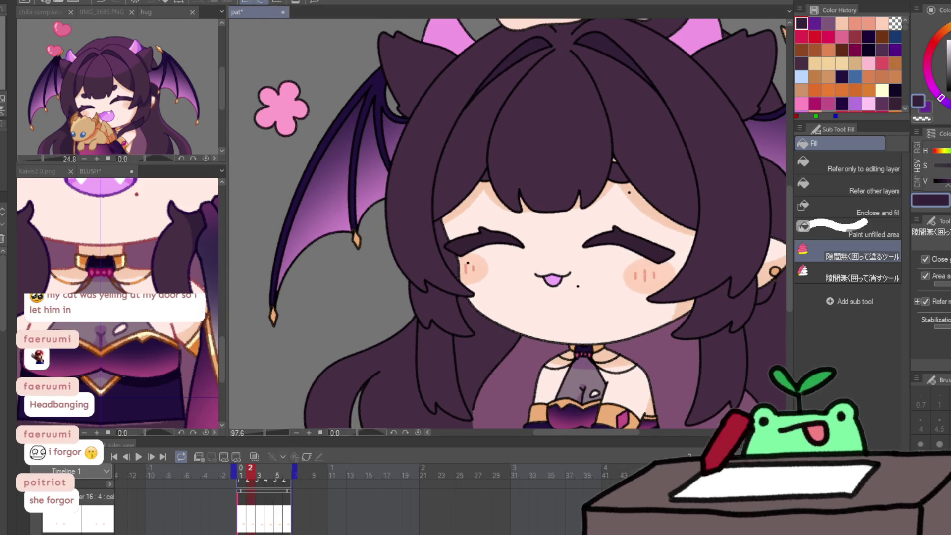
pyautogui.press('p')
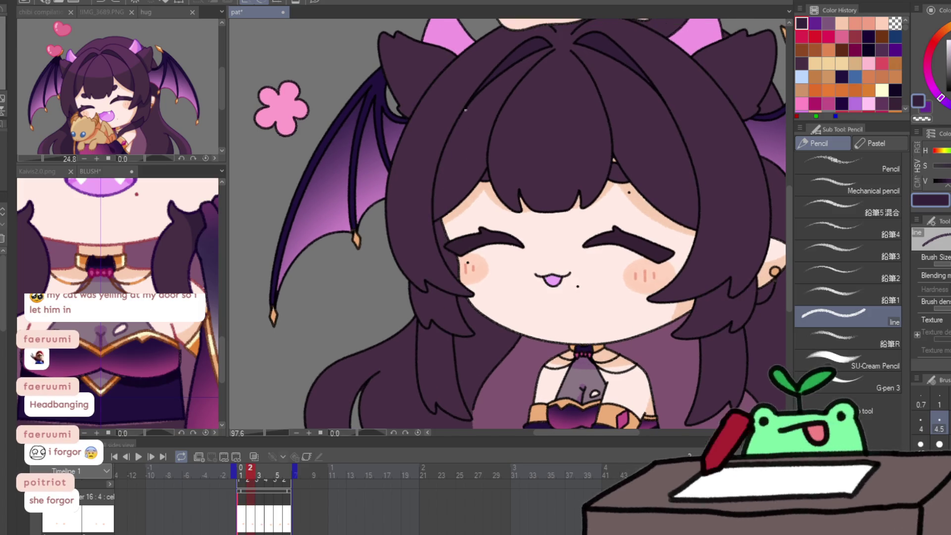
pyautogui.press('Right')
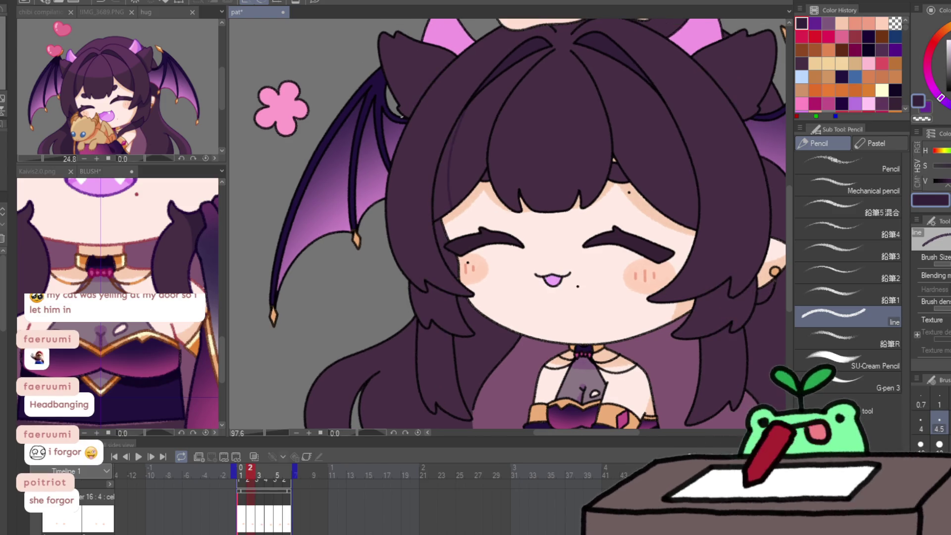
pyautogui.press('Left')
pyautogui.press('Right')
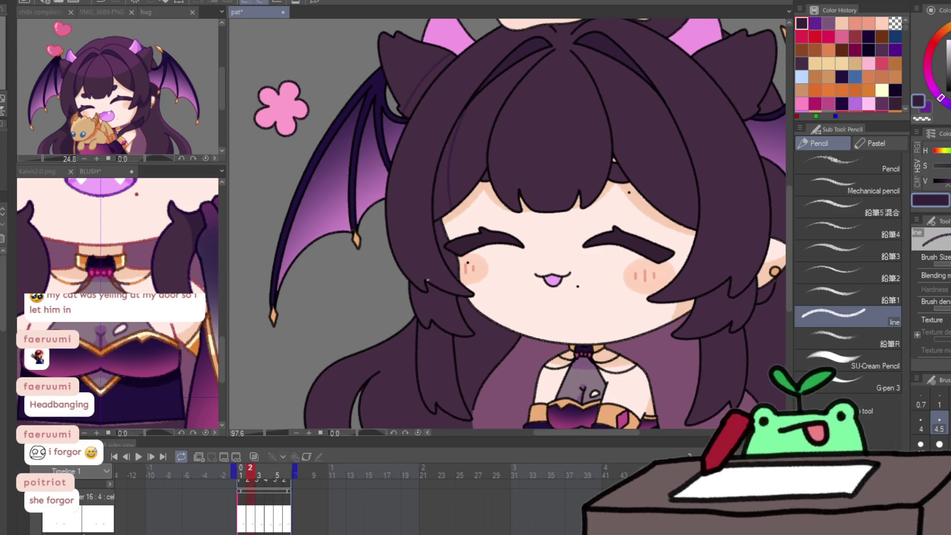
pyautogui.press('Left')
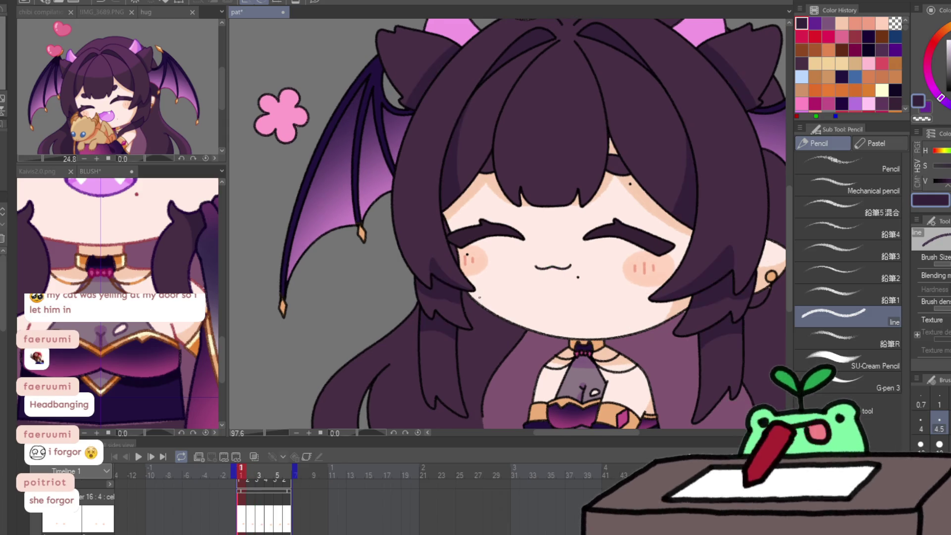
pyautogui.press('Right')
pyautogui.scroll(3, 454, 299)
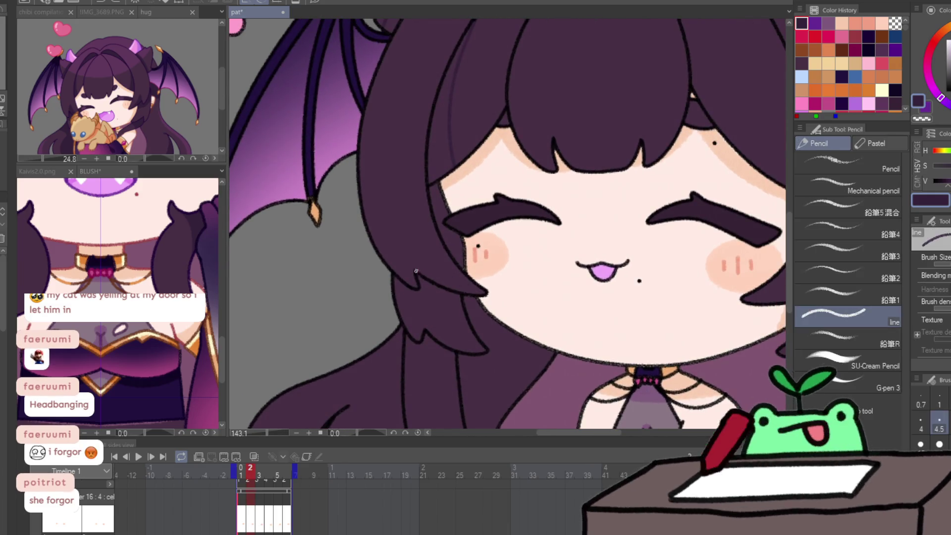
pyautogui.press('Left')
pyautogui.press('Right')
# Bring the hair beside the face into view and draw a thin strand line on frame 2.
pyautogui.moveTo(470, 322)
pyautogui.mouseDown()
pyautogui.moveTo(474, 260)
pyautogui.moveTo(121, 414)
pyautogui.moveTo(524, 324)
pyautogui.mouseUp()
pyautogui.press('Left')
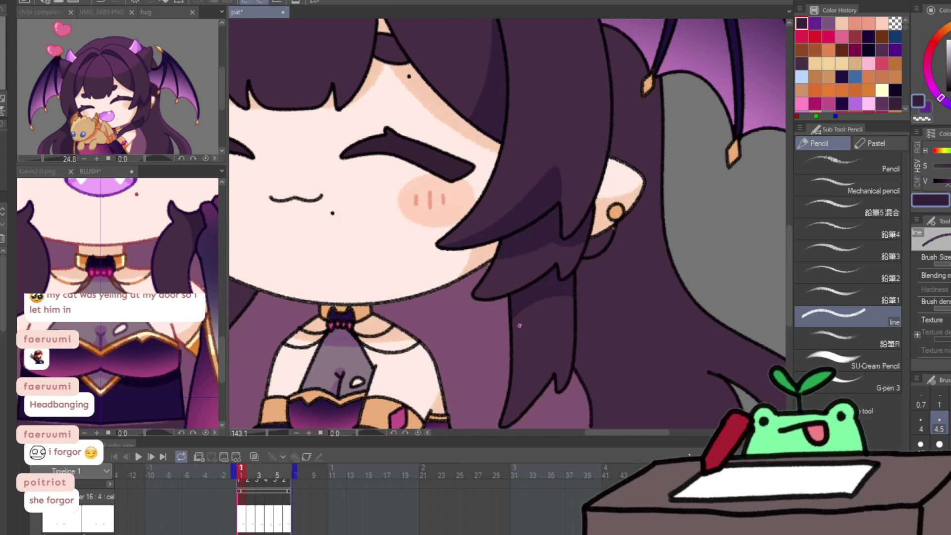
pyautogui.press('Right')
pyautogui.press('Left')
pyautogui.press('Right')
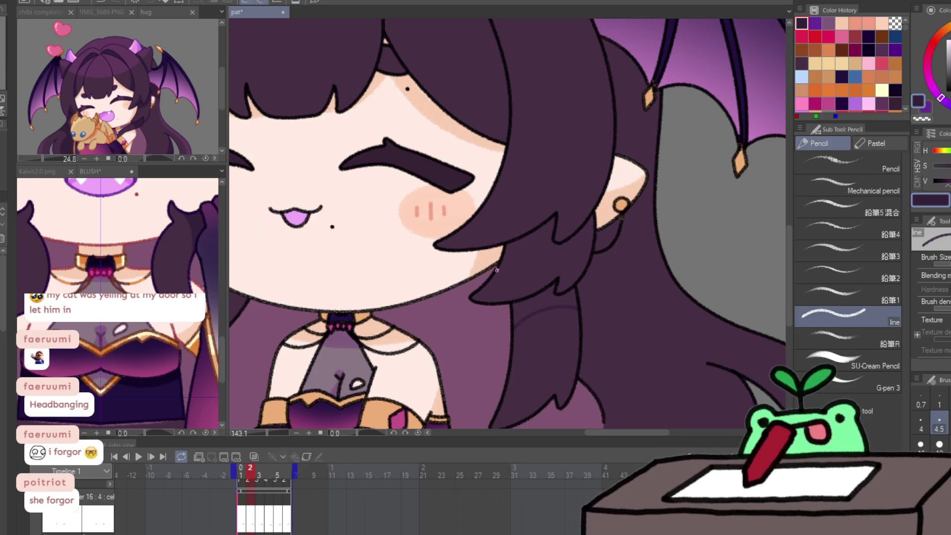
pyautogui.moveTo(437, 249)
pyautogui.mouseDown()
pyautogui.moveTo(402, 304)
pyautogui.moveTo(458, 288)
pyautogui.moveTo(511, 243)
pyautogui.moveTo(580, 270)
pyautogui.moveTo(580, 358)
pyautogui.moveTo(536, 362)
pyautogui.mouseUp()
pyautogui.press('Left')
pyautogui.press('Right')
pyautogui.moveTo(456, 140)
pyautogui.mouseDown()
pyautogui.moveTo(469, 198)
pyautogui.moveTo(456, 275)
pyautogui.mouseUp()
pyautogui.press('Left')
pyautogui.press('Right')
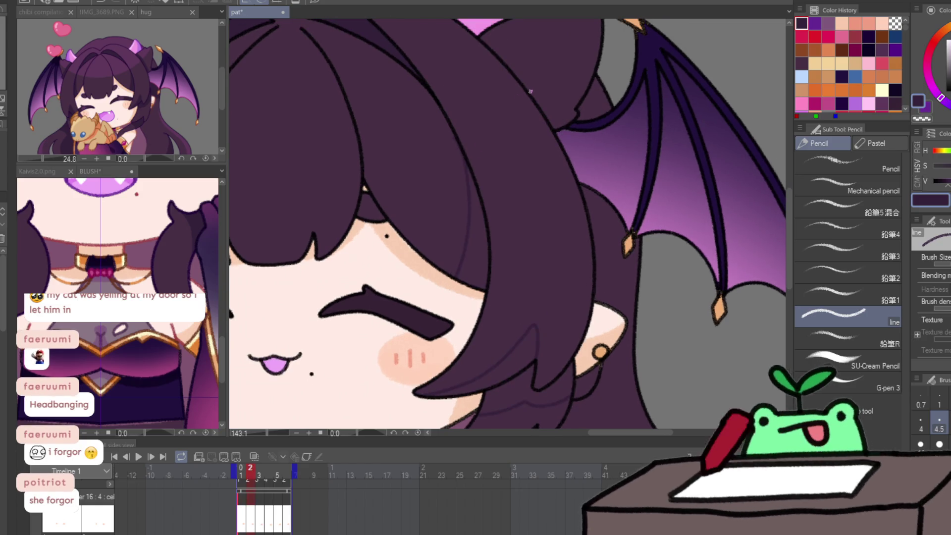
# Extend the hair strand line further down the hair on frame 2.
pyautogui.scroll(3, 518, 121)
pyautogui.moveTo(534, 159); pyautogui.dragTo(558, 205)
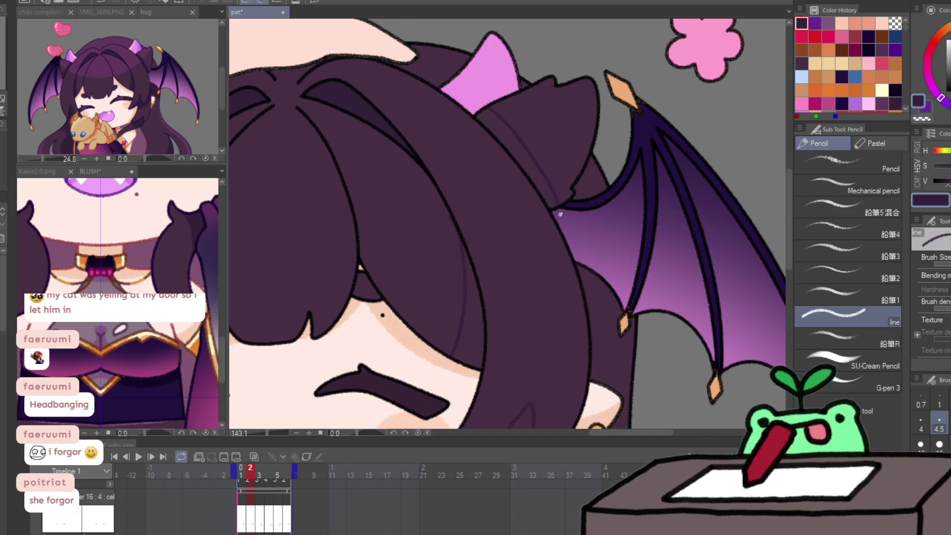
pyautogui.scroll(-1, 544, 198)
pyautogui.hscroll(-5, 495, 174)
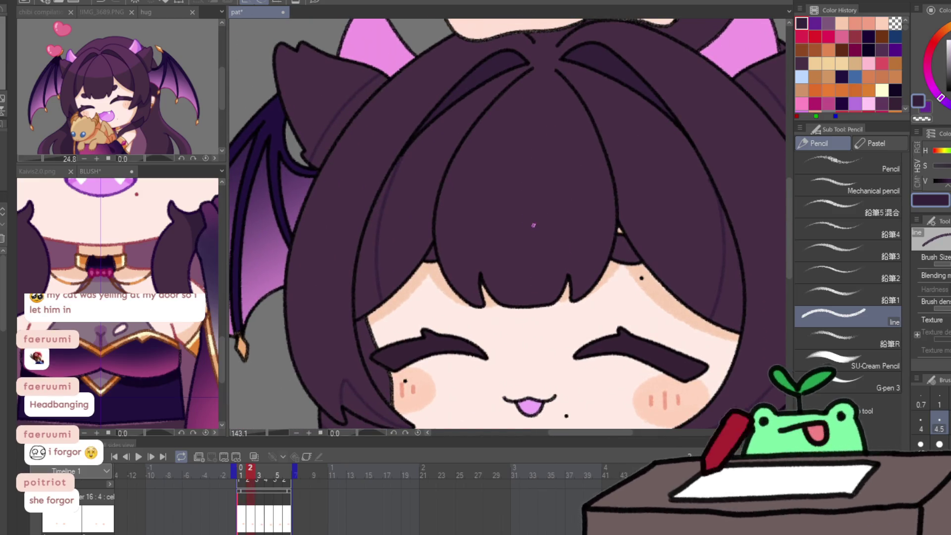
# On frame 3, draw strand lines along the hair by the ear and down the hair.
pyautogui.press('Return')
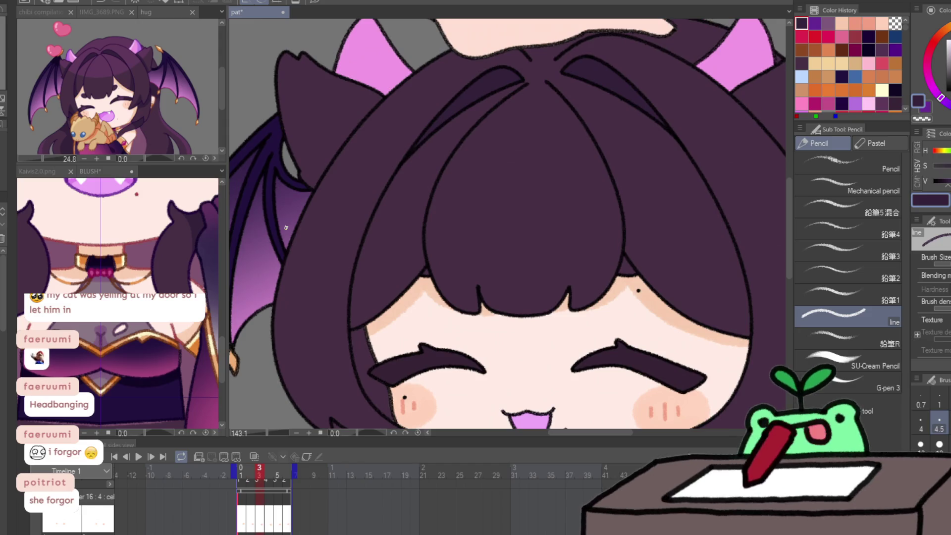
pyautogui.moveTo(315, 162); pyautogui.dragTo(374, 95)
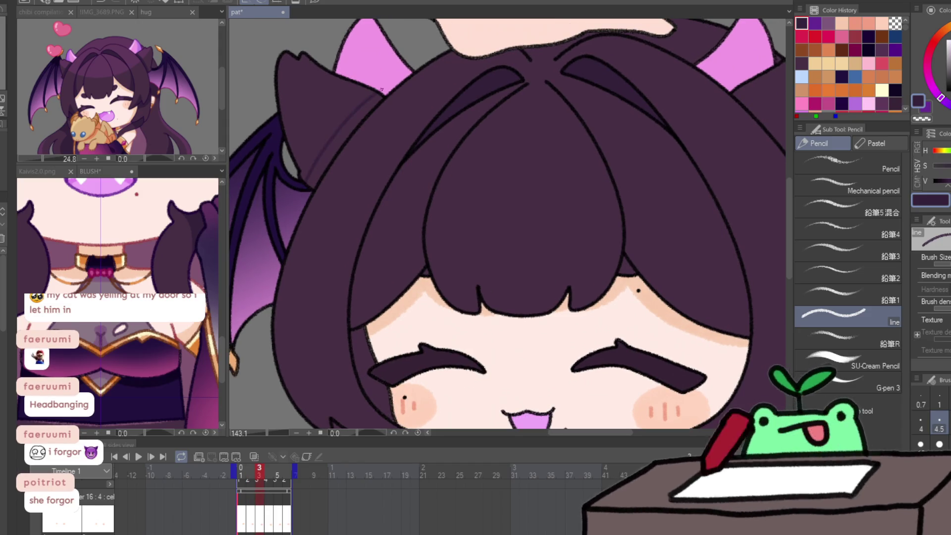
pyautogui.moveTo(379, 221); pyautogui.dragTo(373, 315)
pyautogui.press('Left')
pyautogui.press('Right')
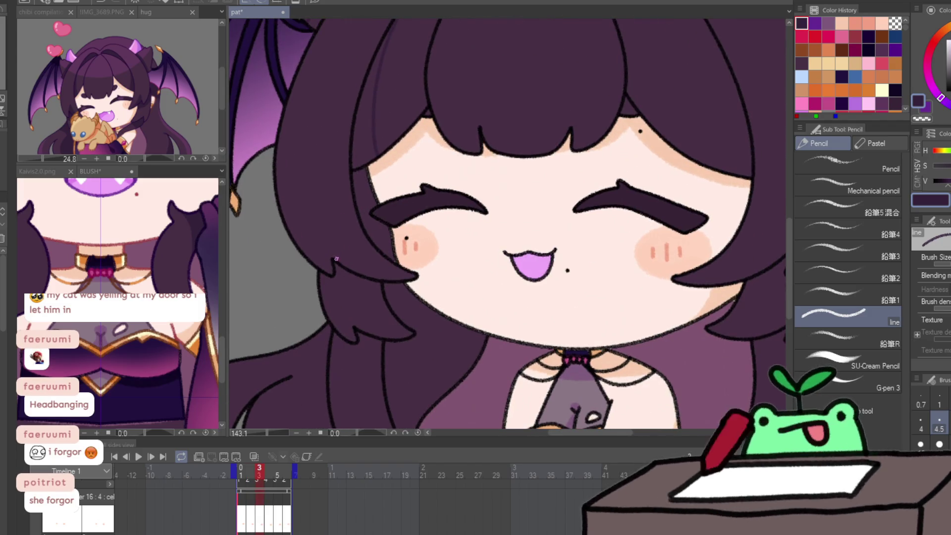
pyautogui.press('Left')
pyautogui.press('Right')
# Draw two more hair strands on frame 3, one from the cheek upward and one downward.
pyautogui.moveTo(355, 295); pyautogui.dragTo(316, 248)
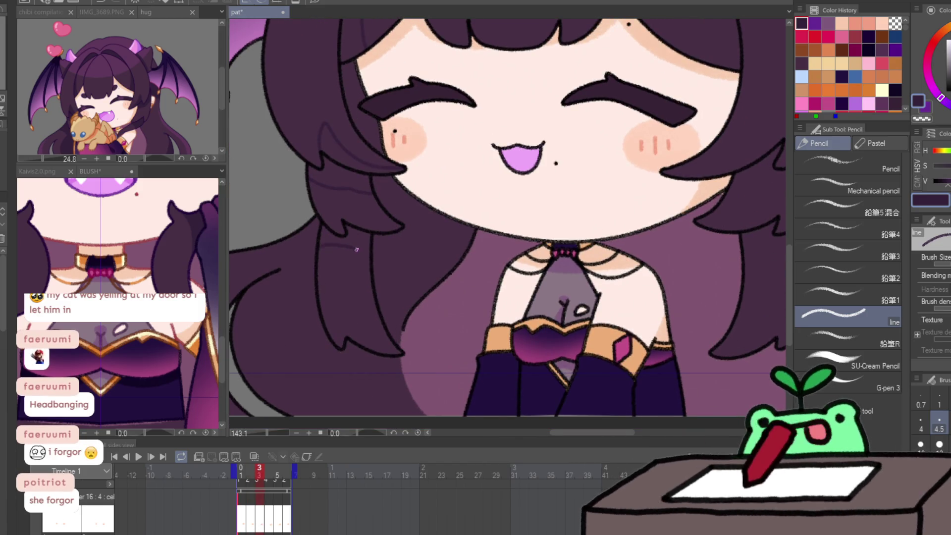
pyautogui.moveTo(470, 239); pyautogui.dragTo(488, 217)
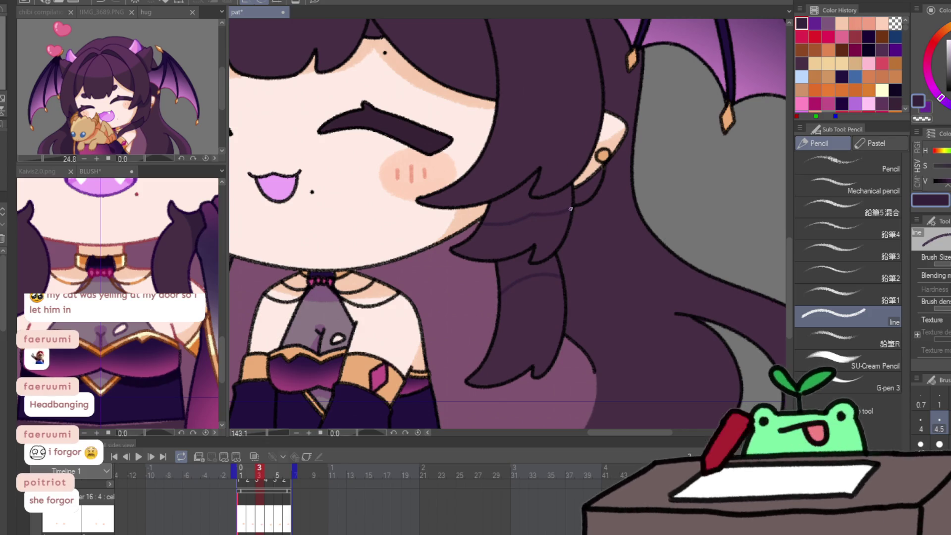
pyautogui.moveTo(428, 204)
pyautogui.mouseDown()
pyautogui.moveTo(503, 171)
pyautogui.moveTo(536, 131)
pyautogui.mouseUp()
pyautogui.scroll(3, 541, 161)
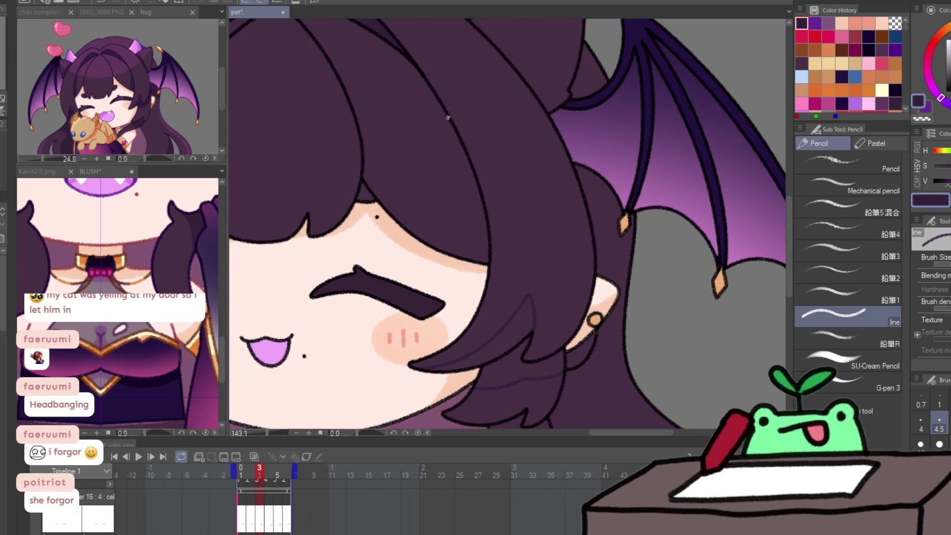
pyautogui.moveTo(447, 115)
pyautogui.mouseDown()
pyautogui.moveTo(460, 190)
pyautogui.moveTo(455, 257)
pyautogui.mouseUp()
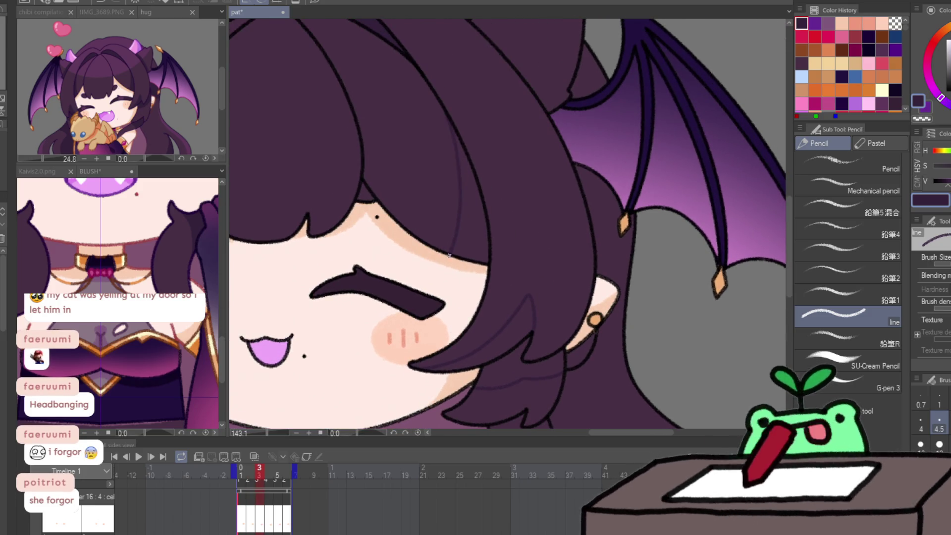
pyautogui.scroll(2, 554, 242)
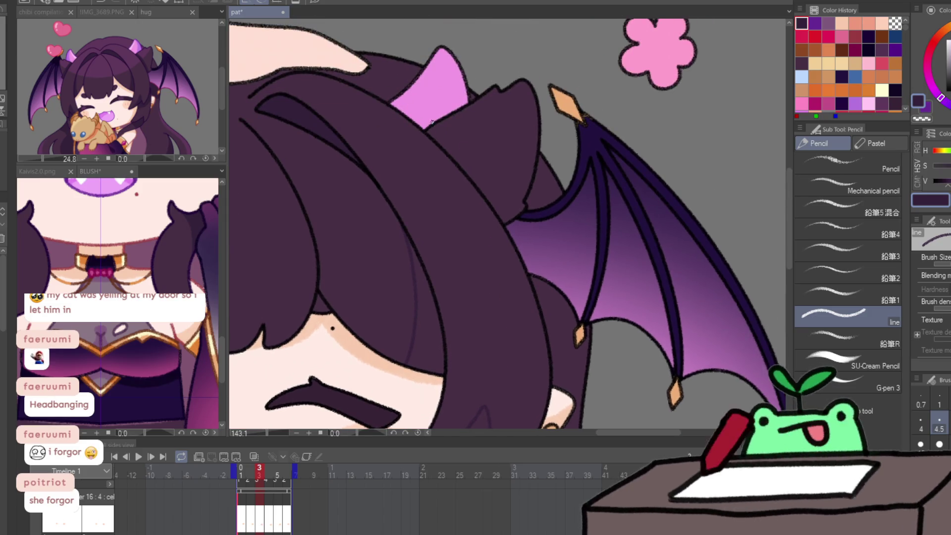
pyautogui.moveTo(433, 123); pyautogui.dragTo(471, 157)
# Compare the strand linework across frames 2, 3 and 4, ending on frame 4.
pyautogui.press('Left')
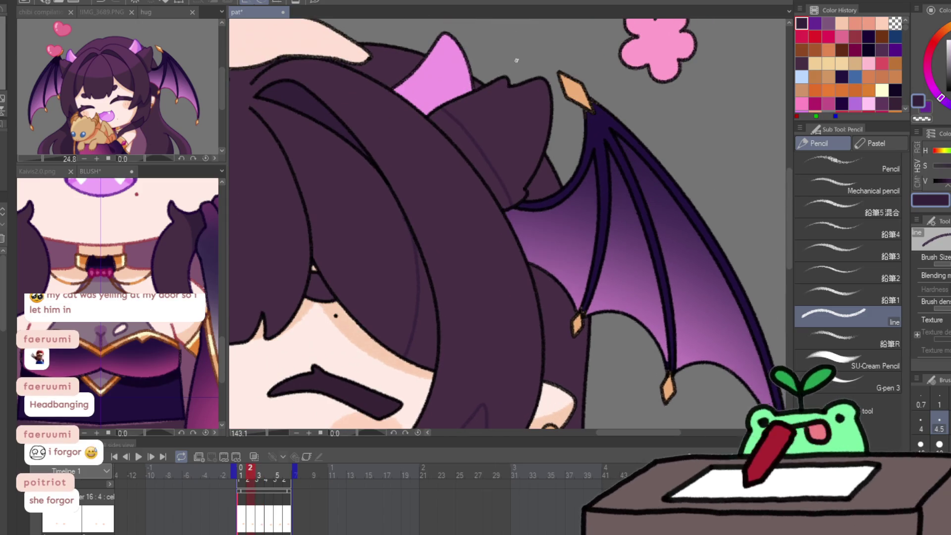
pyautogui.press('Right')
pyautogui.press('Left')
pyautogui.press('Right')
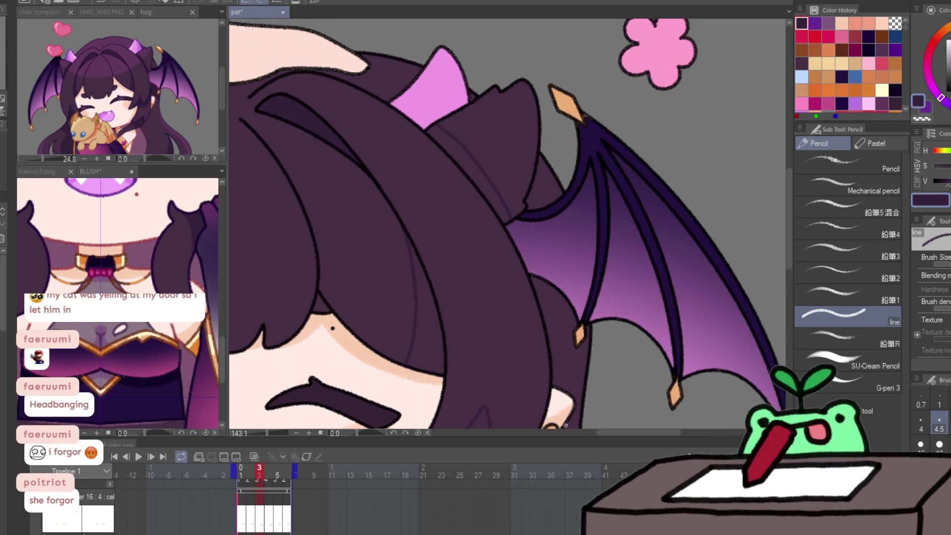
pyautogui.press('Right')
pyautogui.press('Left')
pyautogui.press('Right')
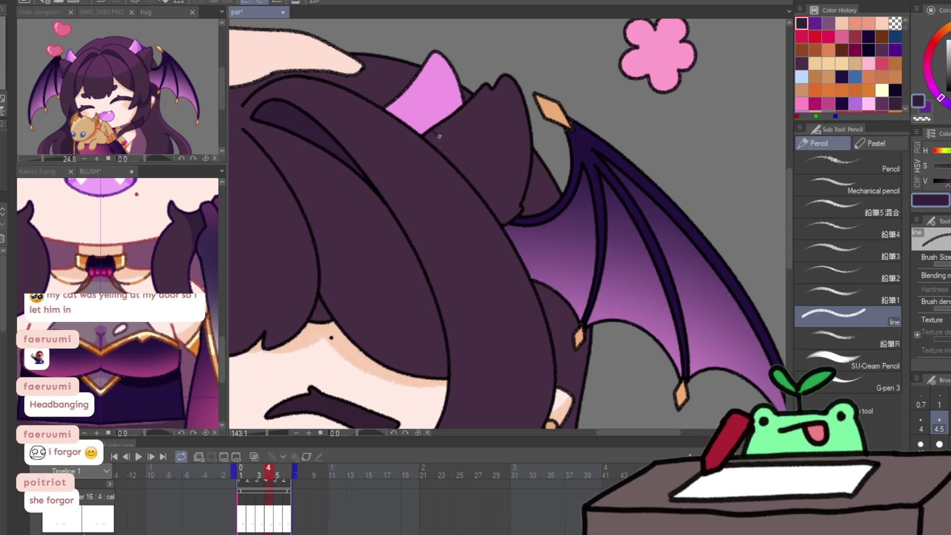
pyautogui.press('Left')
pyautogui.press('Right')
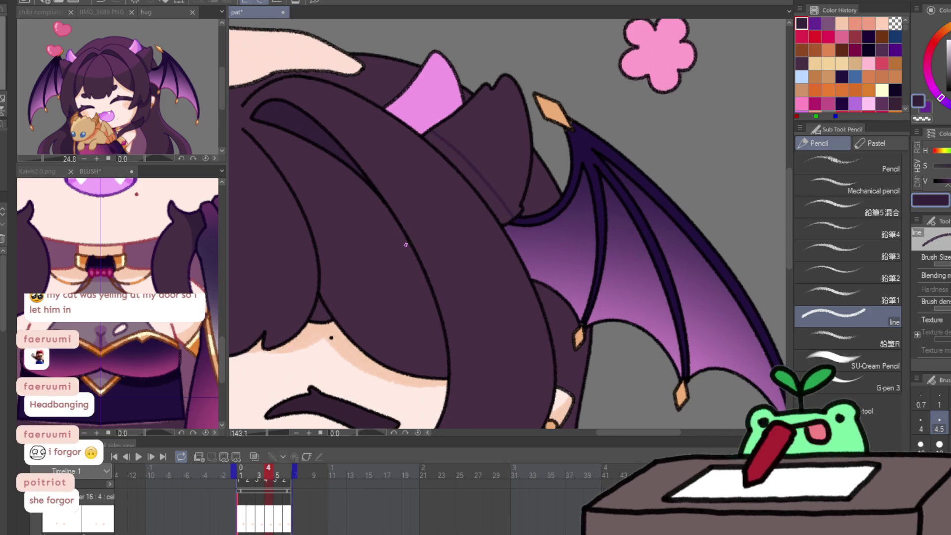
# Draw curving hair strands beside the blush on frame 4, preview the loop, then zoom out.
pyautogui.moveTo(459, 334); pyautogui.dragTo(480, 107)
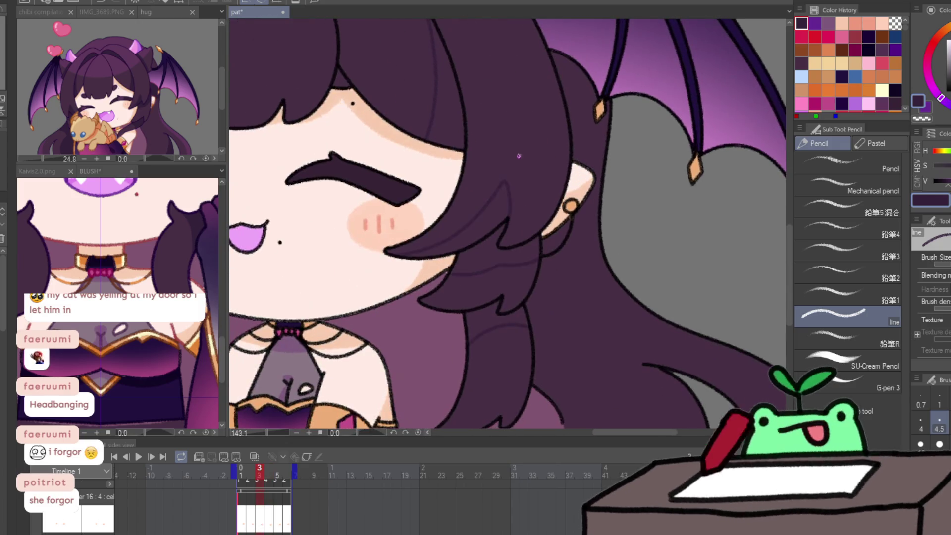
pyautogui.moveTo(403, 255)
pyautogui.mouseDown()
pyautogui.moveTo(443, 247)
pyautogui.moveTo(497, 204)
pyautogui.moveTo(505, 223)
pyautogui.mouseUp()
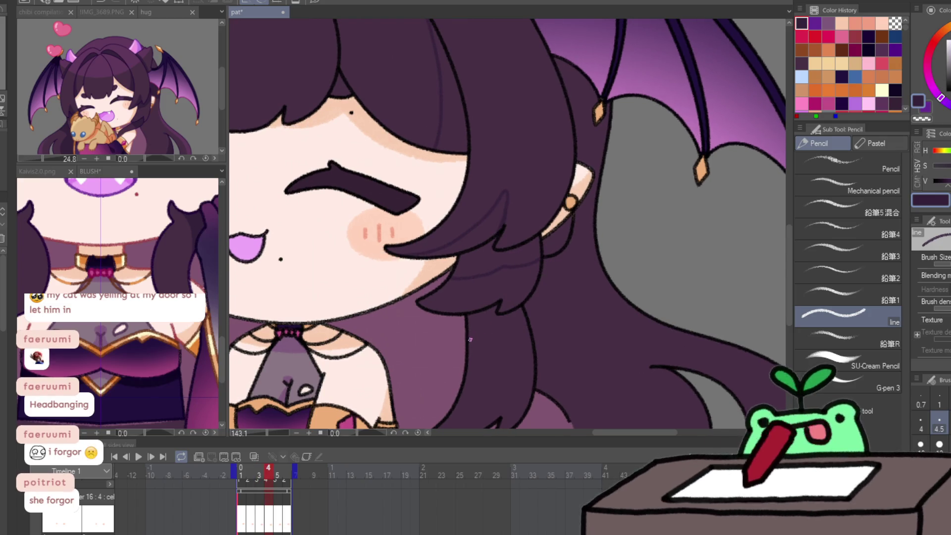
pyautogui.scroll(5, 539, 331)
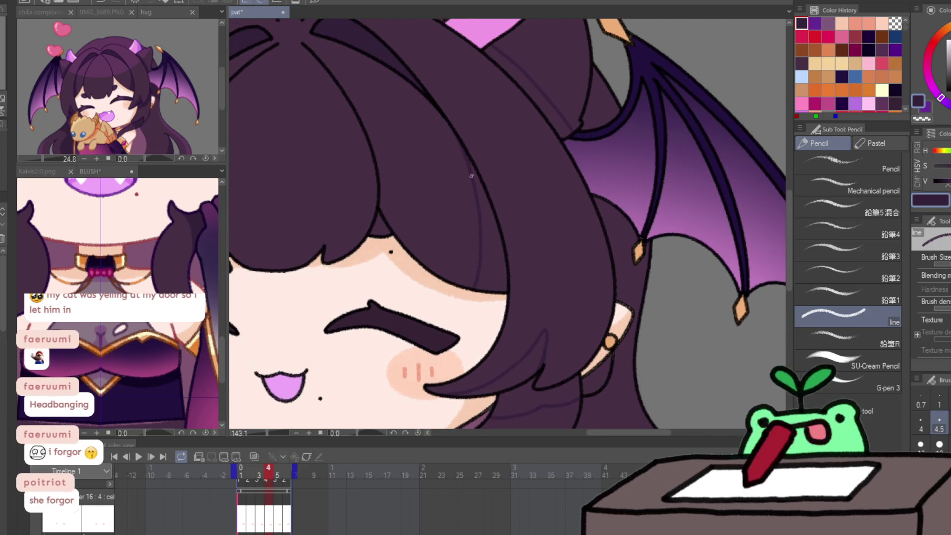
pyautogui.press('Return')
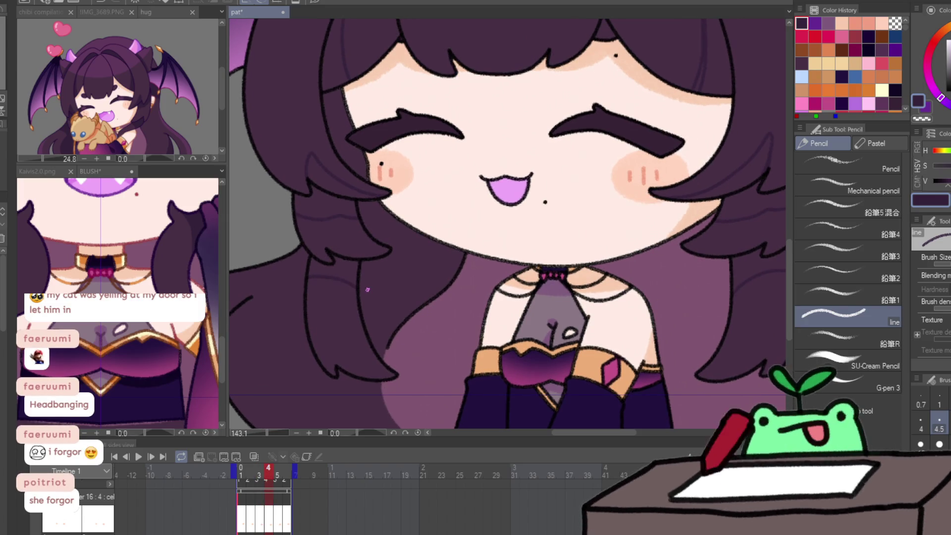
pyautogui.hotkey('ctrl', '-')
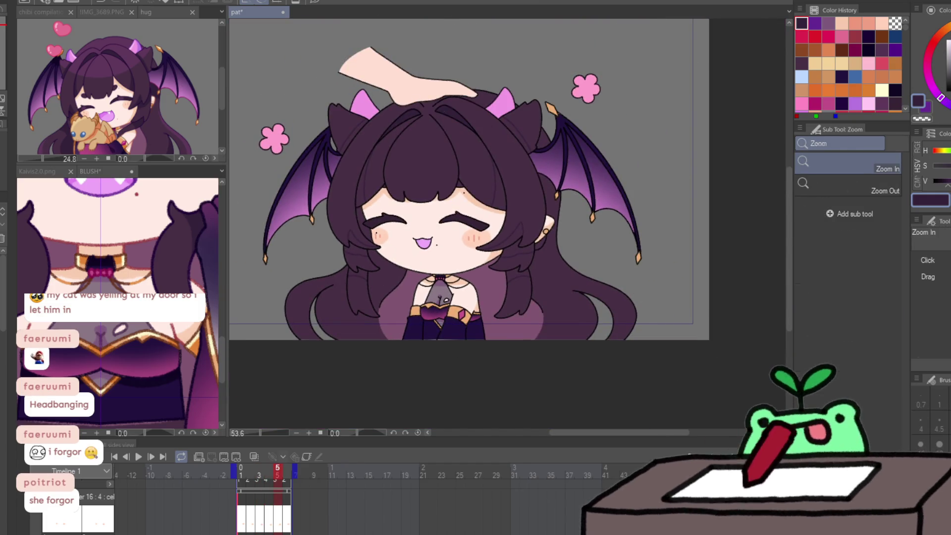
# Lasso-fill the hair gaps on the left side, right of the face, near the neck and below the right horn.
pyautogui.press('p')
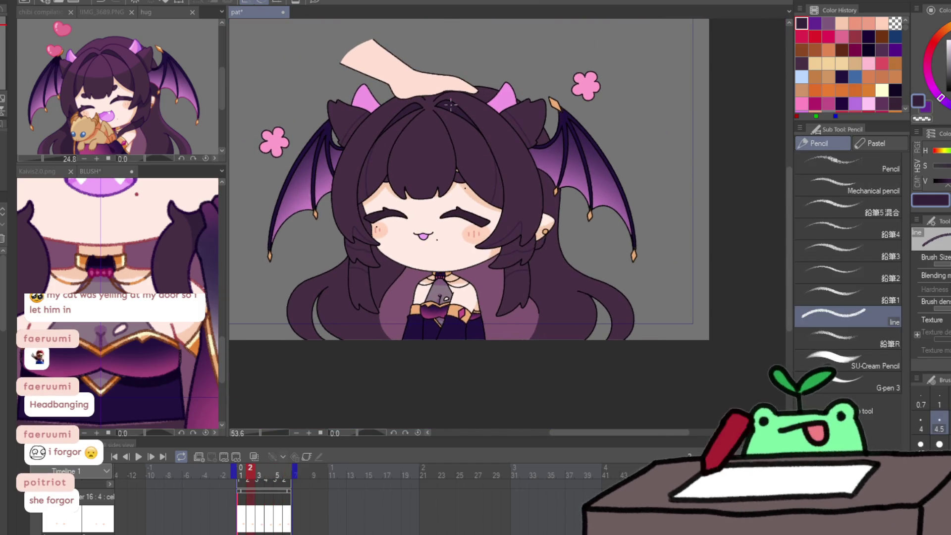
pyautogui.moveTo(450, 105); pyautogui.dragTo(371, 174)
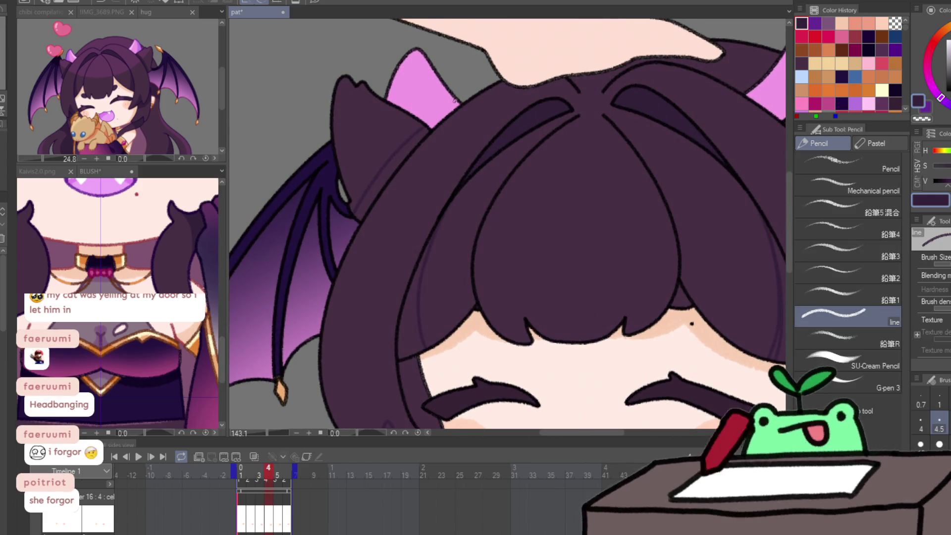
pyautogui.moveTo(452, 212); pyautogui.dragTo(438, 260)
pyautogui.press('g')
pyautogui.moveTo(466, 172); pyautogui.dragTo(462, 173)
pyautogui.moveTo(461, 208)
pyautogui.mouseDown()
pyautogui.moveTo(490, 353)
pyautogui.moveTo(445, 335)
pyautogui.moveTo(446, 381)
pyautogui.mouseUp()
pyautogui.moveTo(669, 322)
pyautogui.mouseDown()
pyautogui.moveTo(597, 267)
pyautogui.moveTo(569, 331)
pyautogui.mouseUp()
pyautogui.moveTo(644, 312); pyautogui.dragTo(569, 326)
pyautogui.moveTo(619, 267)
pyautogui.mouseDown()
pyautogui.moveTo(580, 332)
pyautogui.moveTo(574, 368)
pyautogui.moveTo(569, 357)
pyautogui.mouseUp()
pyautogui.moveTo(602, 170)
pyautogui.mouseDown()
pyautogui.moveTo(549, 101)
pyautogui.moveTo(580, 267)
pyautogui.mouseUp()
pyautogui.moveTo(605, 121); pyautogui.dragTo(612, 218)
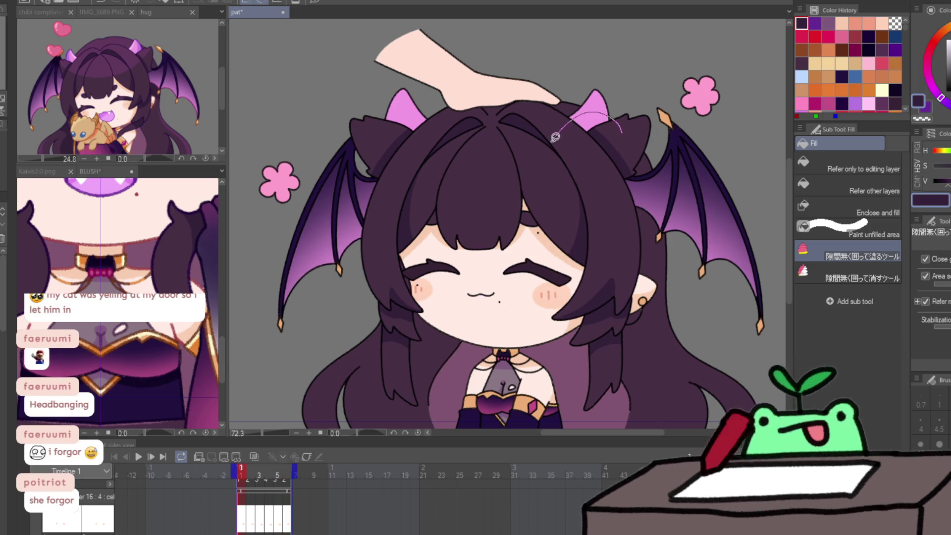
# Fill the remaining hair gaps beside the face, then fill the right and left hair on the next frame.
pyautogui.moveTo(399, 123)
pyautogui.mouseDown()
pyautogui.moveTo(367, 267)
pyautogui.moveTo(436, 243)
pyautogui.moveTo(438, 337)
pyautogui.mouseUp()
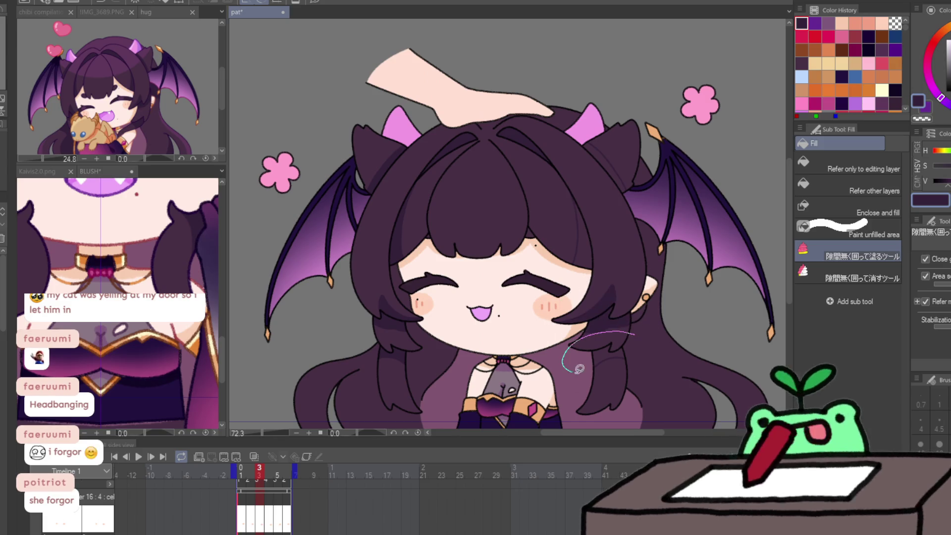
pyautogui.moveTo(585, 200); pyautogui.dragTo(631, 165)
pyautogui.moveTo(619, 116); pyautogui.dragTo(587, 208)
pyautogui.press('.')
pyautogui.moveTo(584, 126)
pyautogui.mouseDown()
pyautogui.moveTo(567, 267)
pyautogui.moveTo(616, 269)
pyautogui.mouseUp()
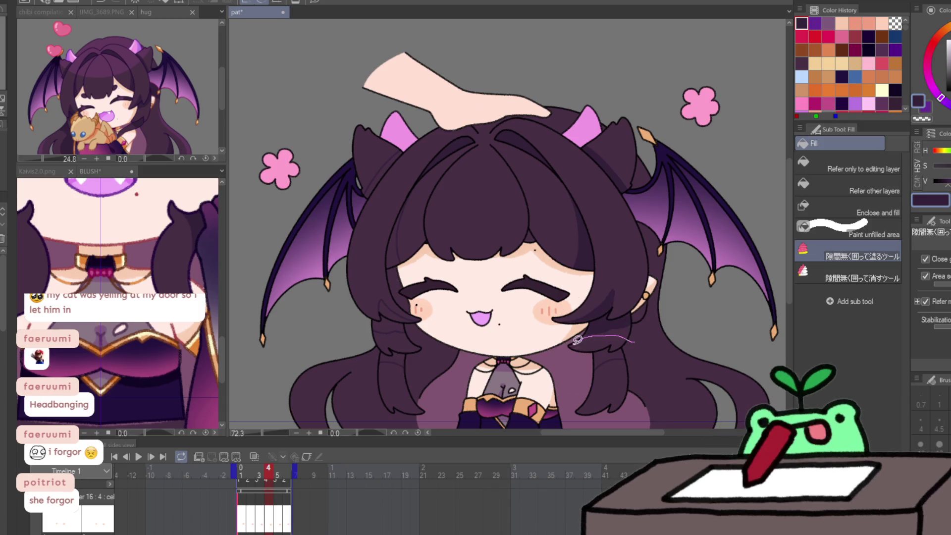
pyautogui.moveTo(392, 283)
pyautogui.mouseDown()
pyautogui.moveTo(369, 334)
pyautogui.moveTo(384, 361)
pyautogui.moveTo(361, 369)
pyautogui.mouseUp()
pyautogui.moveTo(429, 137)
pyautogui.mouseDown()
pyautogui.moveTo(368, 228)
pyautogui.moveTo(398, 149)
pyautogui.mouseUp()
pyautogui.moveTo(401, 181)
pyautogui.mouseDown()
pyautogui.moveTo(391, 270)
pyautogui.moveTo(411, 188)
pyautogui.mouseUp()
# Play the animation to check the hair fills, then replay it.
pyautogui.press('space')
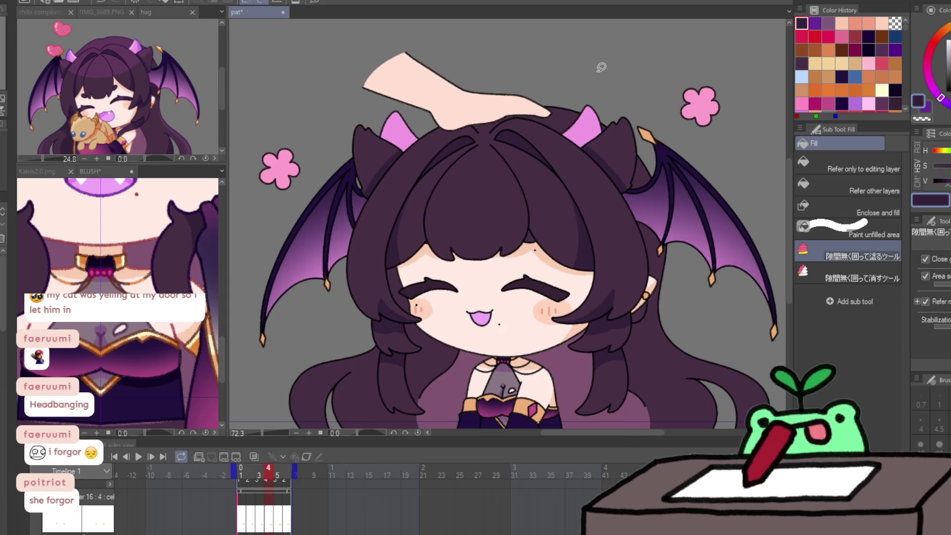
pyautogui.press('space')
pyautogui.press('space')
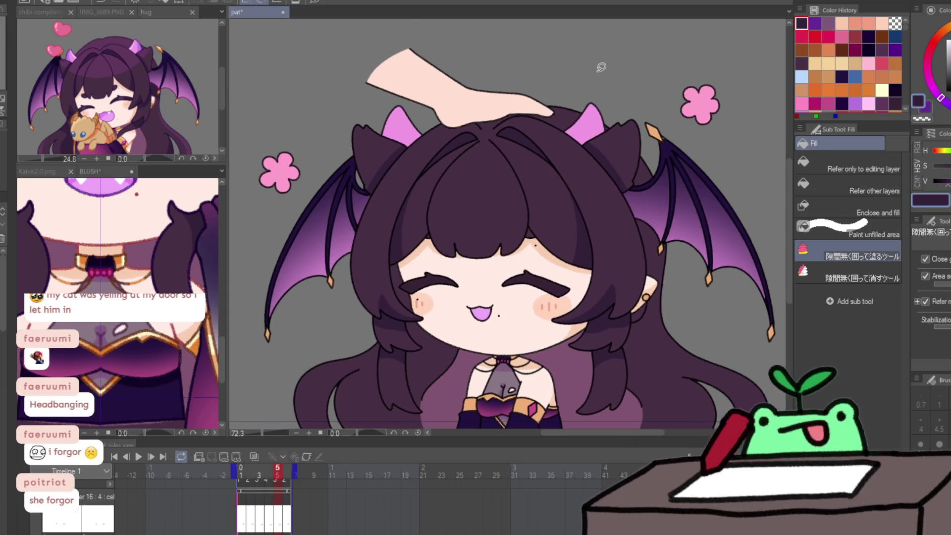
pyautogui.moveTo(440, 302); pyautogui.dragTo(462, 267)
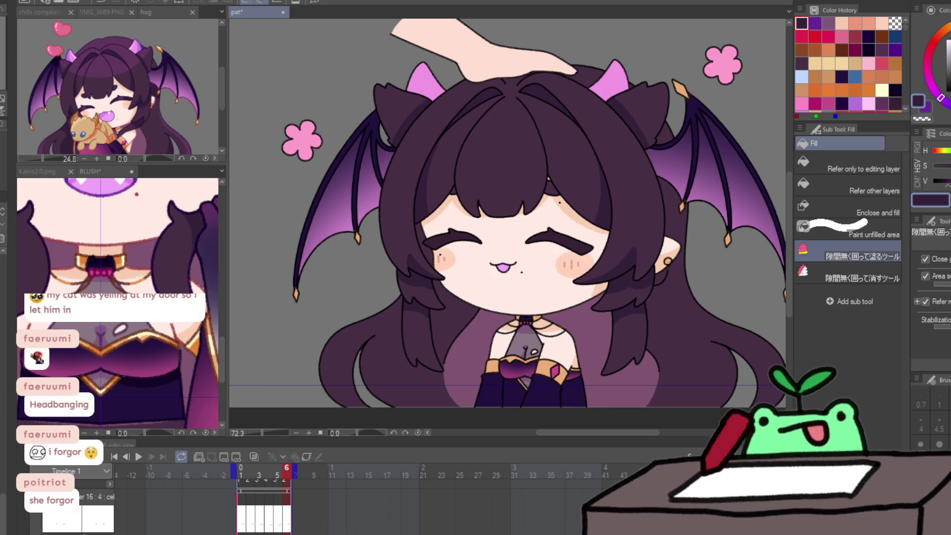
pyautogui.press('space')
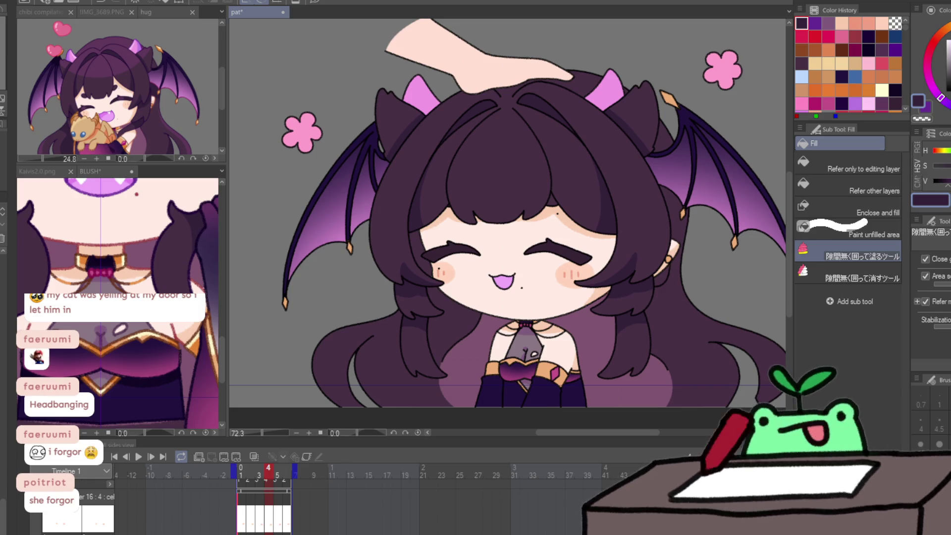
# With the Pencil selected, zoom in on the lower-left hair strand.
pyautogui.press('p')
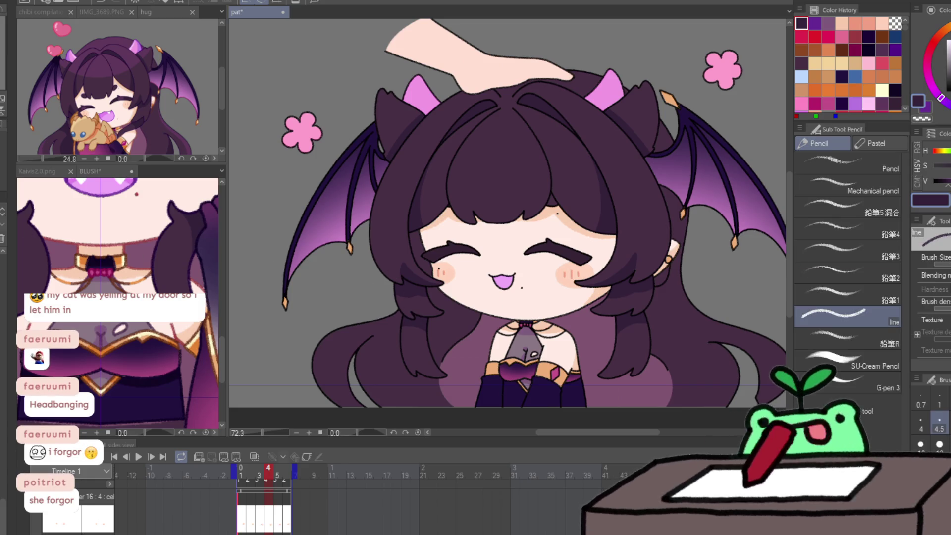
pyautogui.scroll(1, 375, 349)
pyautogui.moveTo(374, 341); pyautogui.dragTo(382, 322)
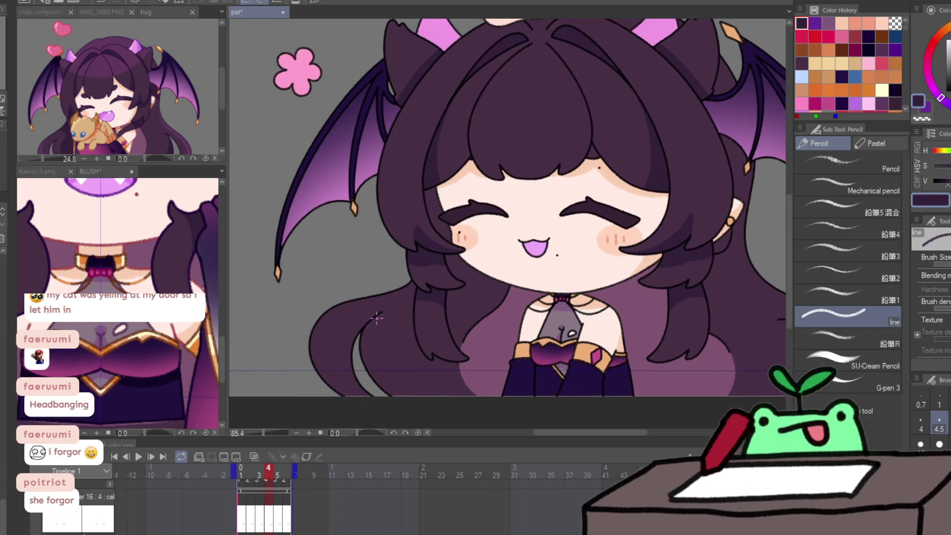
pyautogui.moveTo(739, 326)
pyautogui.mouseDown()
pyautogui.moveTo(713, 312)
pyautogui.moveTo(717, 303)
pyautogui.mouseUp()
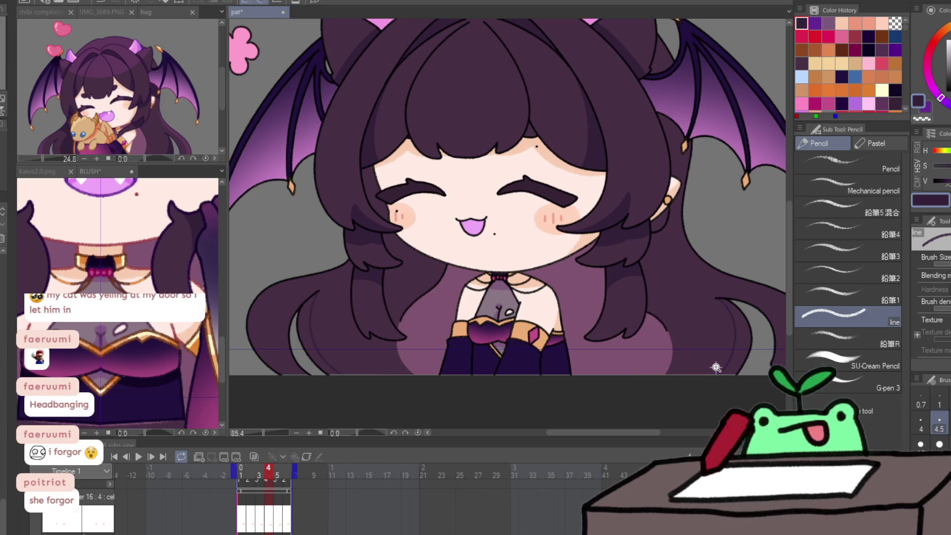
pyautogui.scroll(3, 315, 344)
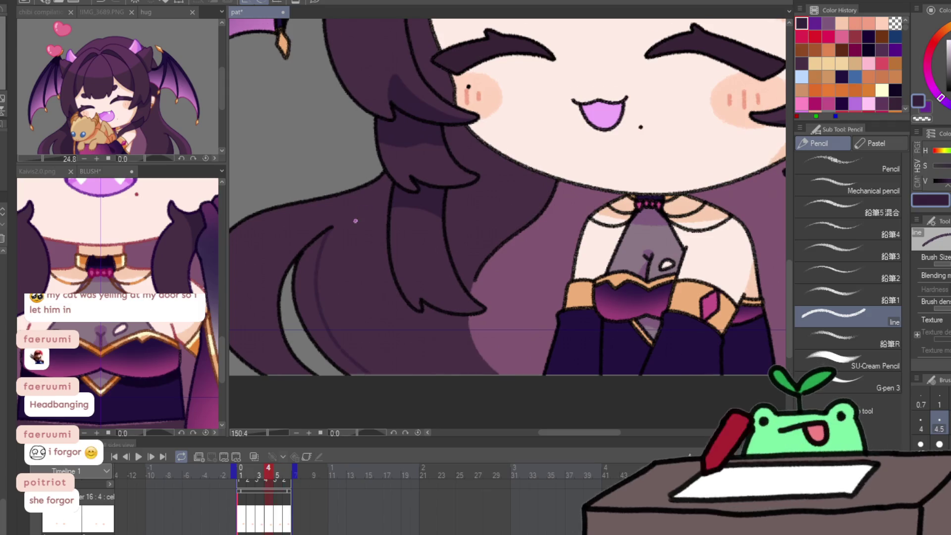
# Compare frames 5 and 6 and extend the hair line down to the canvas bottom.
pyautogui.press('Right')
pyautogui.press('Left')
pyautogui.press('Right')
pyautogui.press('Left')
pyautogui.press('Right')
pyautogui.press('Left')
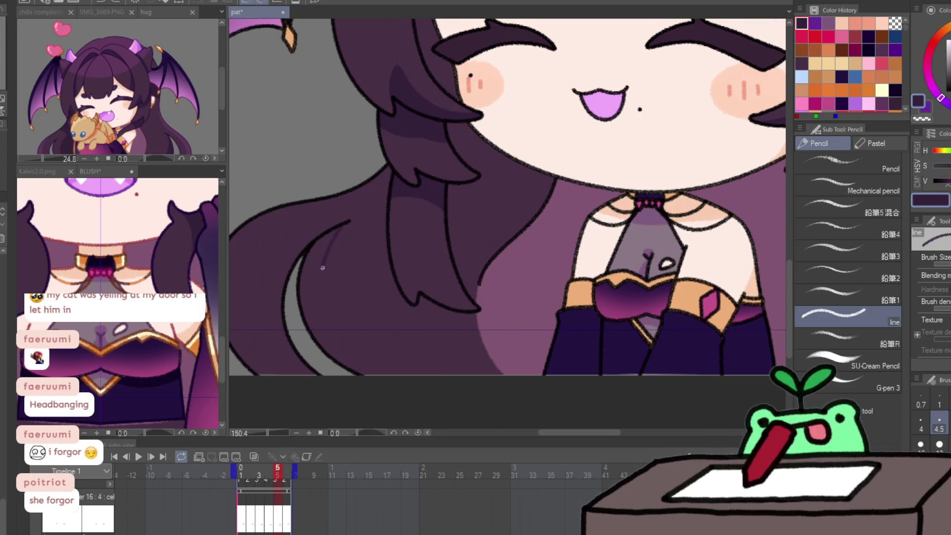
pyautogui.press('Right')
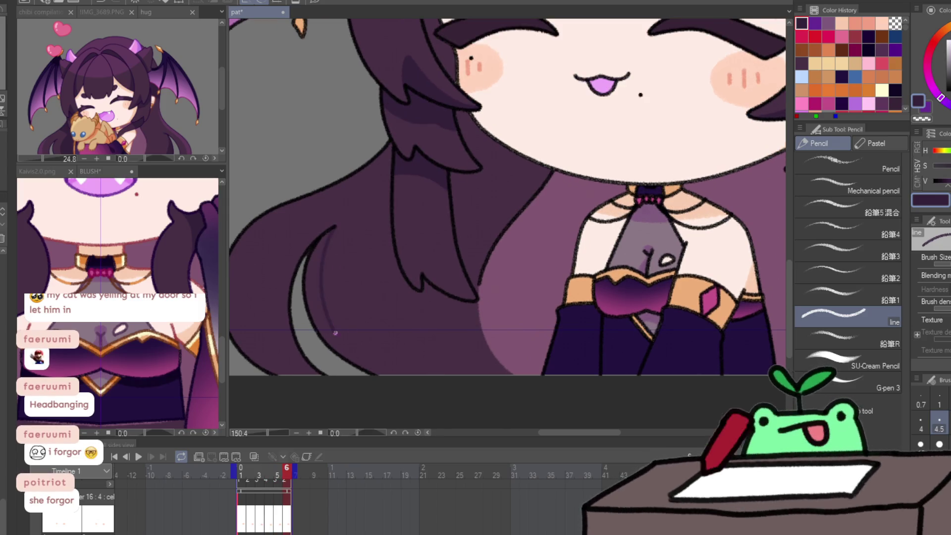
pyautogui.press('Right')
pyautogui.moveTo(336, 253)
pyautogui.mouseDown()
pyautogui.moveTo(372, 371)
pyautogui.moveTo(384, 376)
pyautogui.mouseUp()
# Play the loop to check the hair, stepping ahead to the open-mouth frame.
pyautogui.click(132, 456)
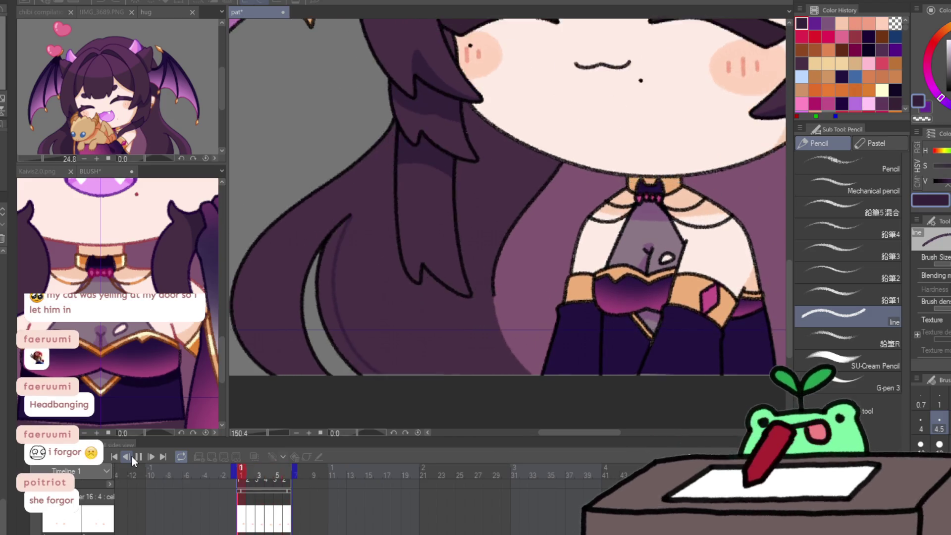
pyautogui.click(131, 456)
pyautogui.click(243, 515)
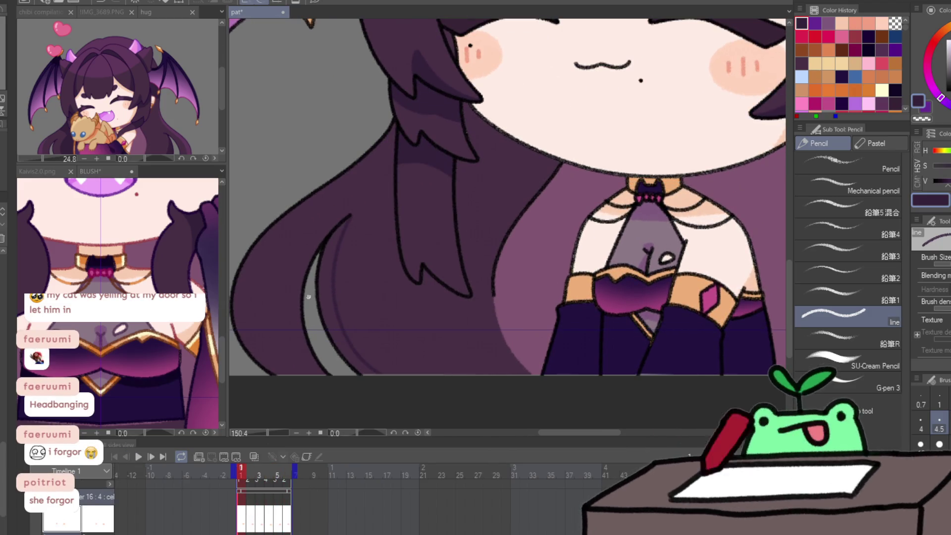
pyautogui.press('Right')
pyautogui.press('Right')
pyautogui.press('e')
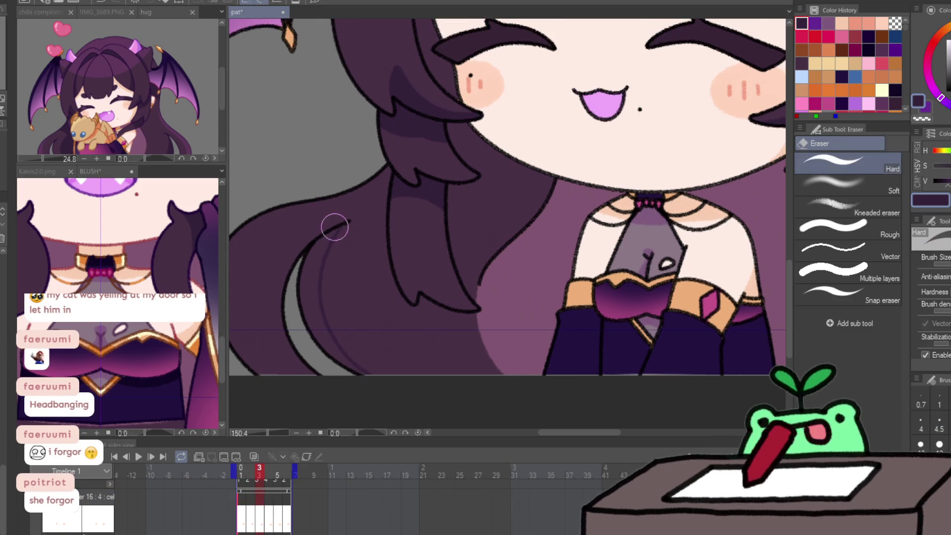
pyautogui.press('Right')
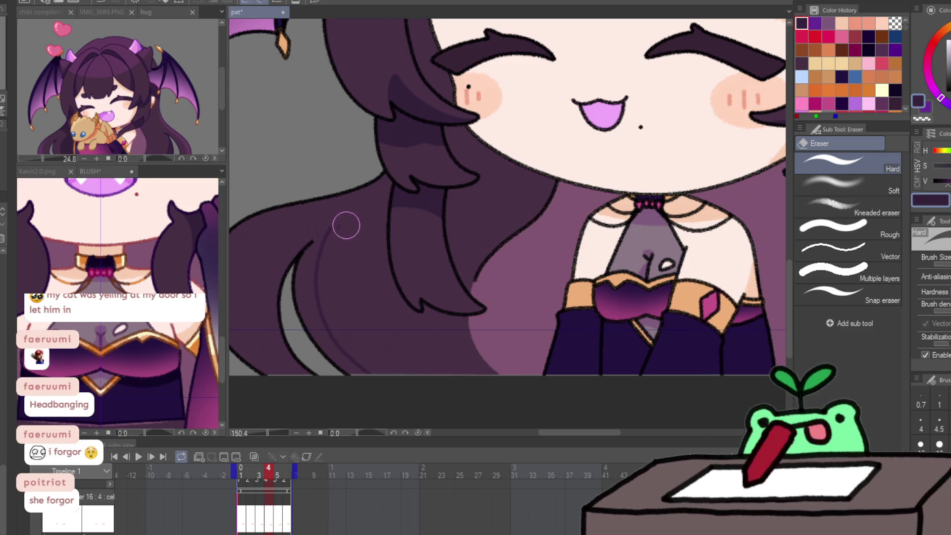
pyautogui.click(138, 456)
pyautogui.click(136, 456)
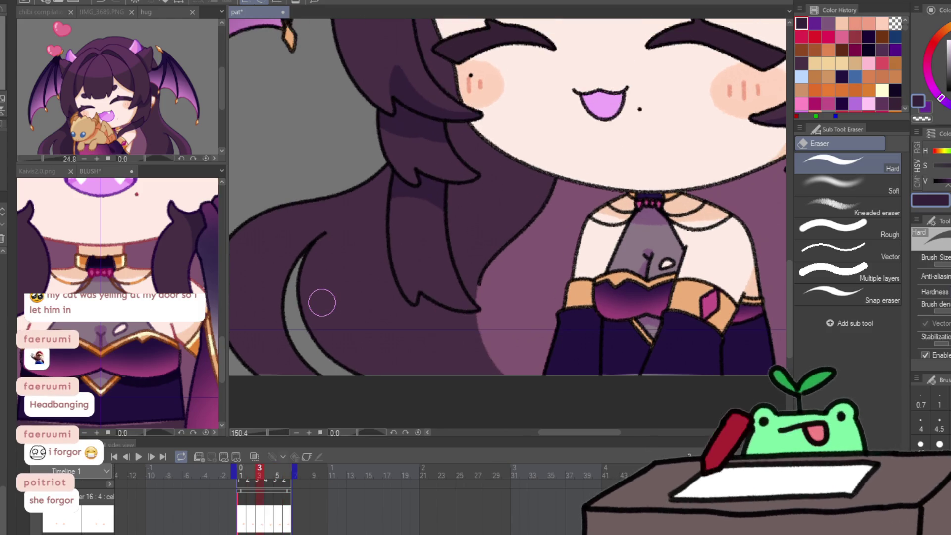
# Draw the inner hair line with the Pencil on frames 1, 2 and 3.
pyautogui.press('p')
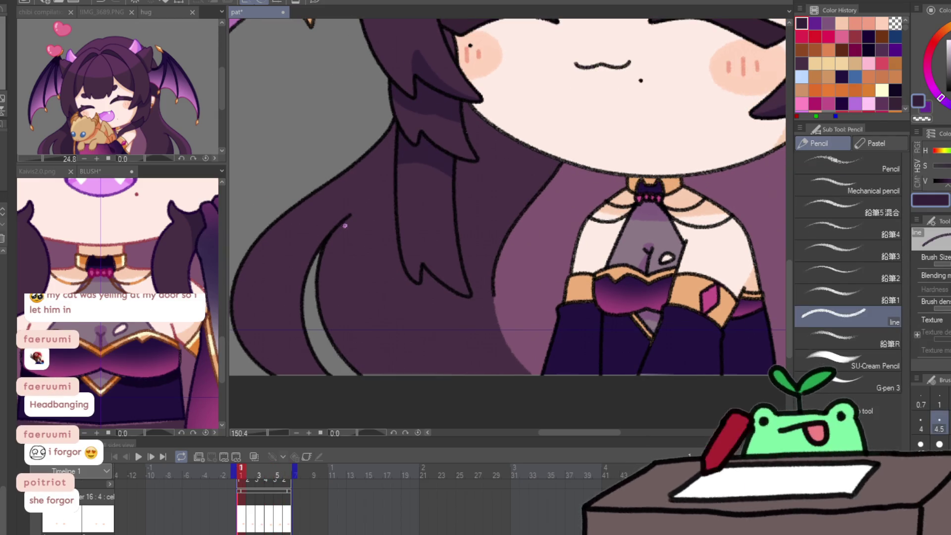
pyautogui.moveTo(349, 216); pyautogui.dragTo(335, 267)
pyautogui.press('Right')
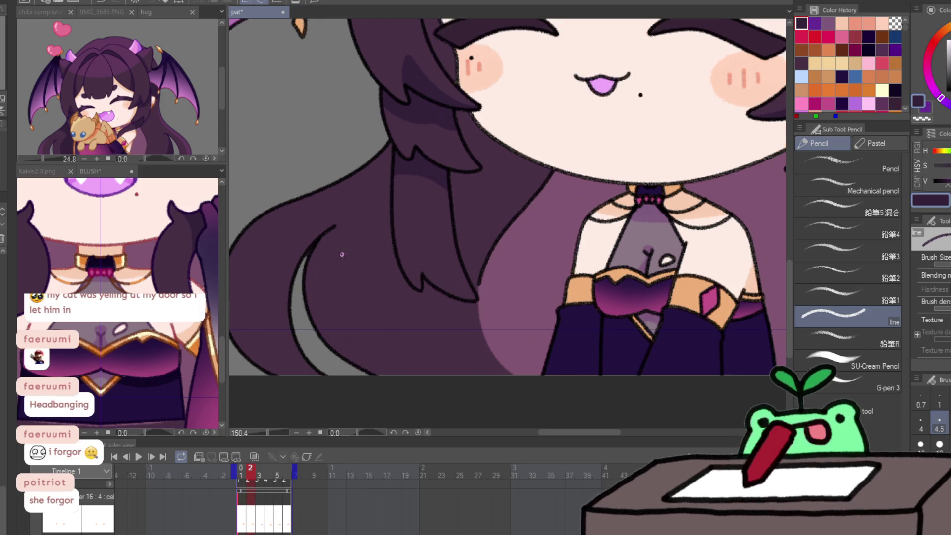
pyautogui.moveTo(333, 227); pyautogui.dragTo(312, 294)
pyautogui.press('Right')
pyautogui.press('Right')
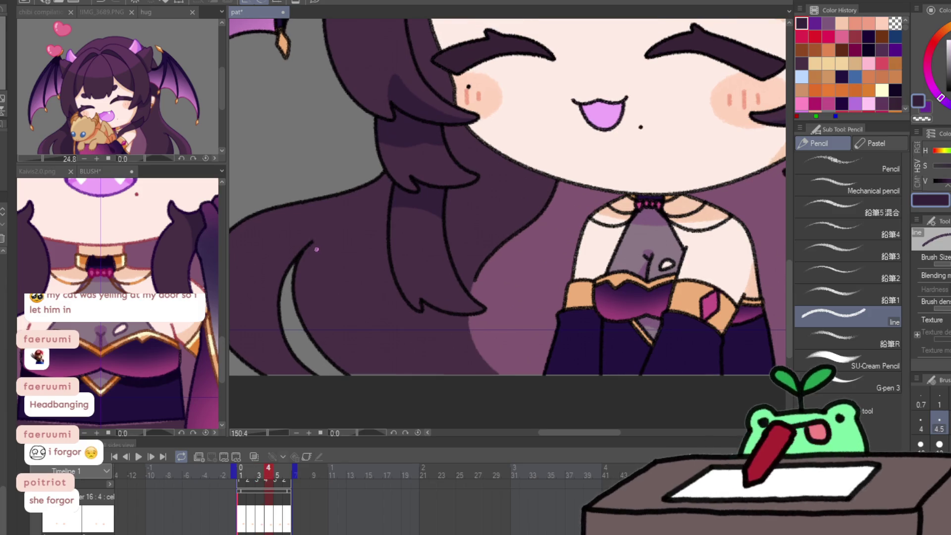
pyautogui.moveTo(311, 241); pyautogui.dragTo(341, 356)
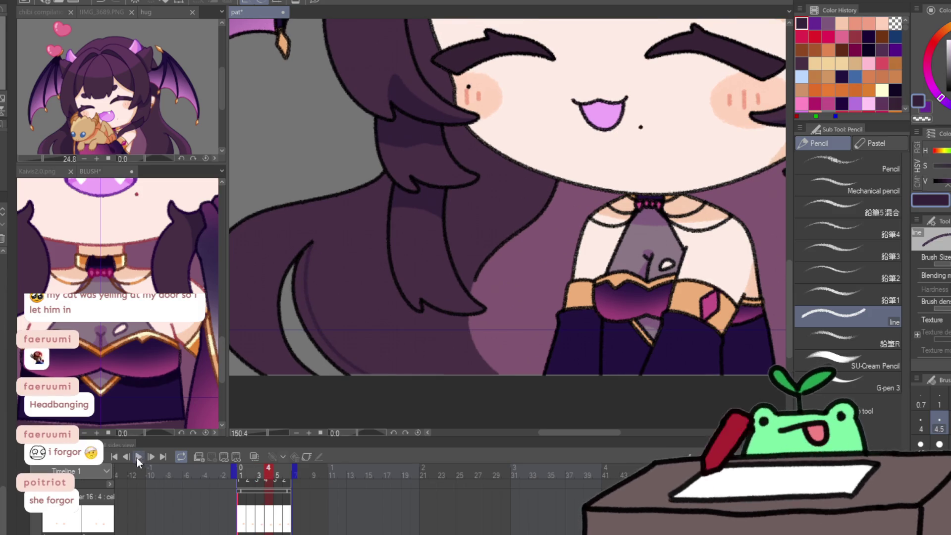
# Replay the animation with the canvas mirrored horizontally to review the new strokes.
pyautogui.click(137, 457)
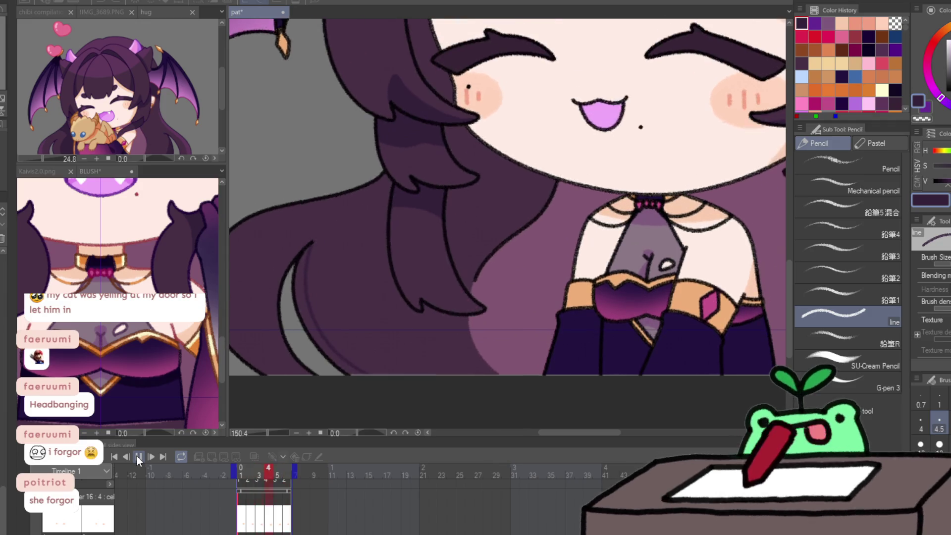
pyautogui.click(138, 456)
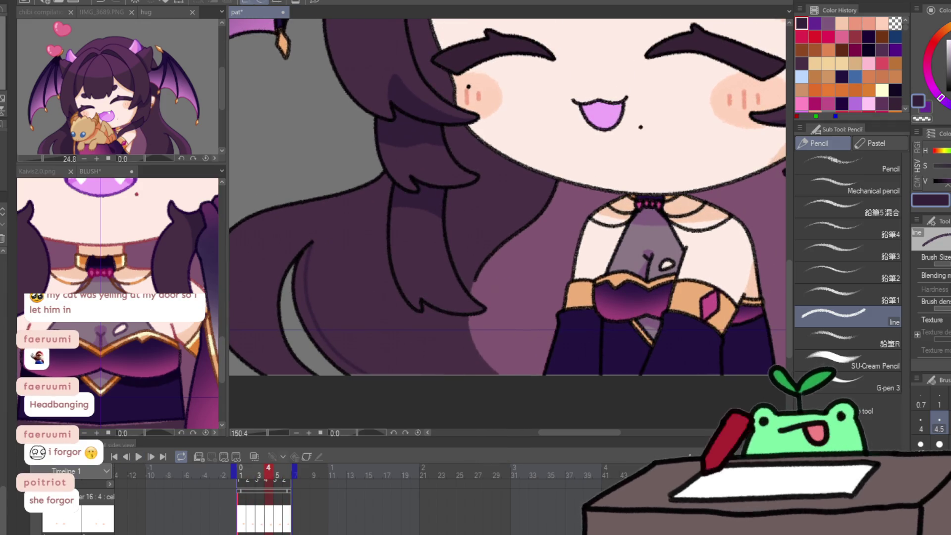
pyautogui.click(114, 456)
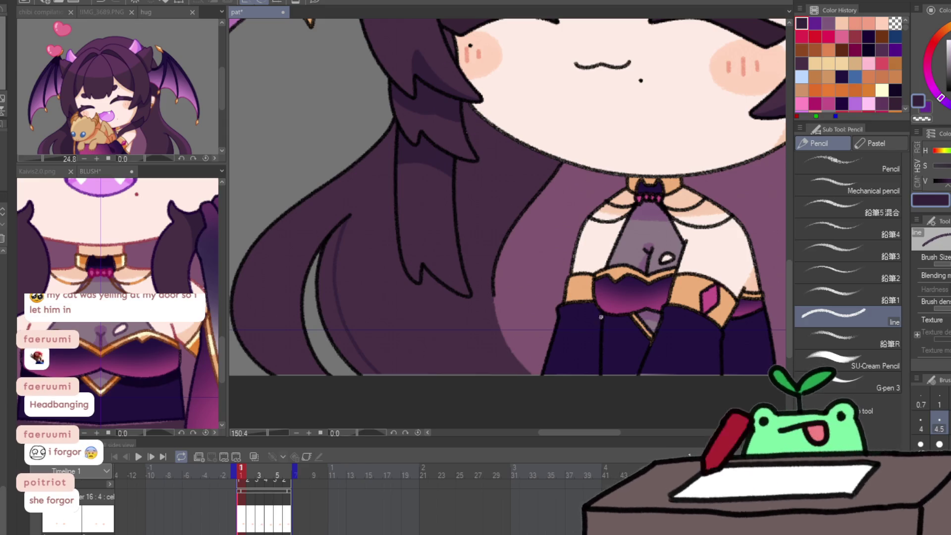
pyautogui.press('h')
pyautogui.press('h')
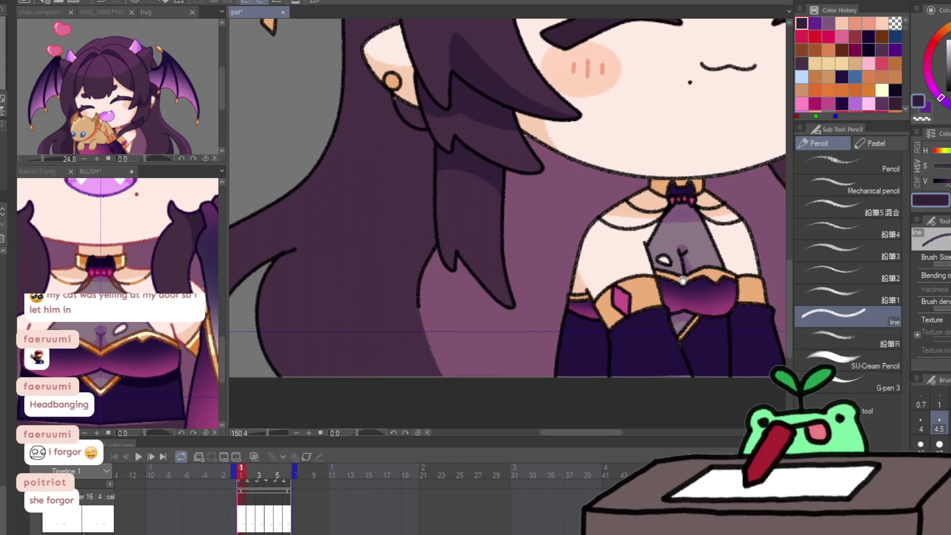
pyautogui.click(139, 456)
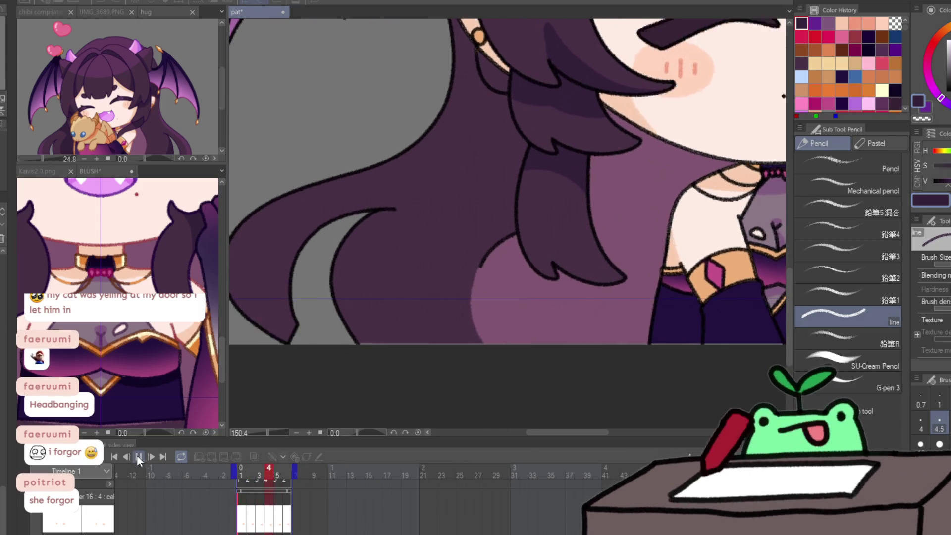
pyautogui.click(139, 457)
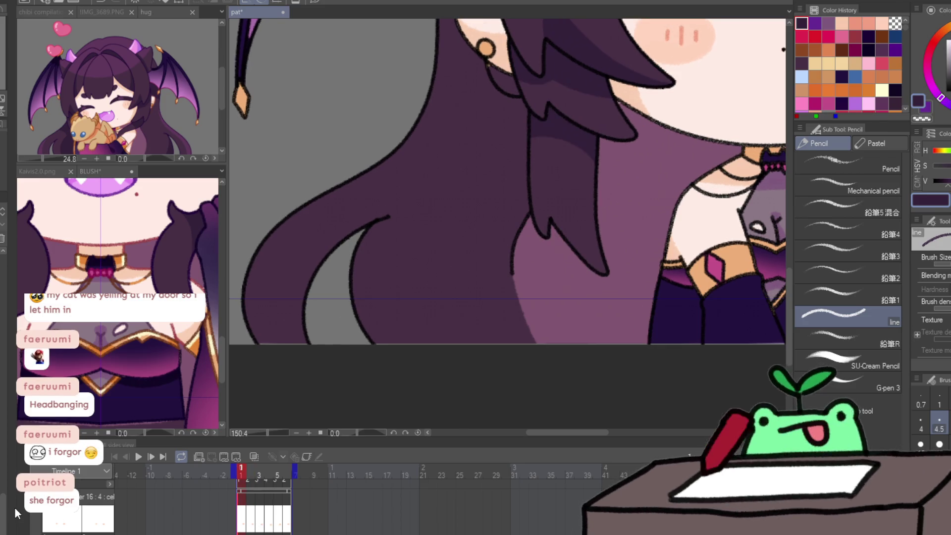
# Line the inner edge of the hair tail down to the bottom on successive frames.
pyautogui.moveTo(381, 229); pyautogui.dragTo(379, 323)
pyautogui.moveTo(358, 245); pyautogui.dragTo(384, 334)
pyautogui.moveTo(401, 207)
pyautogui.mouseDown()
pyautogui.moveTo(354, 290)
pyautogui.moveTo(386, 339)
pyautogui.mouseUp()
pyautogui.moveTo(359, 240)
pyautogui.mouseDown()
pyautogui.moveTo(374, 329)
pyautogui.moveTo(399, 343)
pyautogui.mouseUp()
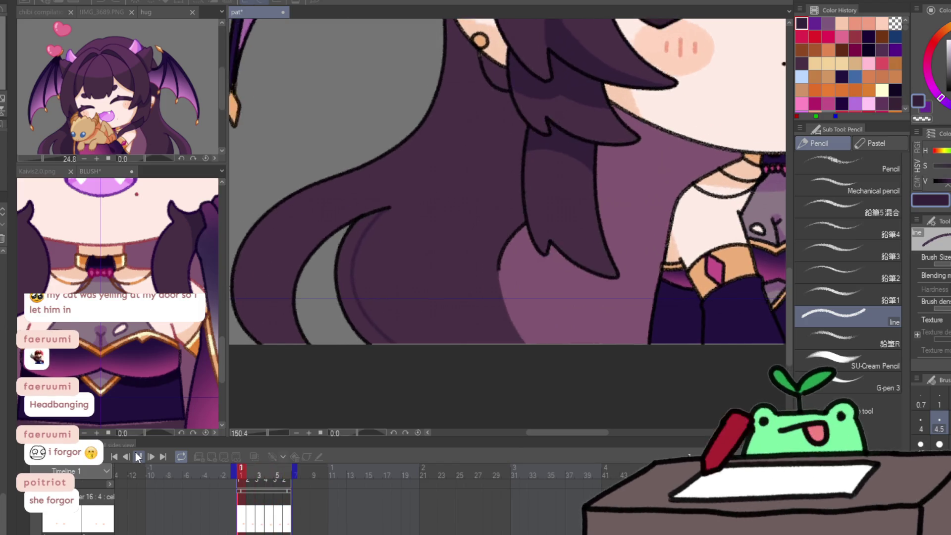
pyautogui.click(138, 456)
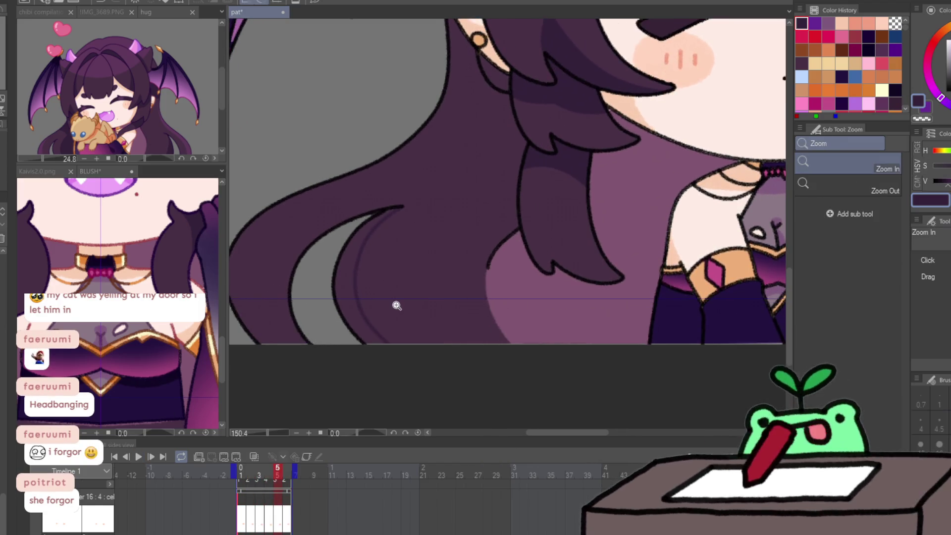
# Lasso-fill the gaps in the left hair across the frames, including the tongue-out frame.
pyautogui.scroll(-5, 394, 303)
pyautogui.press('g')
pyautogui.moveTo(405, 258)
pyautogui.mouseDown()
pyautogui.moveTo(349, 292)
pyautogui.moveTo(403, 342)
pyautogui.mouseUp()
pyautogui.press('.')
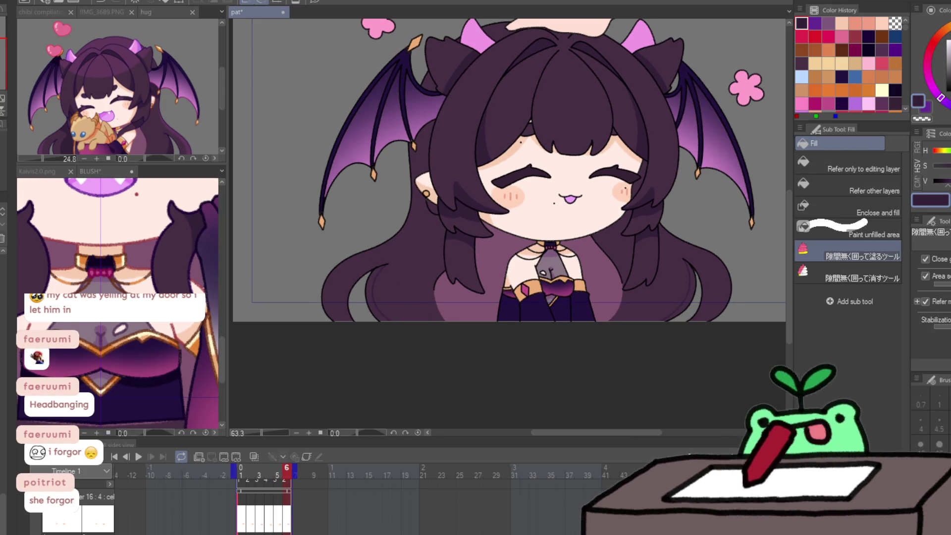
pyautogui.press('.')
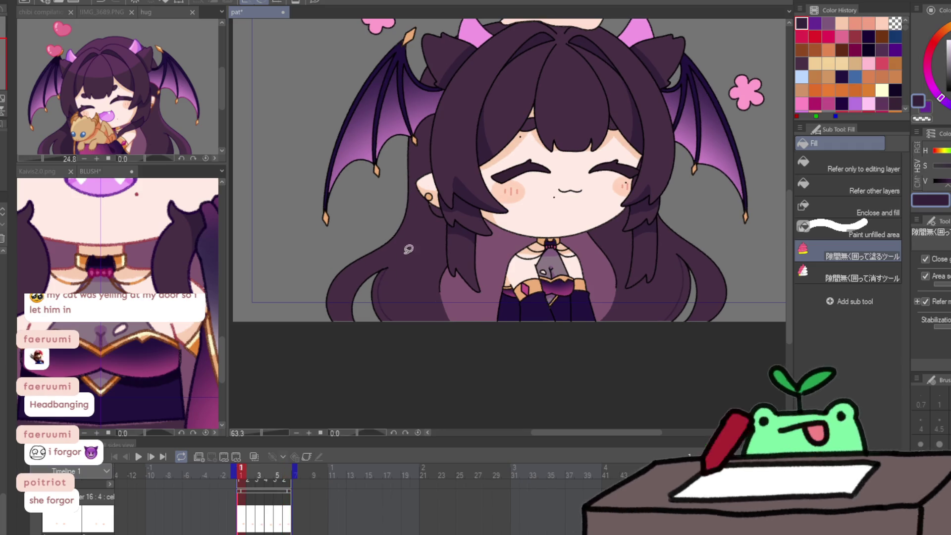
pyautogui.press('.')
pyautogui.press('.')
pyautogui.press('.')
pyautogui.moveTo(414, 256)
pyautogui.mouseDown()
pyautogui.moveTo(371, 262)
pyautogui.moveTo(404, 339)
pyautogui.mouseUp()
# Finish lasso-filling the remaining gaps in the left and right hair.
pyautogui.moveTo(693, 258); pyautogui.dragTo(721, 302)
pyautogui.press('.')
pyautogui.moveTo(659, 255); pyautogui.dragTo(719, 282)
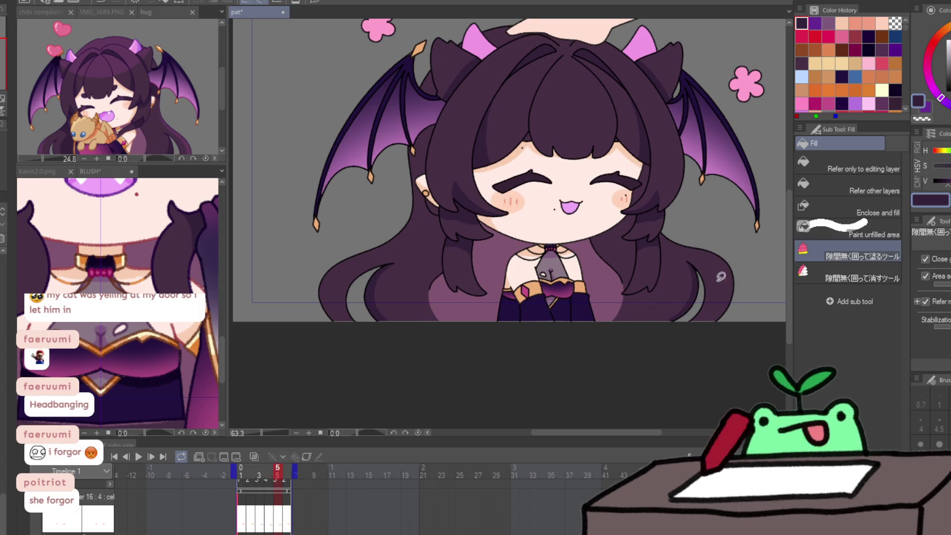
pyautogui.press('.')
pyautogui.press('.')
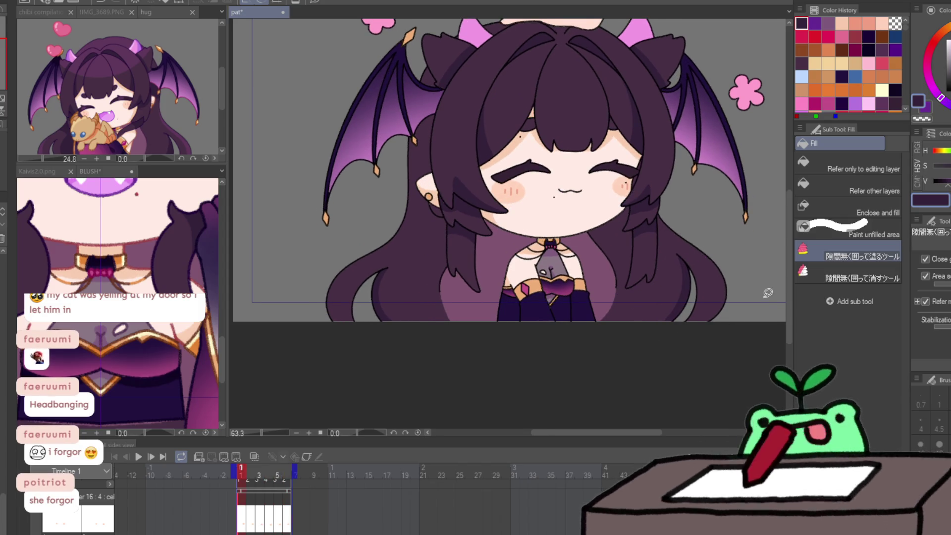
# Select the pen and shrink its brush size.
pyautogui.hscroll(2, 768, 293)
pyautogui.scroll(1, 505, 198)
pyautogui.press('p')
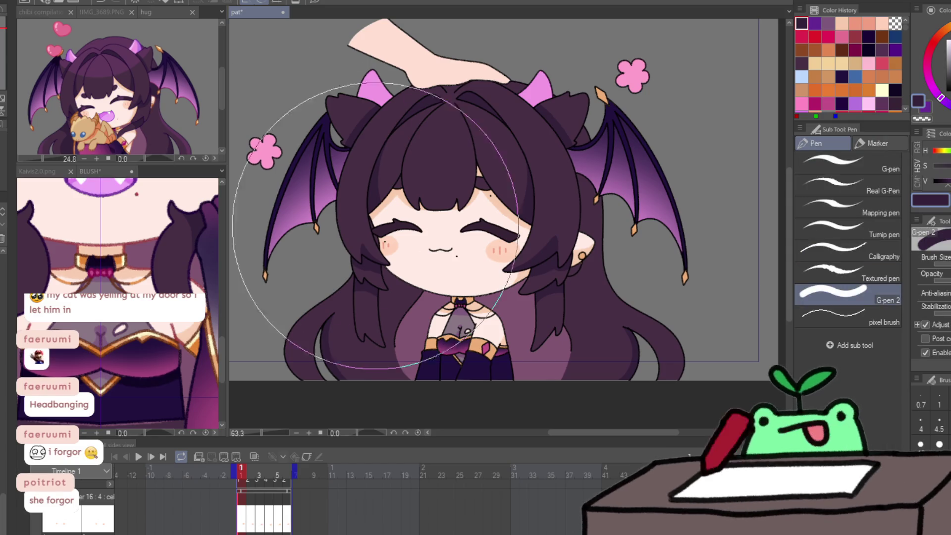
pyautogui.moveTo(326, 213); pyautogui.dragTo(365, 228)
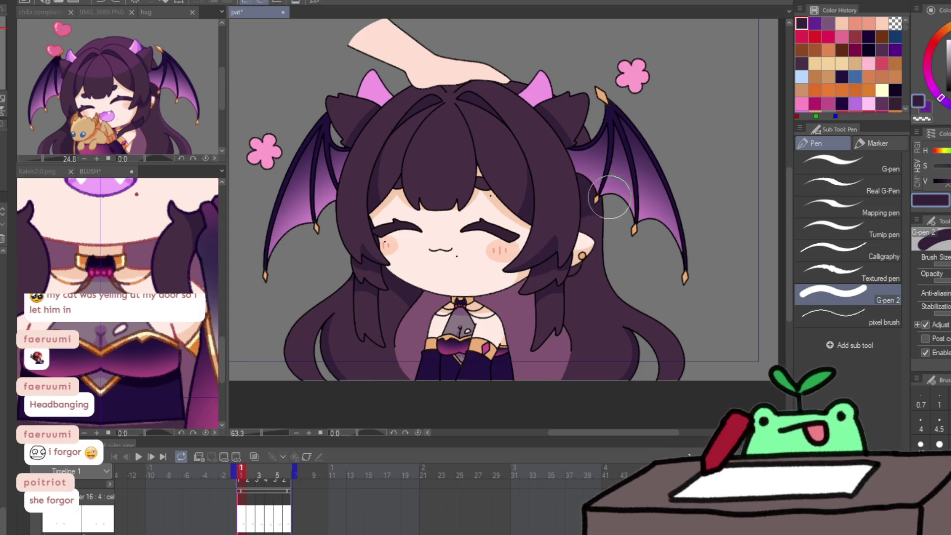
# Compare frames 1 and 2, then step forward through frame 4.
pyautogui.press('Right')
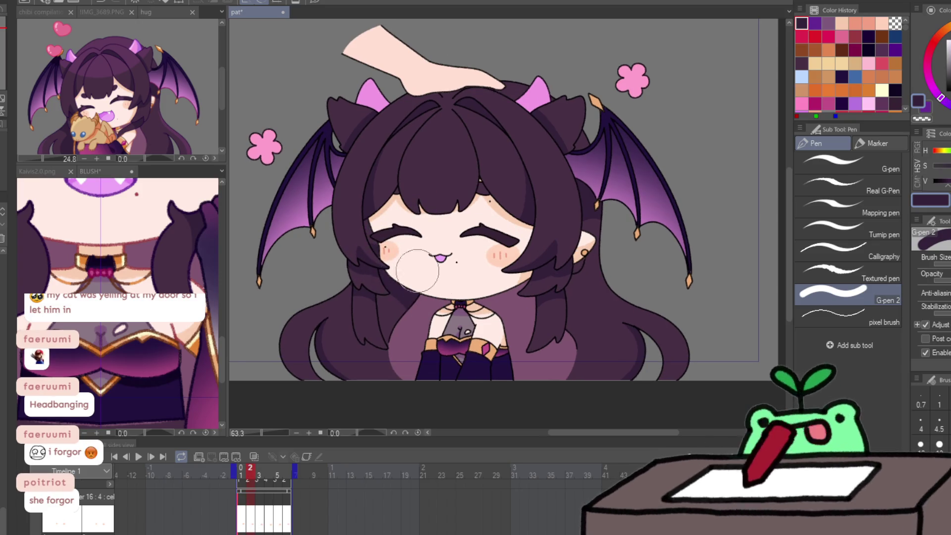
pyautogui.press('Left')
pyautogui.press('Right')
pyautogui.press('Left')
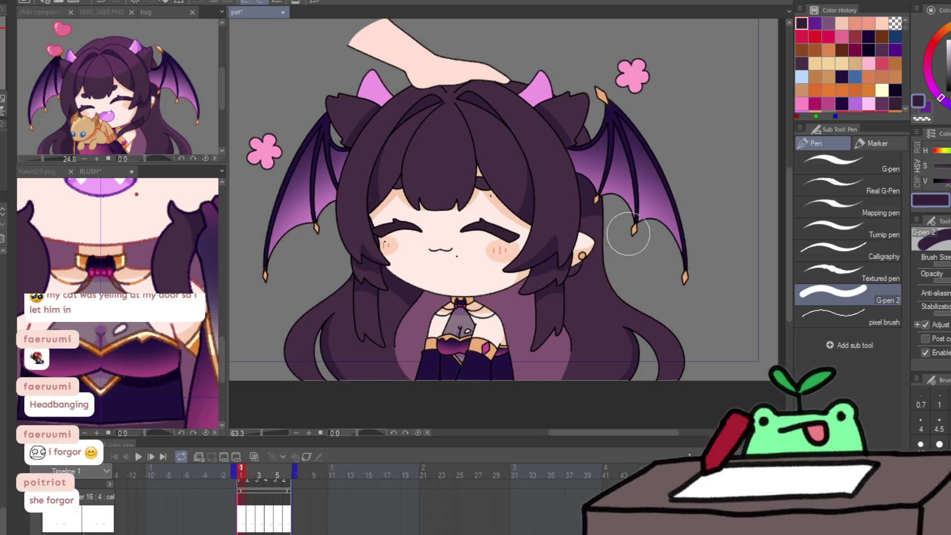
pyautogui.press('Right')
pyautogui.press('Left')
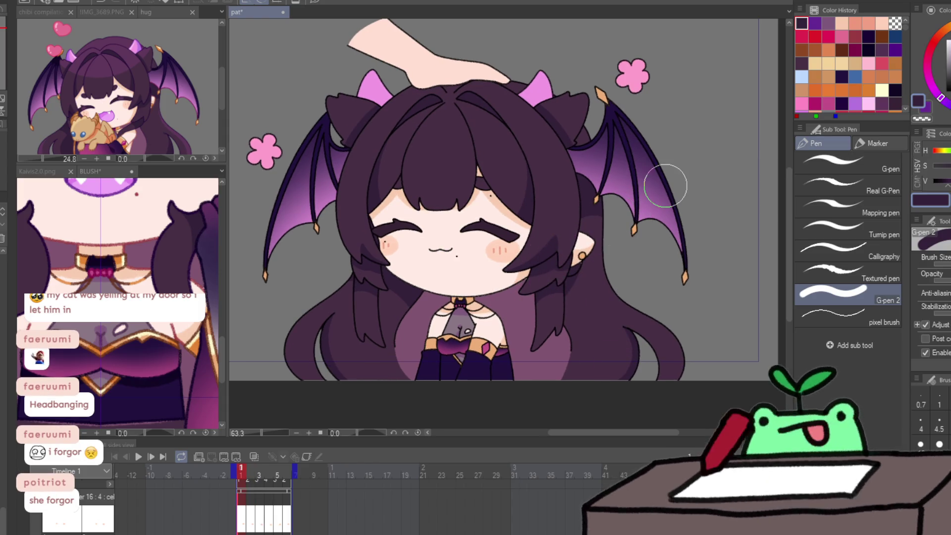
pyautogui.press('Right')
pyautogui.press('Right')
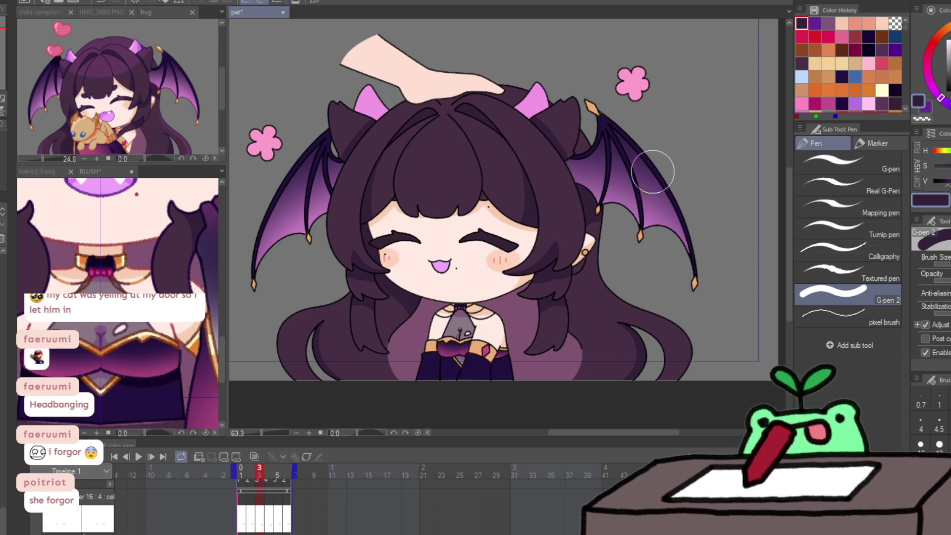
pyautogui.press('Right')
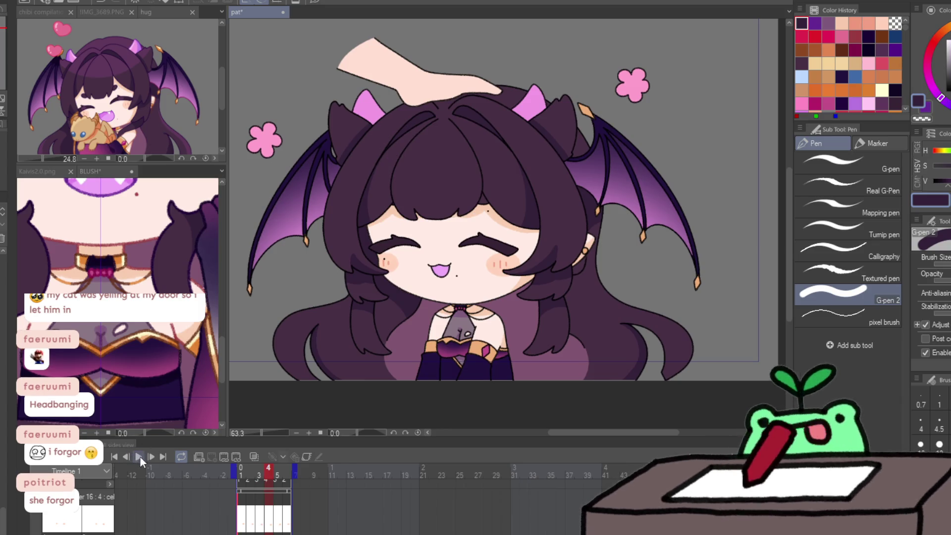
# Play the head-pat animation loop to preview it.
pyautogui.click(140, 455)
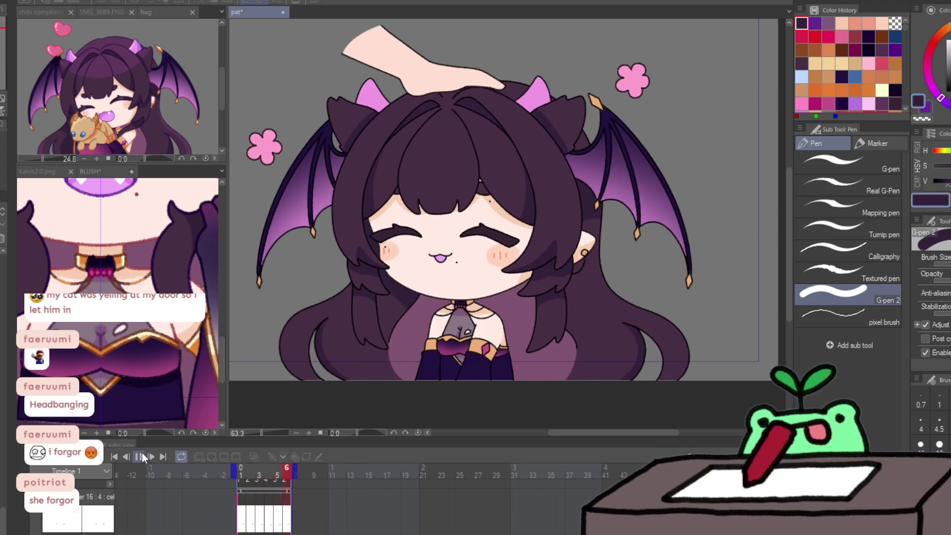
pyautogui.click(140, 456)
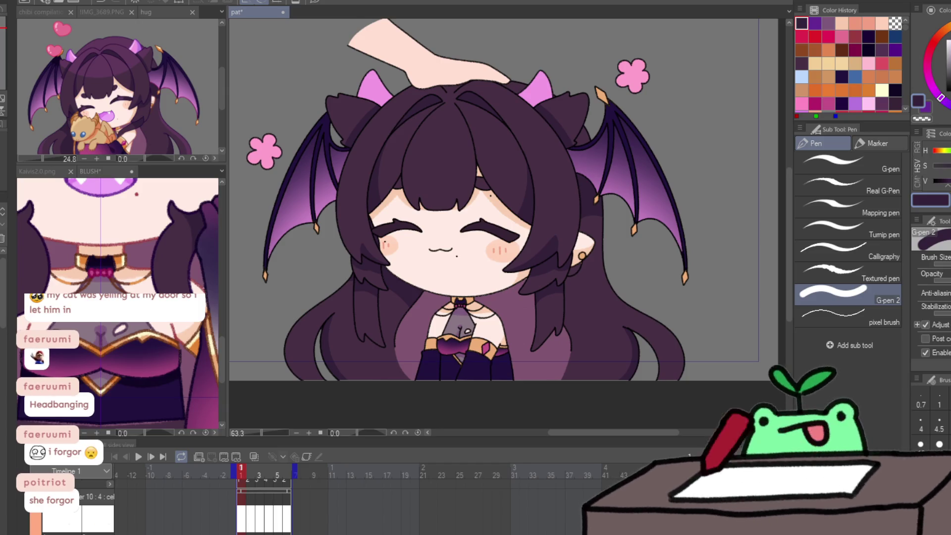
pyautogui.press('space')
# Save the hug animation document, then return to the pat canvas zoomed out to fit.
pyautogui.click(146, 12)
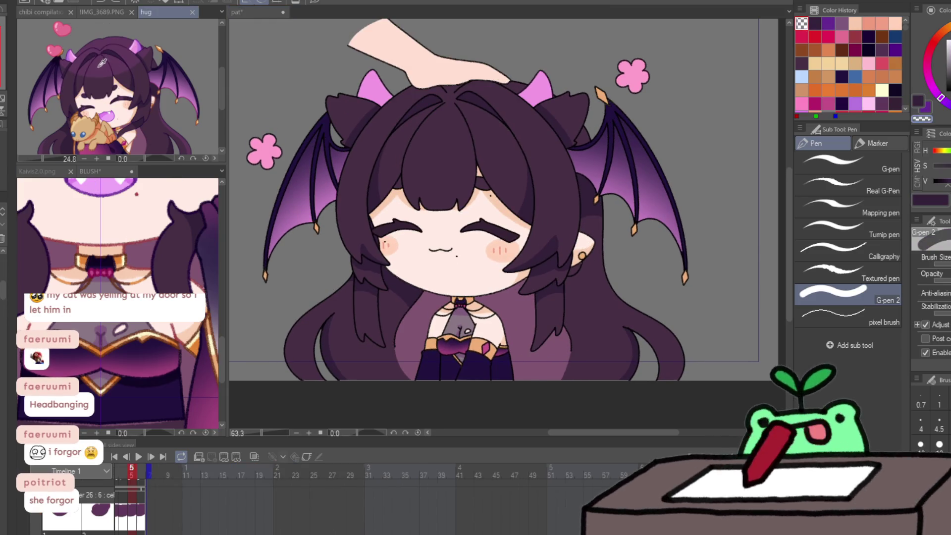
pyautogui.hotkey('ctrl', 's')
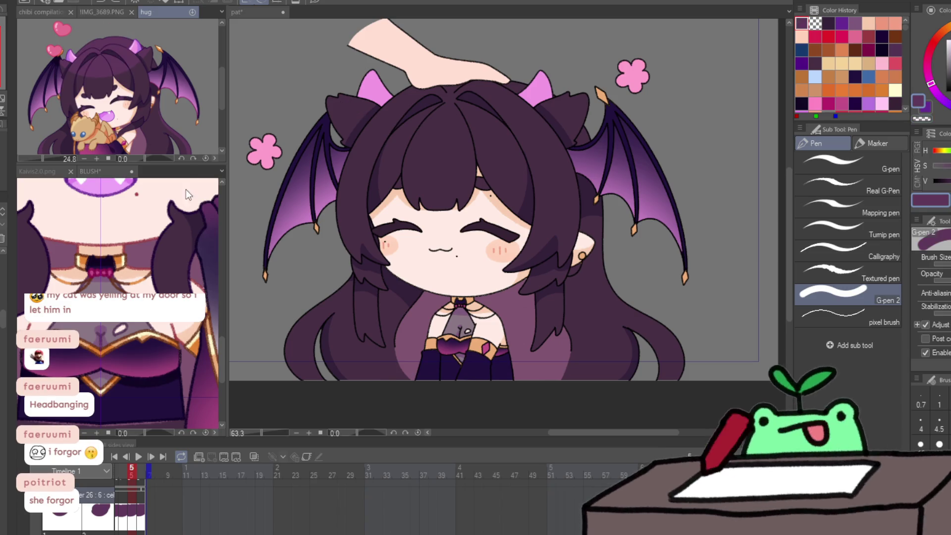
pyautogui.click(361, 102)
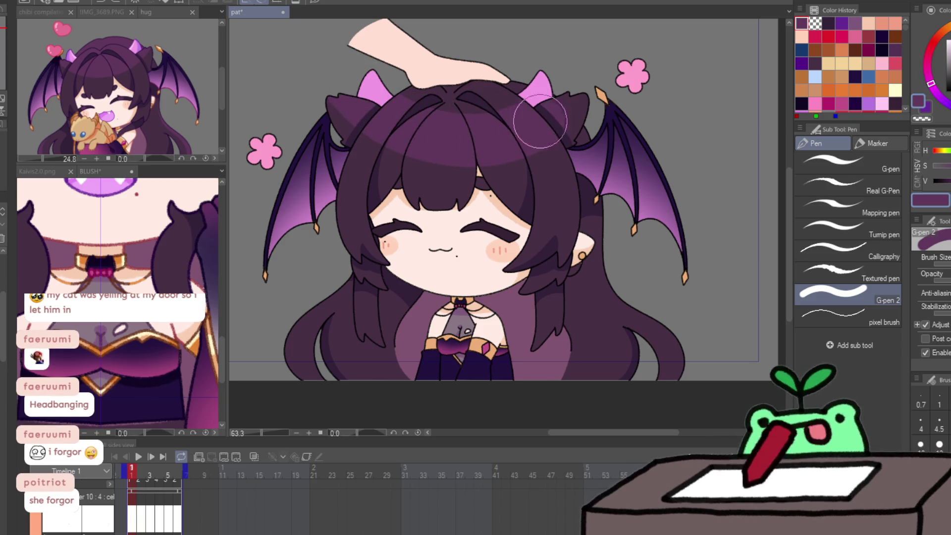
pyautogui.hotkey('ctrl', '-')
pyautogui.hotkey('ctrl', '-')
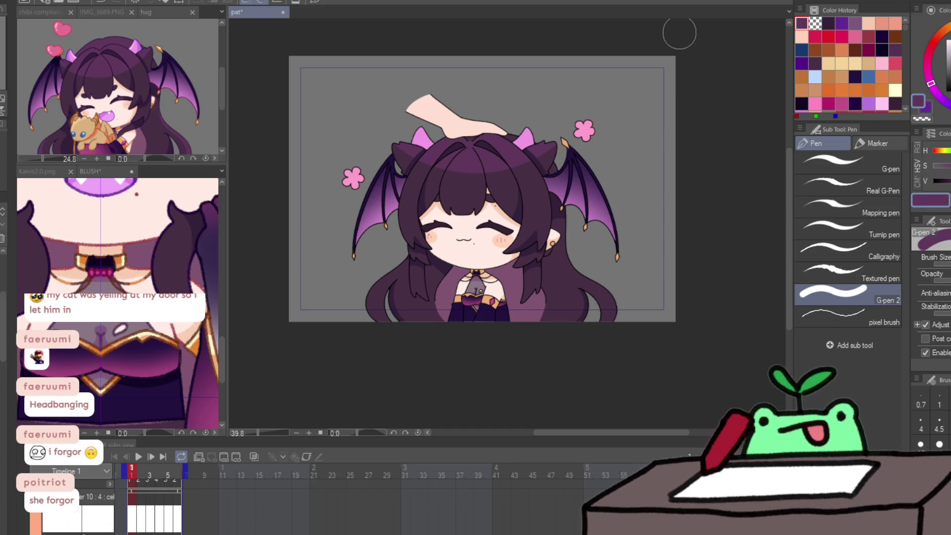
pyautogui.hotkey('ctrl', 't')
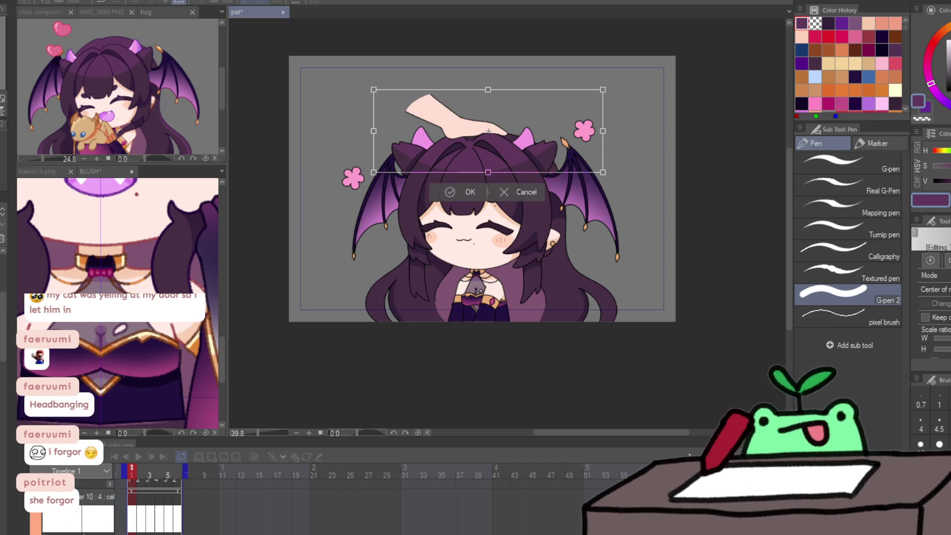
pyautogui.press('Return')
pyautogui.hotkey('ctrl', 'd')
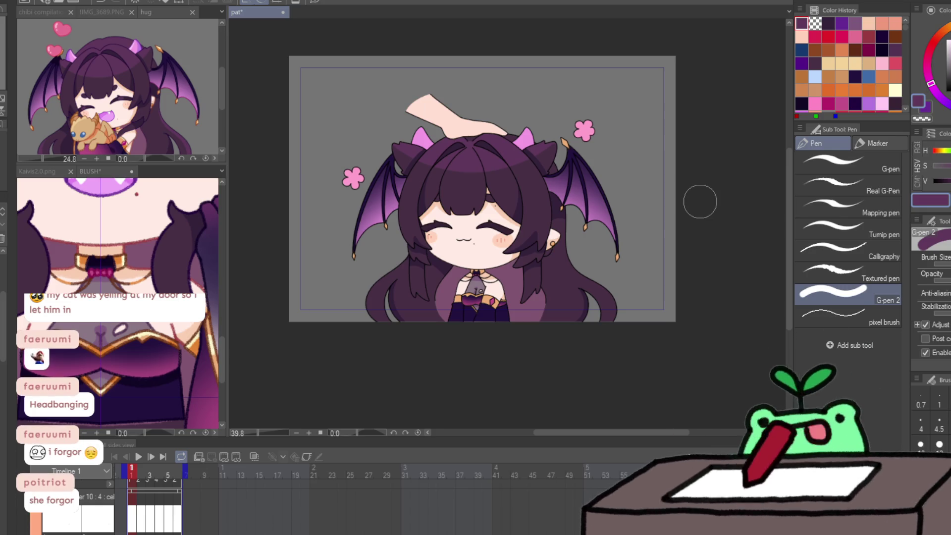
pyautogui.press('Right')
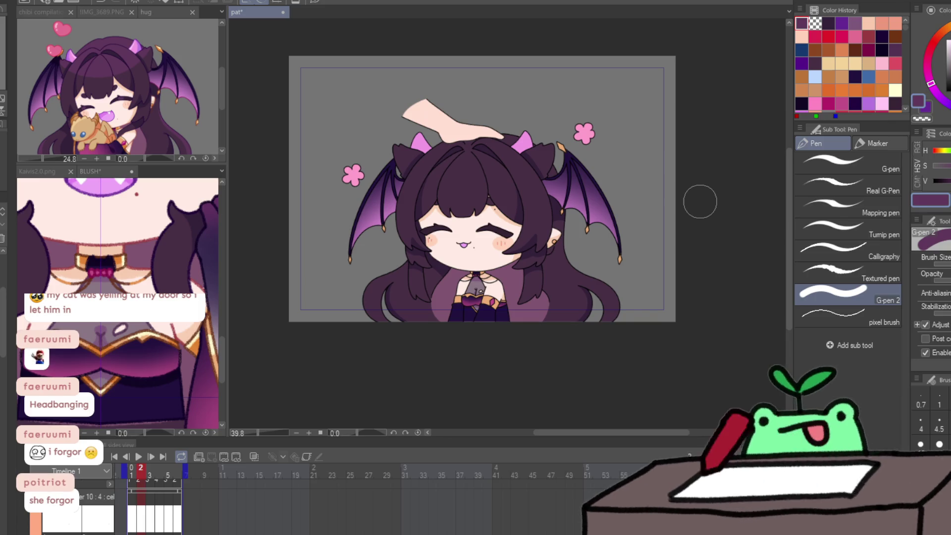
pyautogui.press('Right')
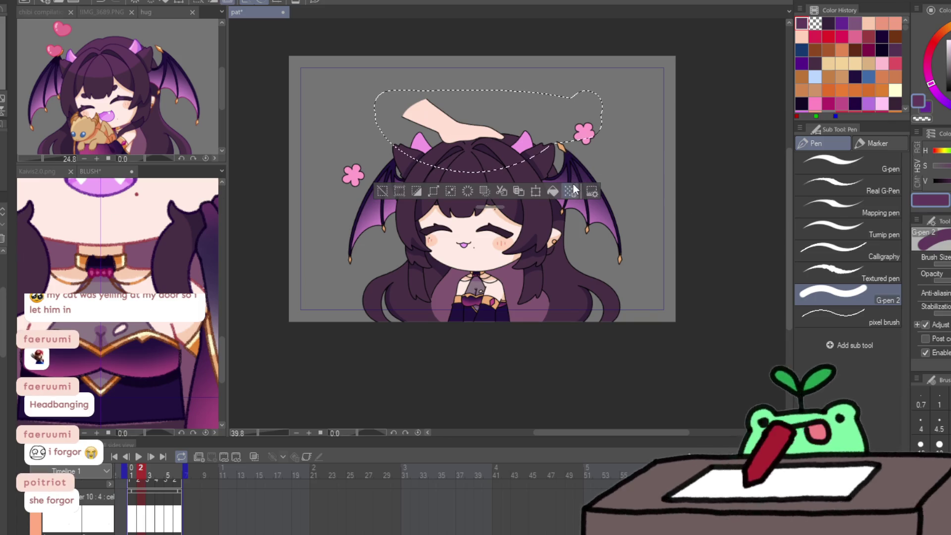
pyautogui.press('Left')
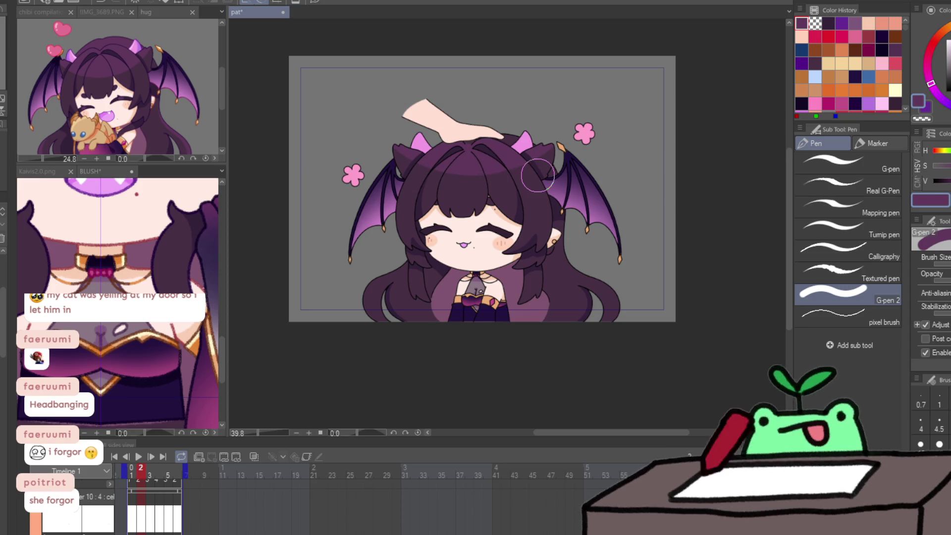
pyautogui.hotkey('ctrl', 't')
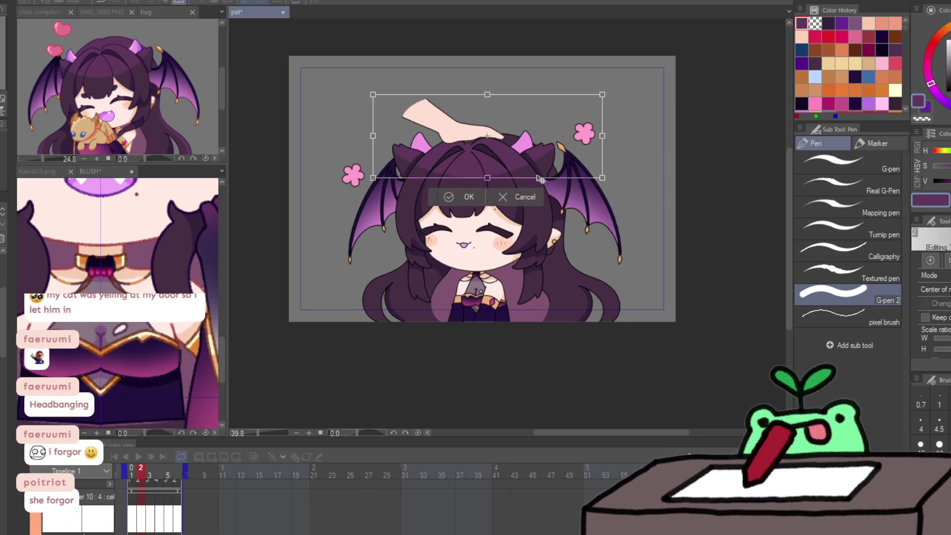
pyautogui.press('Return')
pyautogui.press('space')
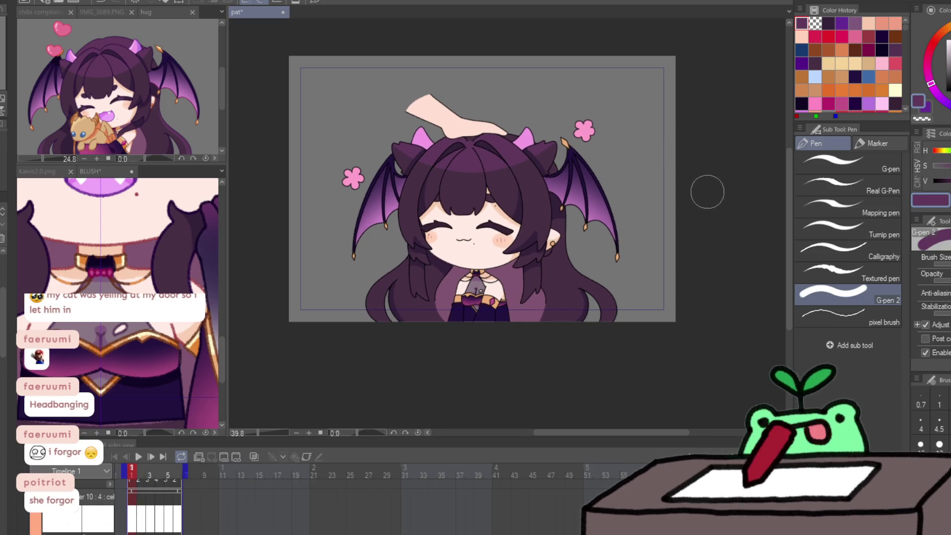
pyautogui.moveTo(379, 101)
pyautogui.mouseDown()
pyautogui.moveTo(595, 114)
pyautogui.moveTo(382, 119)
pyautogui.mouseUp()
pyautogui.hotkey('ctrl', 'd')
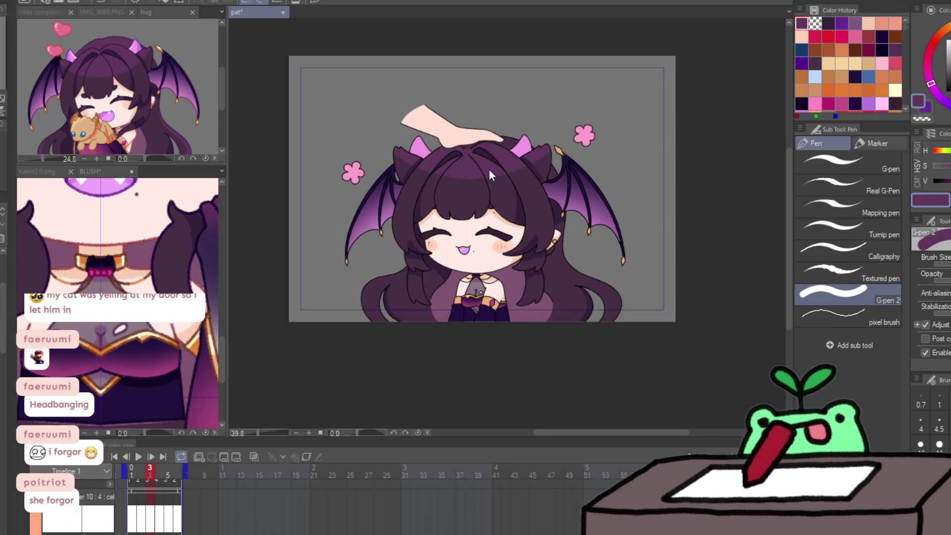
pyautogui.hotkey('ctrl', 't')
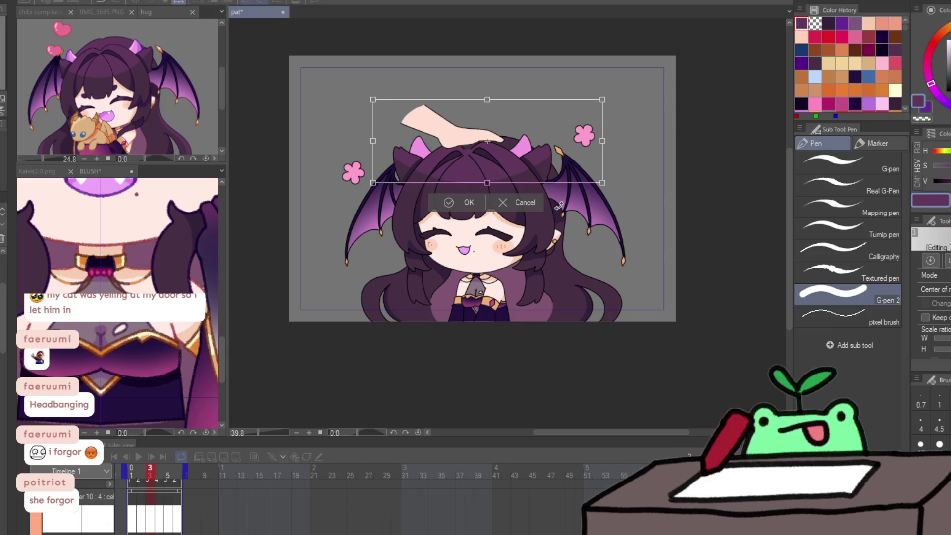
pyautogui.press('Escape')
pyautogui.press('.')
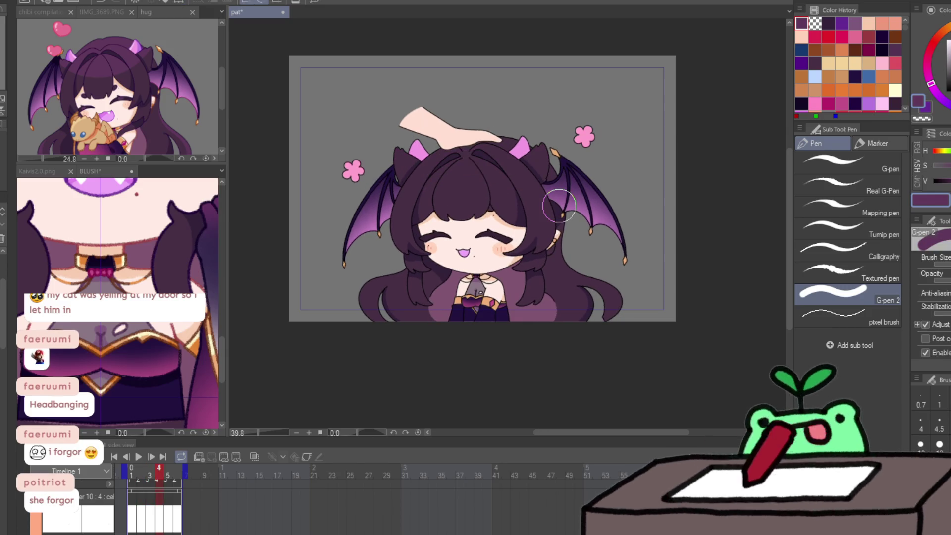
pyautogui.press('.')
pyautogui.press(',')
pyautogui.press('.')
pyautogui.press(',')
pyautogui.press(',')
pyautogui.press(',')
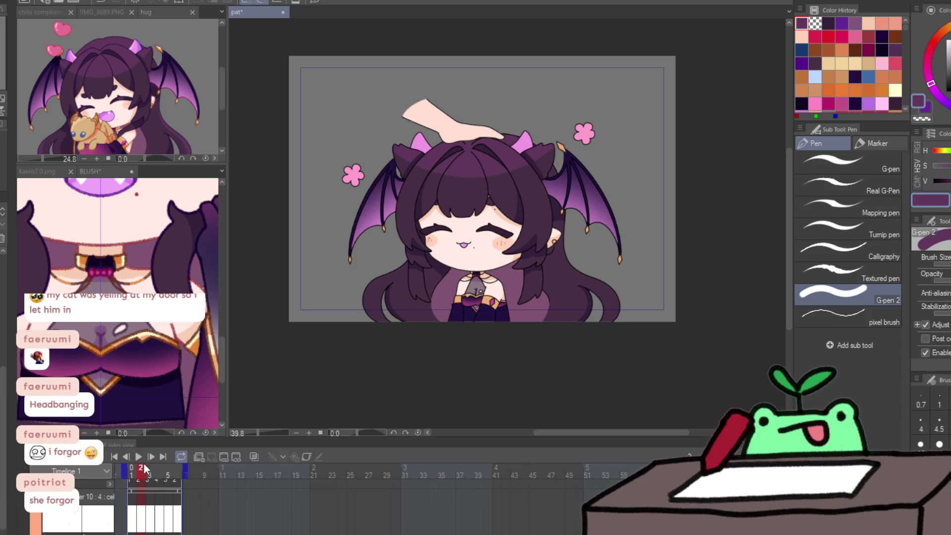
pyautogui.click(141, 455)
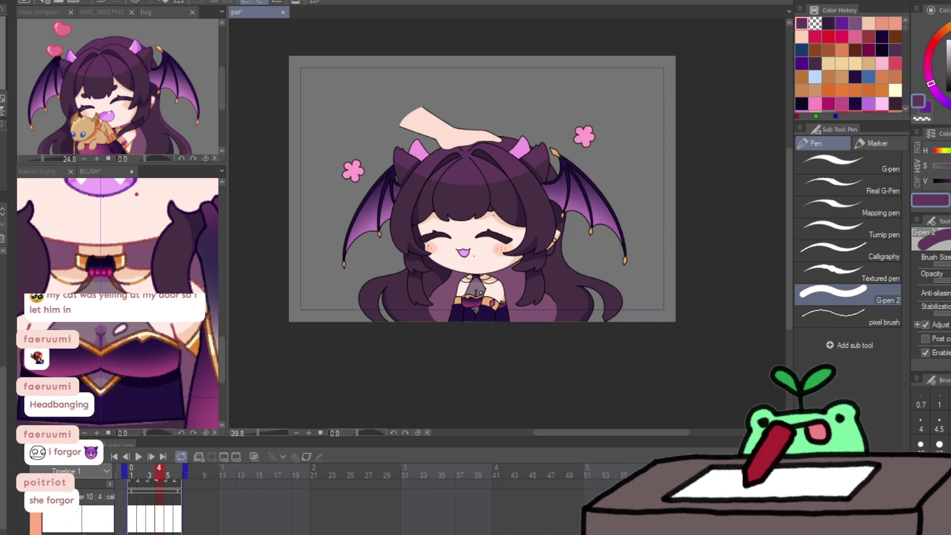
# Zoom in and centre the chibi's face in the view, with the Pencil brush selected.
pyautogui.hotkey('ctrl', 'space')
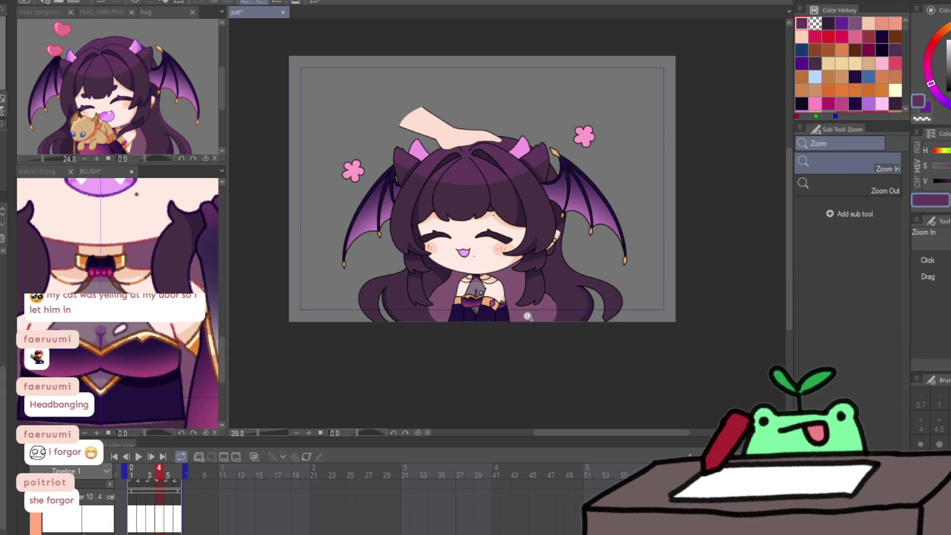
pyautogui.click(540, 315)
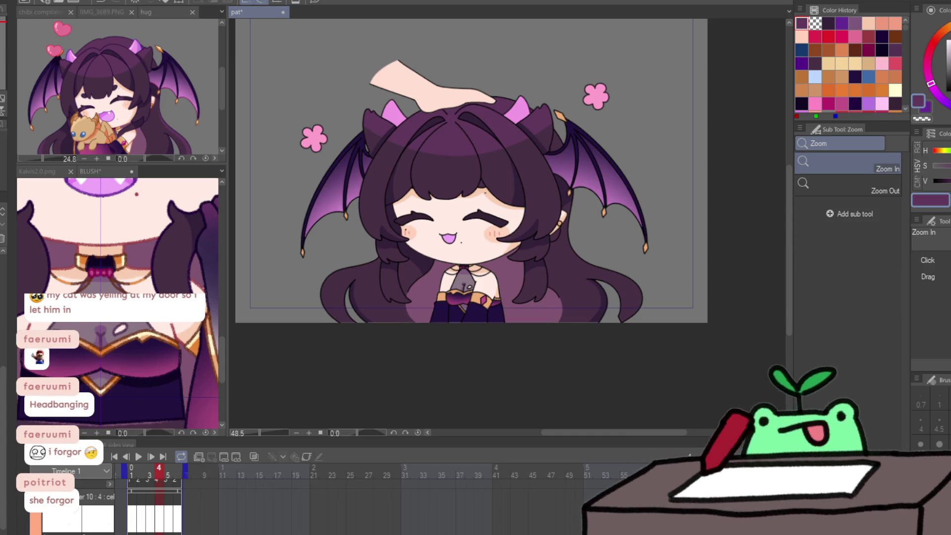
pyautogui.scroll(3, 396, 219)
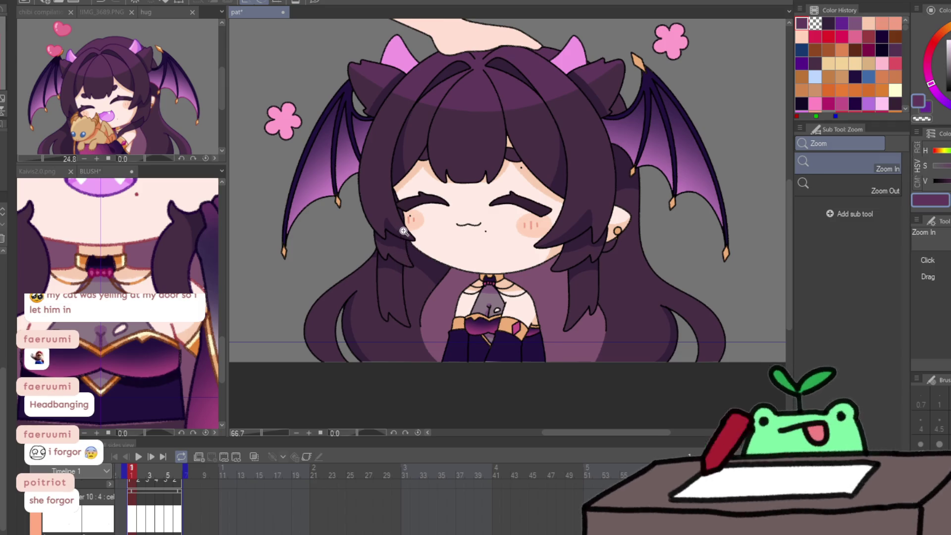
pyautogui.scroll(-3, 404, 233)
pyautogui.scroll(3, 444, 316)
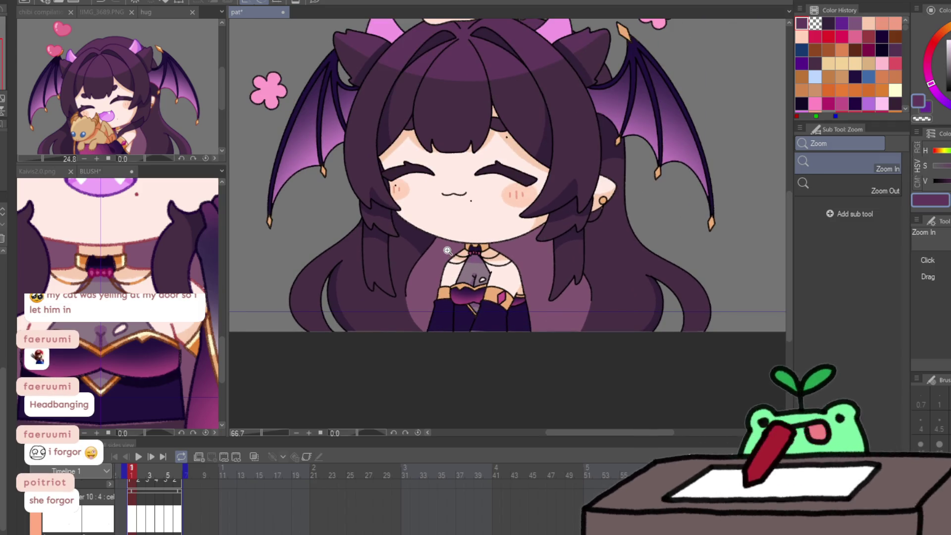
pyautogui.scroll(-1, 575, 212)
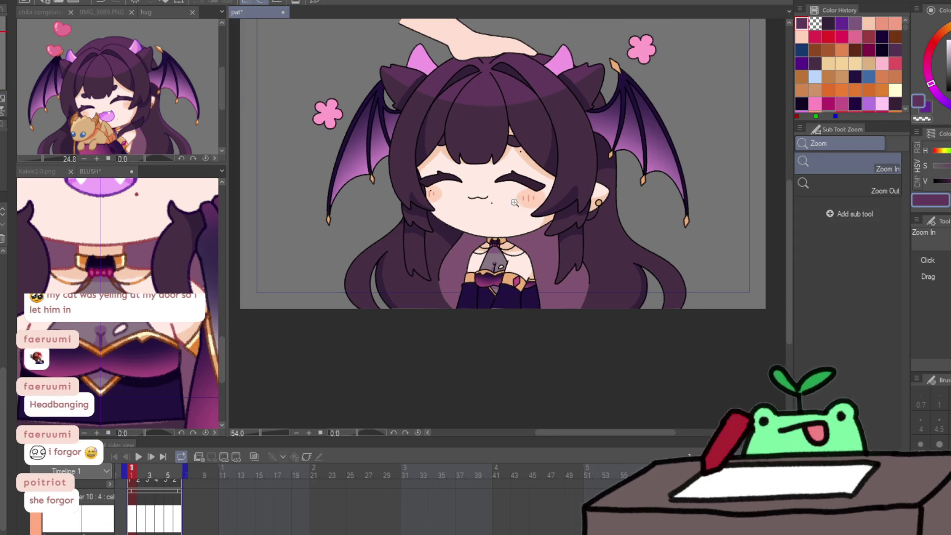
pyautogui.scroll(2, 467, 207)
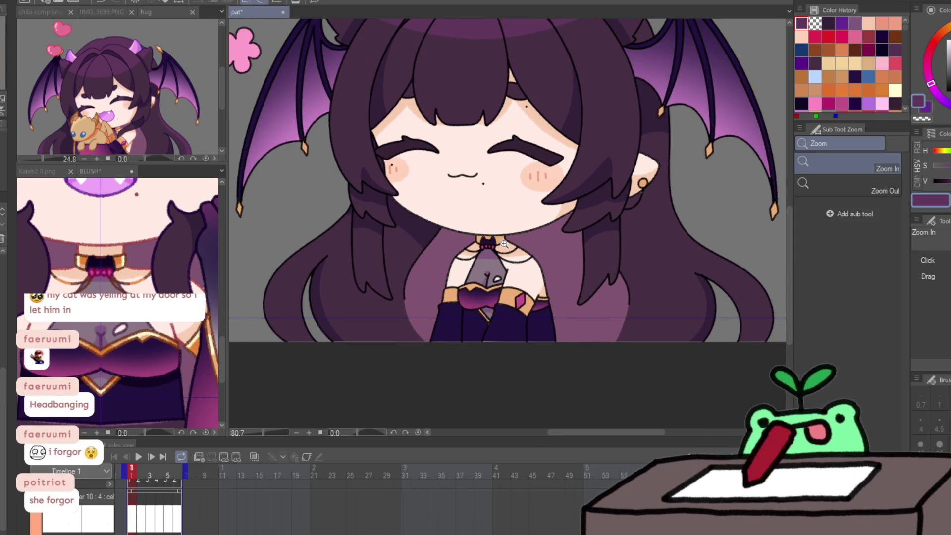
pyautogui.moveTo(553, 147); pyautogui.dragTo(547, 167)
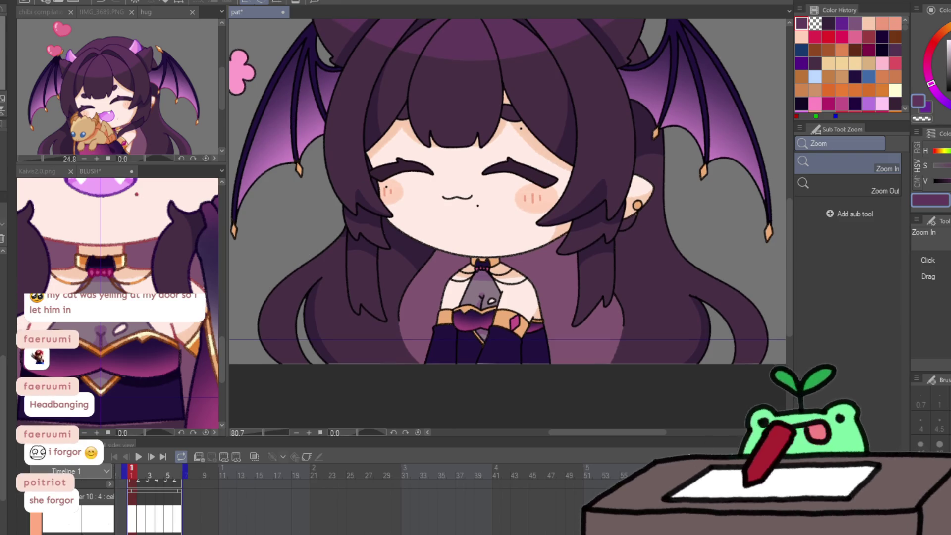
pyautogui.moveTo(547, 168); pyautogui.dragTo(547, 189)
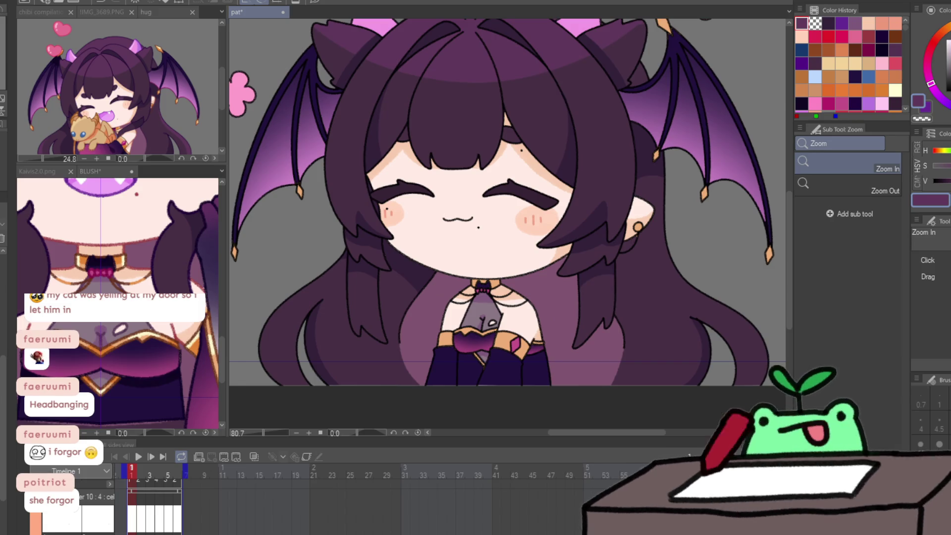
pyautogui.press('p')
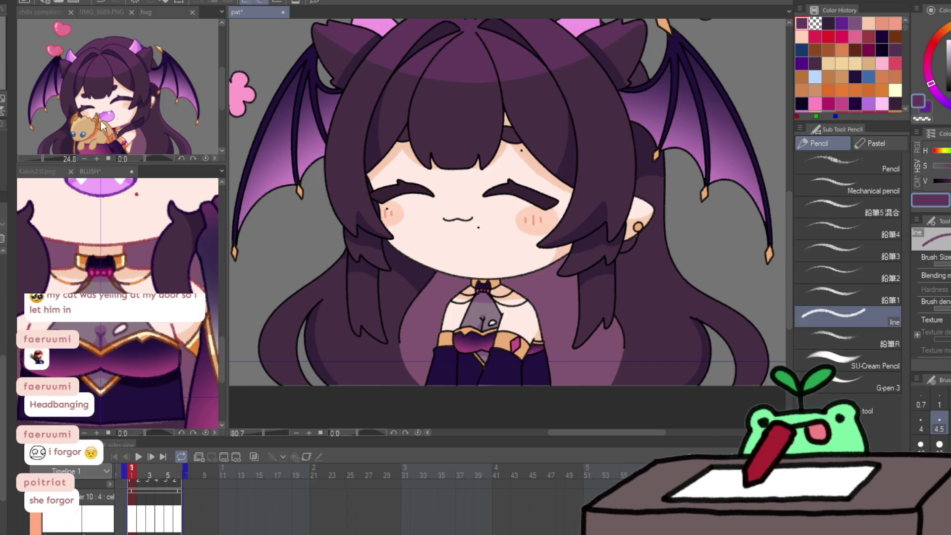
# Sample a purple and paint a lighter highlight on the right closed eye.
pyautogui.click(115, 61)
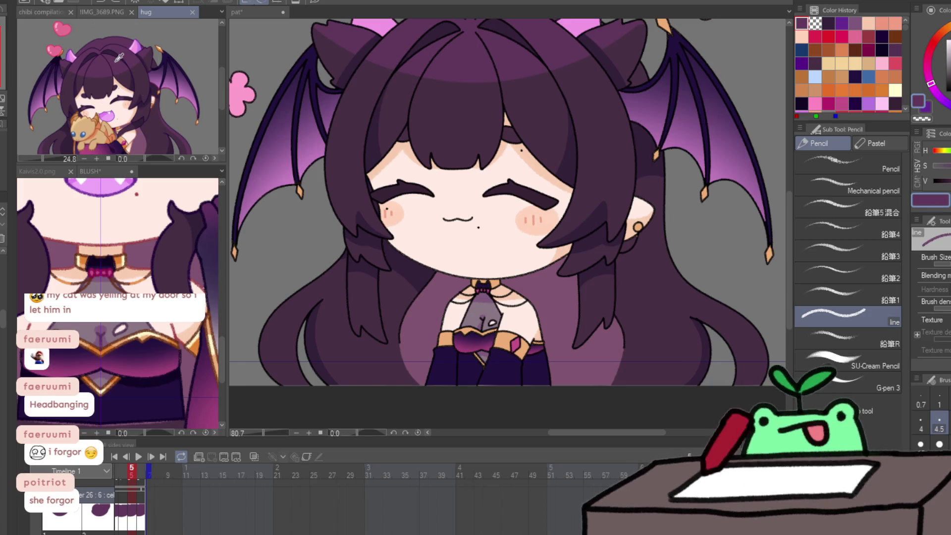
pyautogui.click(513, 110)
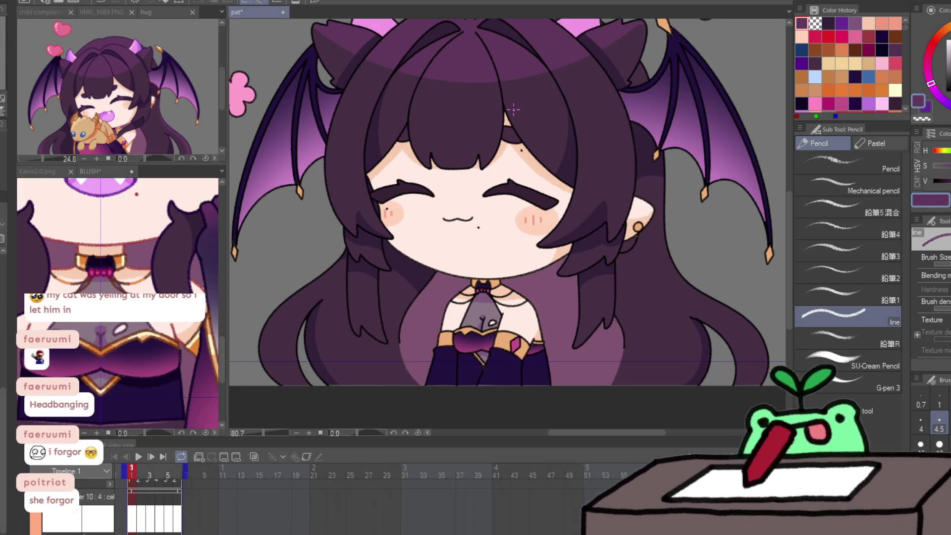
pyautogui.scroll(2, 466, 163)
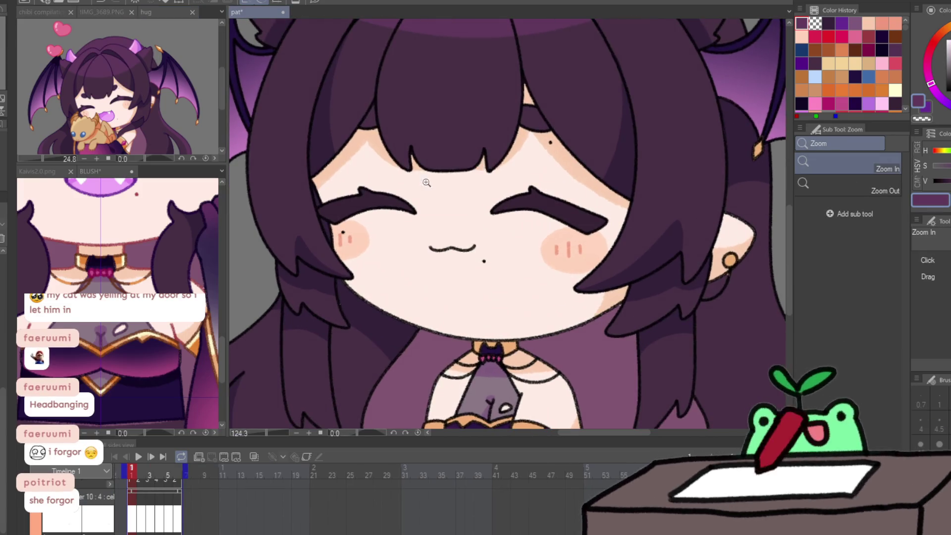
pyautogui.click(362, 200)
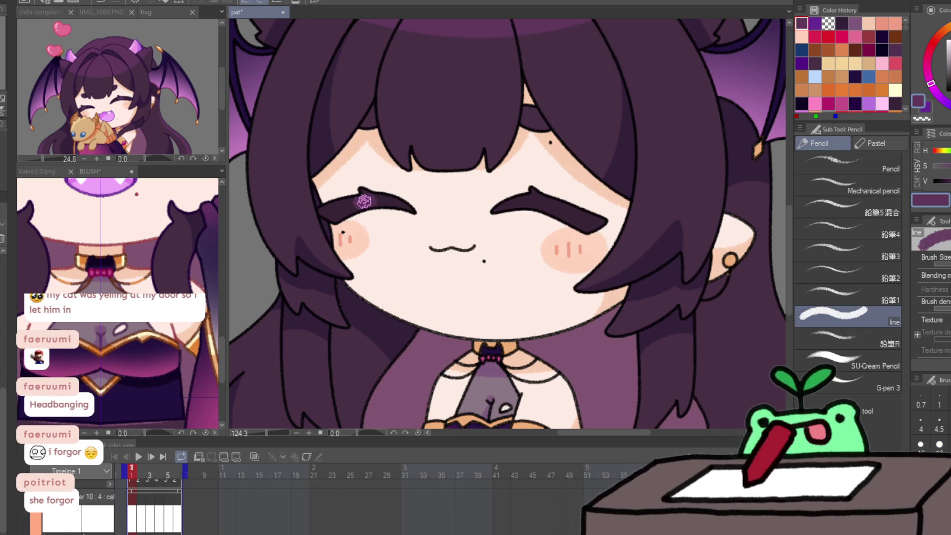
pyautogui.moveTo(548, 204); pyautogui.dragTo(540, 212)
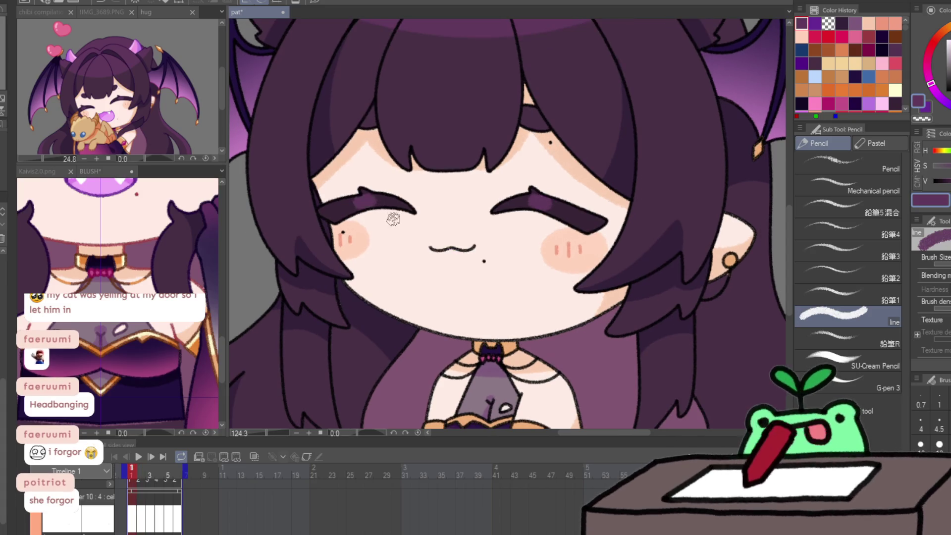
# Add purple highlights to the closed eyes on the next frames and preview the loop.
pyautogui.press('Right')
pyautogui.press('Right')
pyautogui.moveTo(360, 214); pyautogui.dragTo(360, 225)
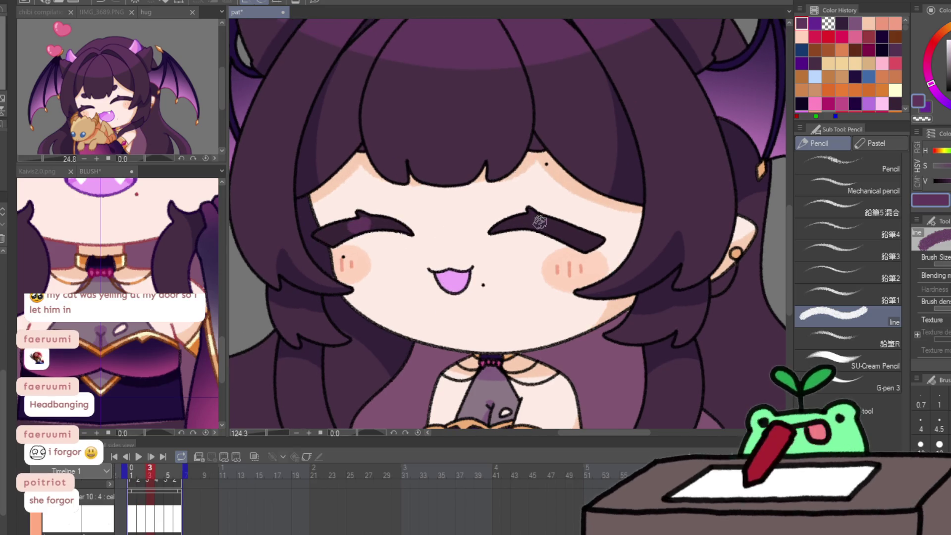
pyautogui.press('Right')
pyautogui.moveTo(533, 229); pyautogui.dragTo(539, 230)
pyautogui.press('Left')
pyautogui.press('Right')
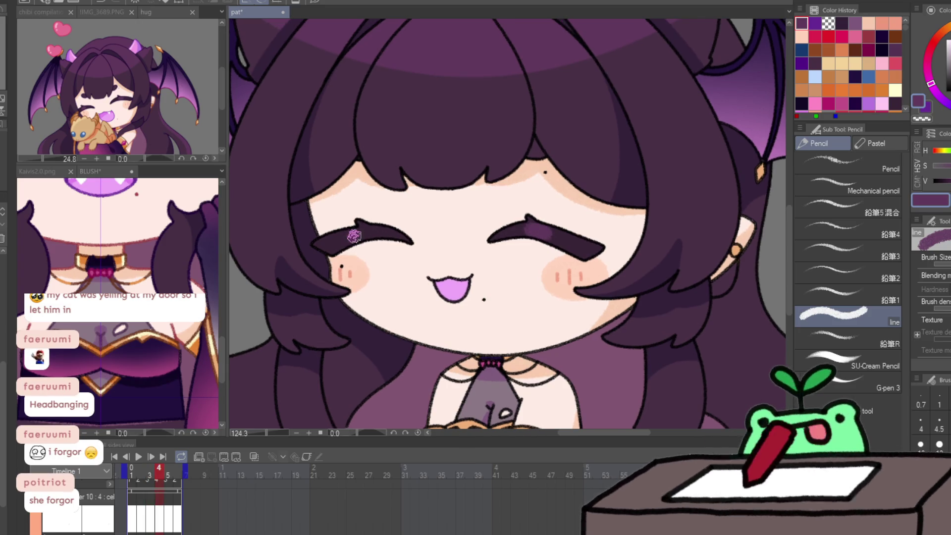
pyautogui.press('Left')
pyautogui.press('Left')
pyautogui.press('Left')
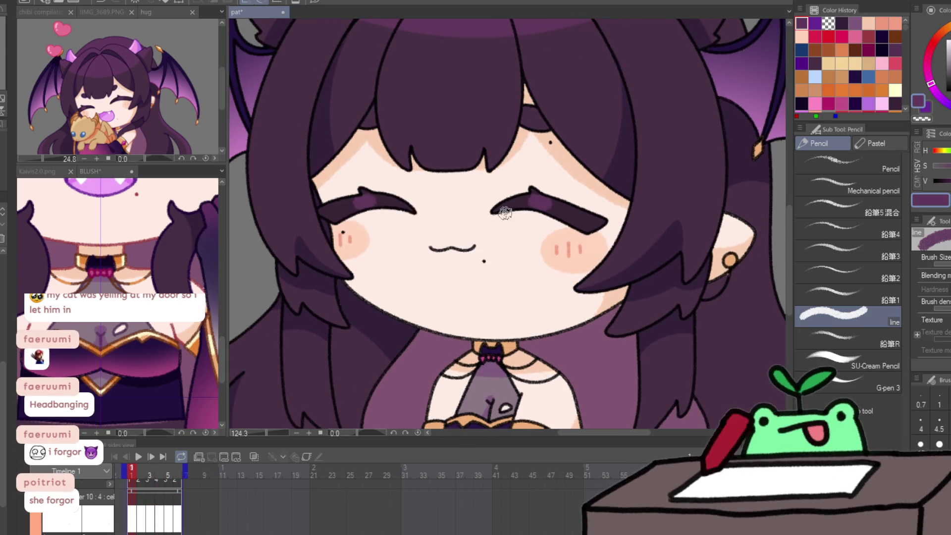
pyautogui.press('space')
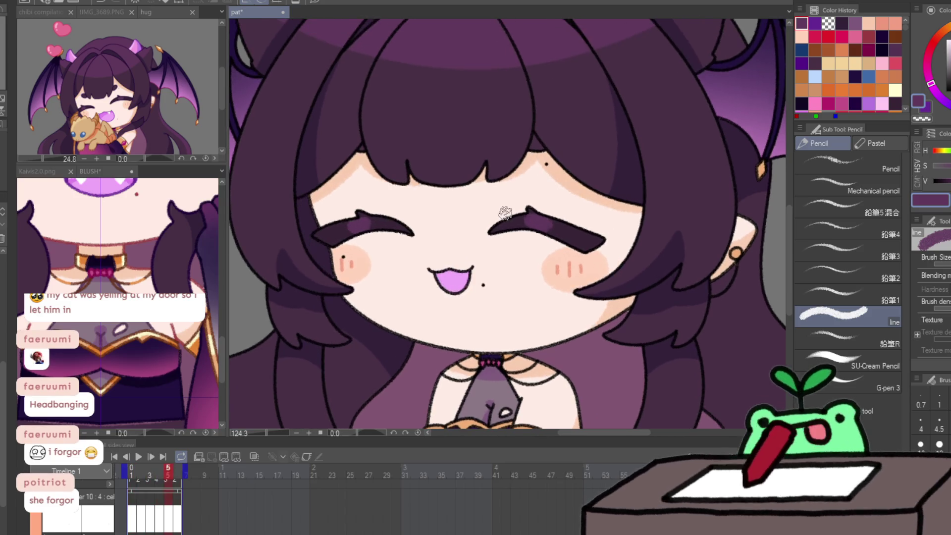
# Pick orange from the BLUSH reference artwork.
pyautogui.click(122, 117)
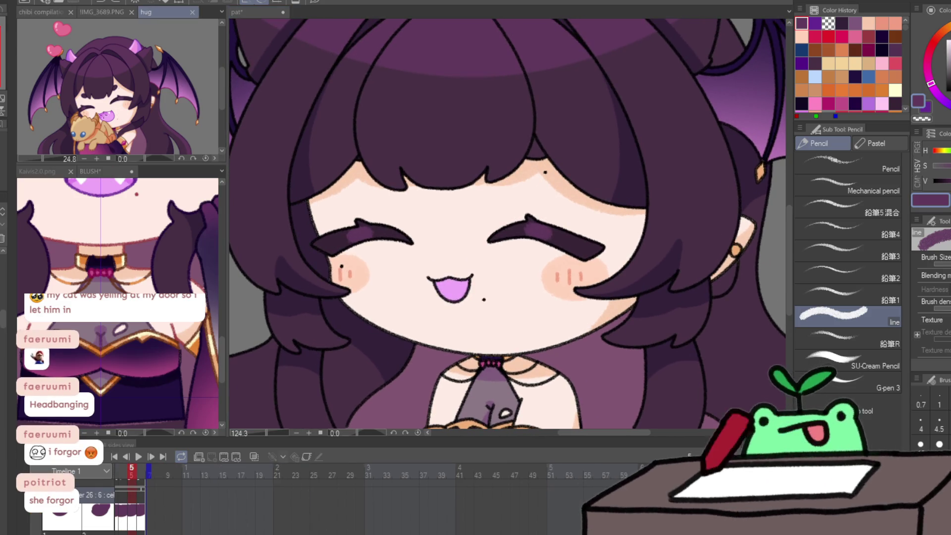
pyautogui.click(468, 220)
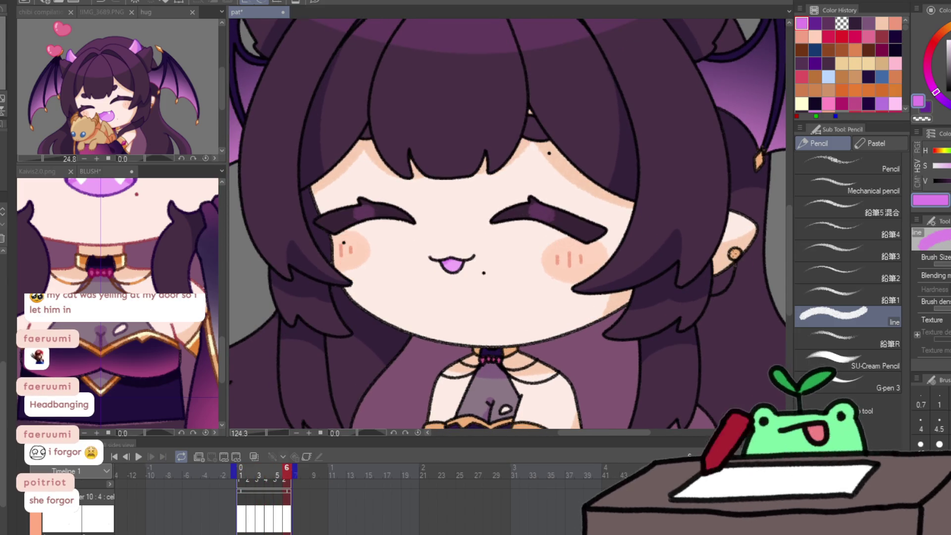
pyautogui.click(122, 263)
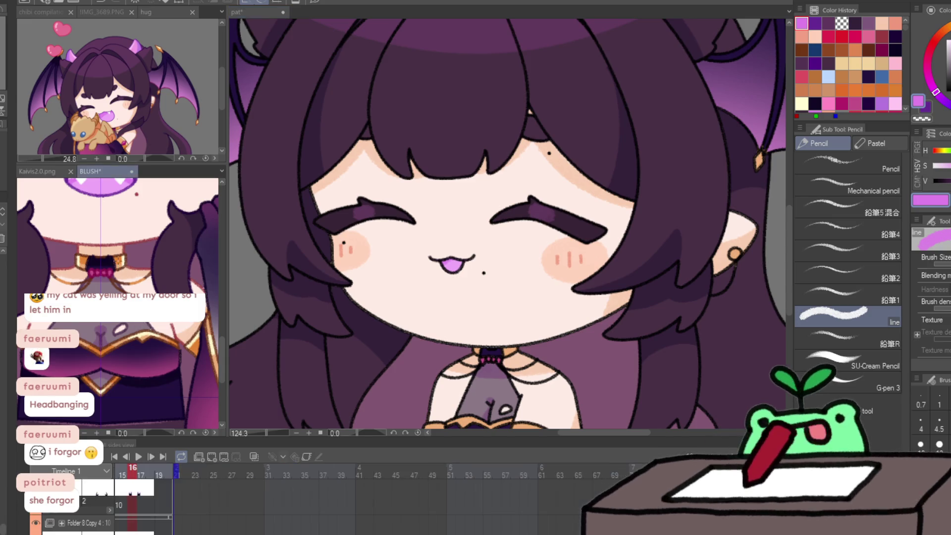
pyautogui.keyDown('alt'); pyautogui.click(122, 256); pyautogui.keyUp('alt')
pyautogui.click(720, 262)
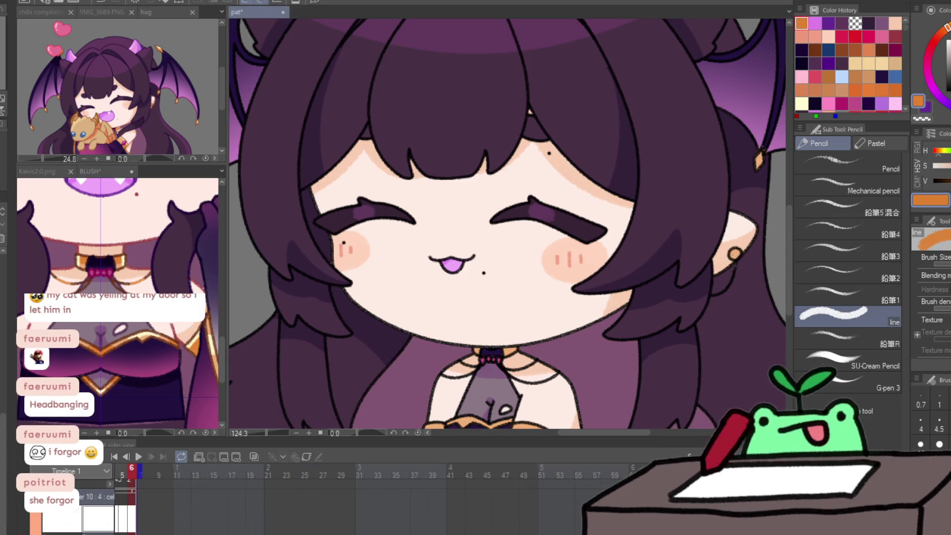
# Draw a small orange ring on the right ear and step through frames to check it.
pyautogui.moveTo(731, 252); pyautogui.dragTo(730, 250)
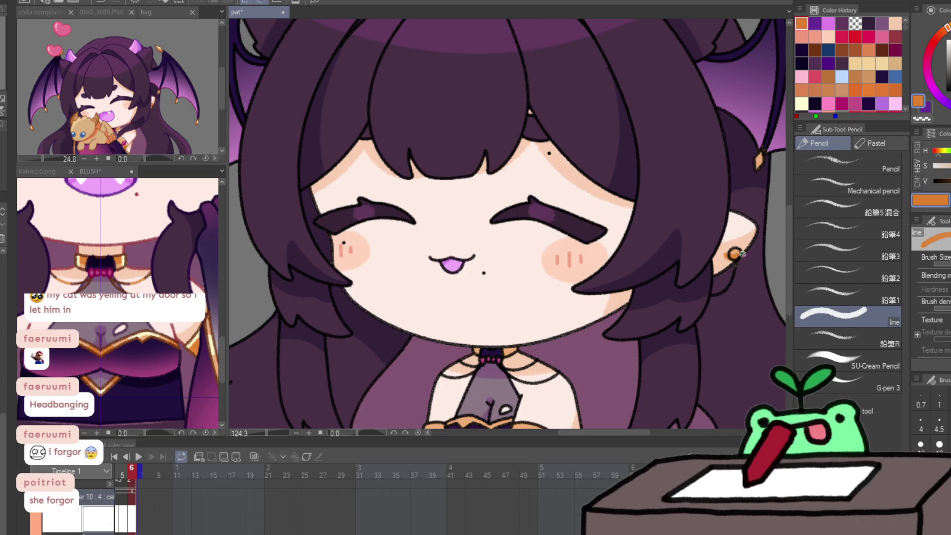
pyautogui.press('Home')
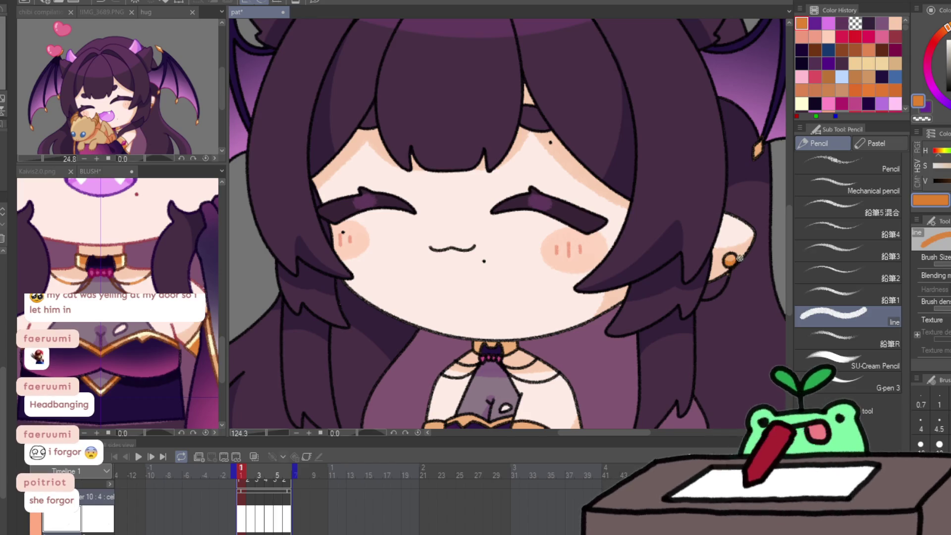
pyautogui.press('Right')
pyautogui.press('Right')
pyautogui.press('Right')
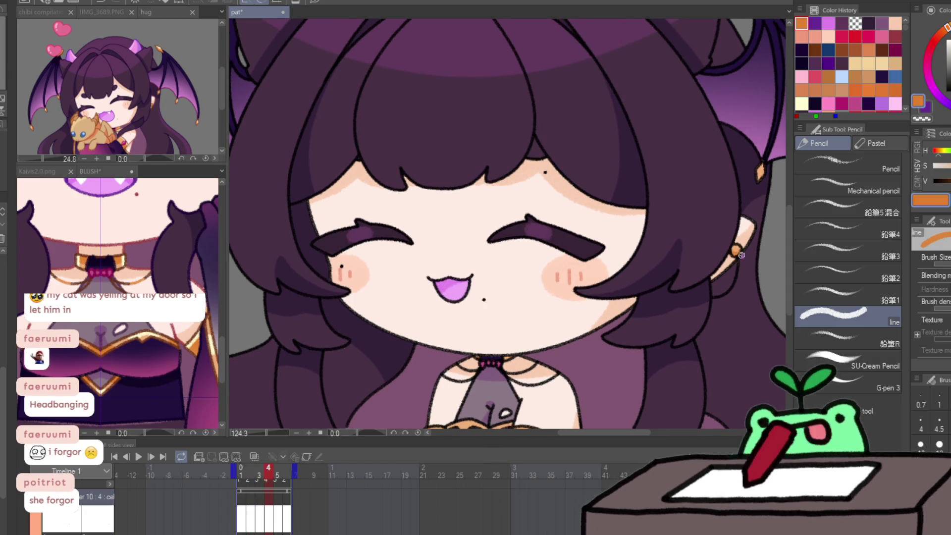
pyautogui.press('Left')
pyautogui.press('Left')
pyautogui.press('Left')
pyautogui.press('Right')
pyautogui.press('Right')
pyautogui.press('Right')
pyautogui.press('Right')
pyautogui.press('Right')
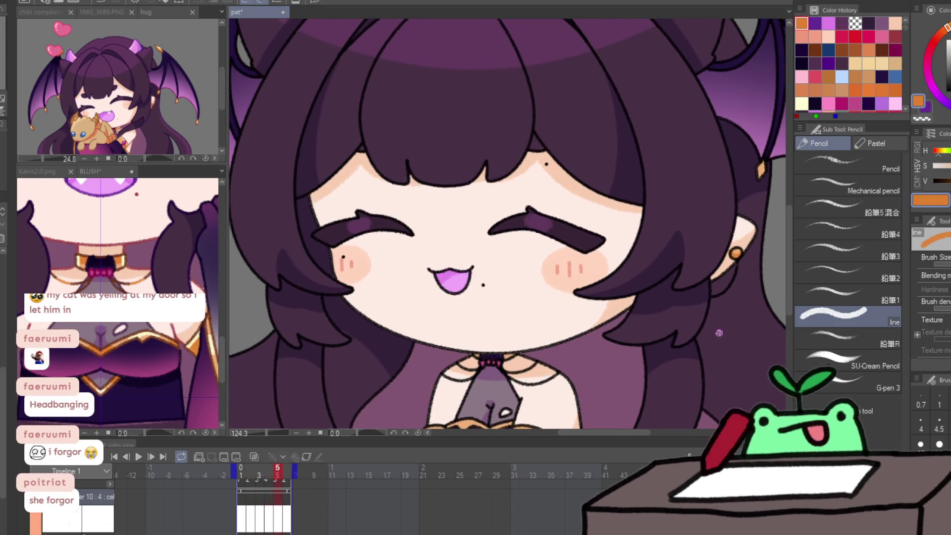
# Sample cream from the BLUSH reference and zoom in on the chest on frame 1.
pyautogui.moveTo(650, 353); pyautogui.dragTo(642, 286)
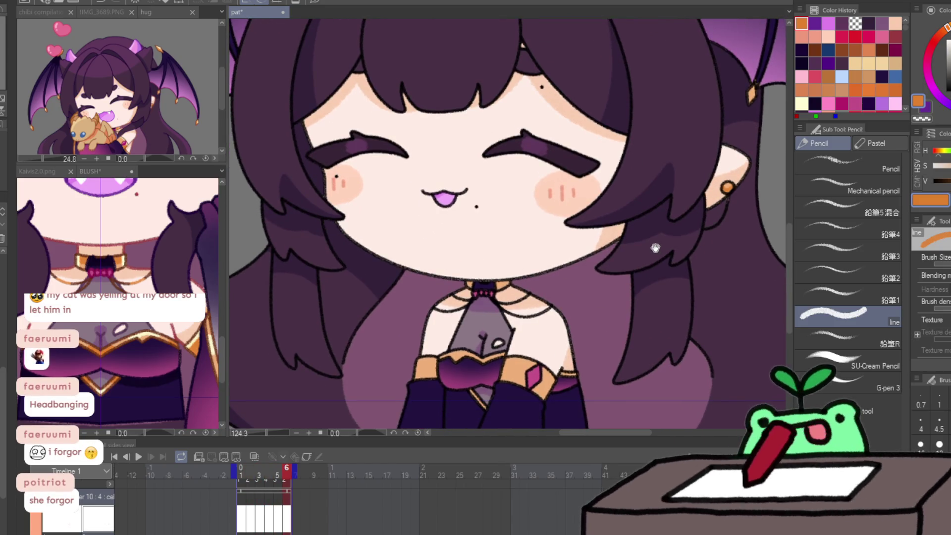
pyautogui.click(124, 261)
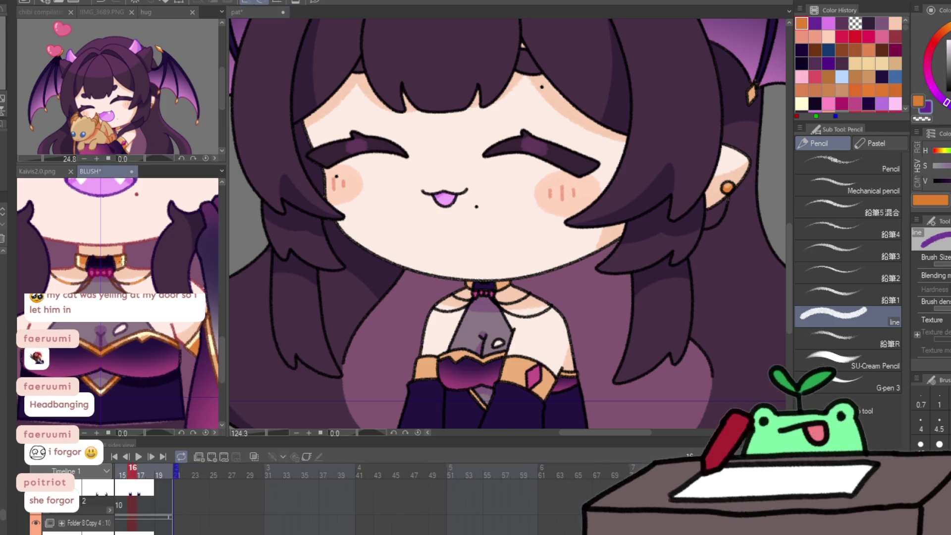
pyautogui.keyDown('alt'); pyautogui.click(123, 256); pyautogui.keyUp('alt')
pyautogui.moveTo(126, 255); pyautogui.dragTo(126, 261)
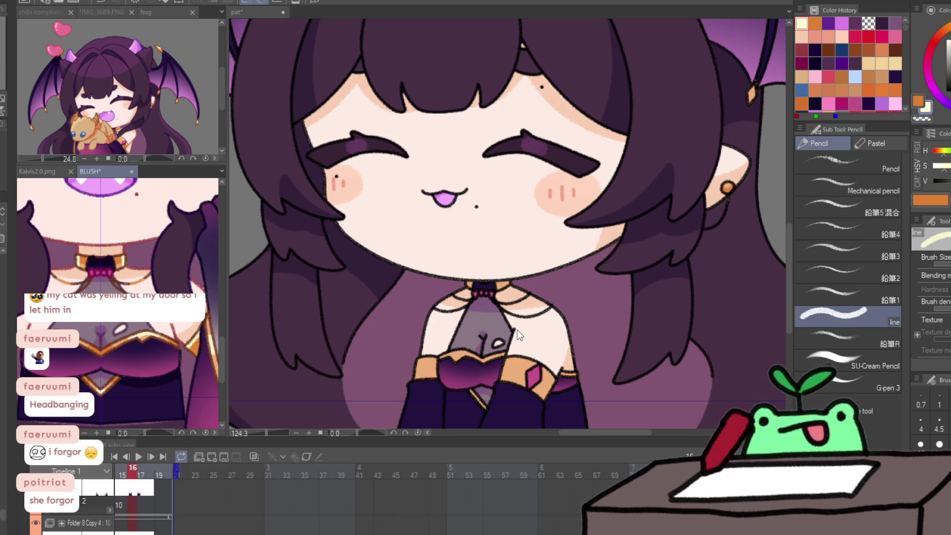
pyautogui.click(503, 287)
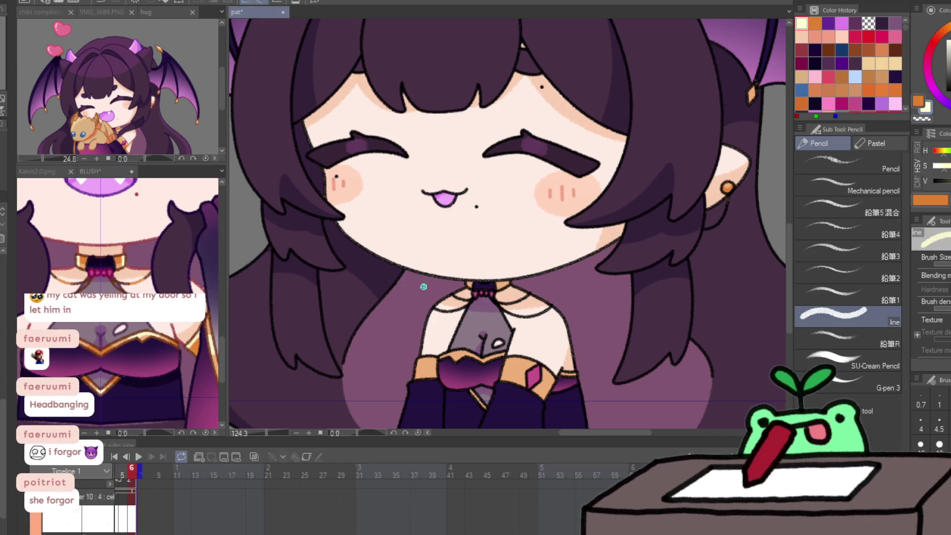
pyautogui.press('Right')
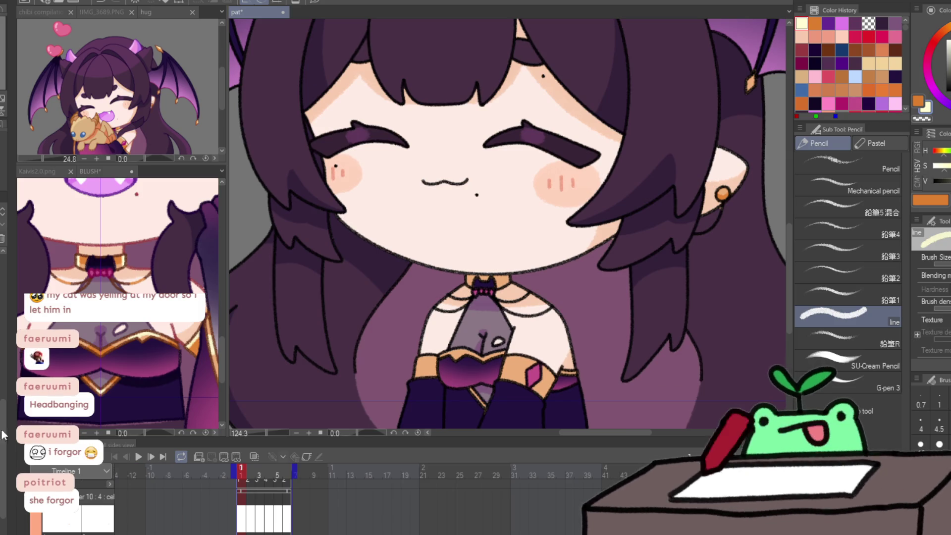
pyautogui.scroll(1, 477, 275)
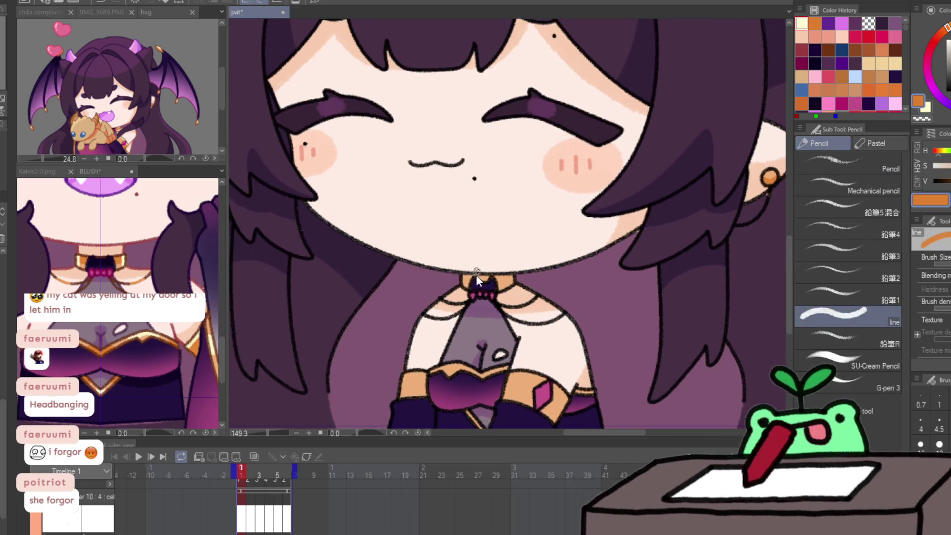
# Paint orange on the collar trim and left cuff, cleaning edges with cream.
pyautogui.moveTo(505, 273)
pyautogui.mouseDown()
pyautogui.moveTo(515, 272)
pyautogui.moveTo(458, 283)
pyautogui.mouseUp()
pyautogui.press('c')
pyautogui.moveTo(516, 275)
pyautogui.mouseDown()
pyautogui.moveTo(452, 256)
pyautogui.moveTo(473, 237)
pyautogui.mouseUp()
pyautogui.press('c')
pyautogui.moveTo(384, 321)
pyautogui.mouseDown()
pyautogui.moveTo(380, 365)
pyautogui.moveTo(361, 343)
pyautogui.moveTo(360, 352)
pyautogui.moveTo(374, 335)
pyautogui.mouseUp()
pyautogui.press('c')
pyautogui.press('x')
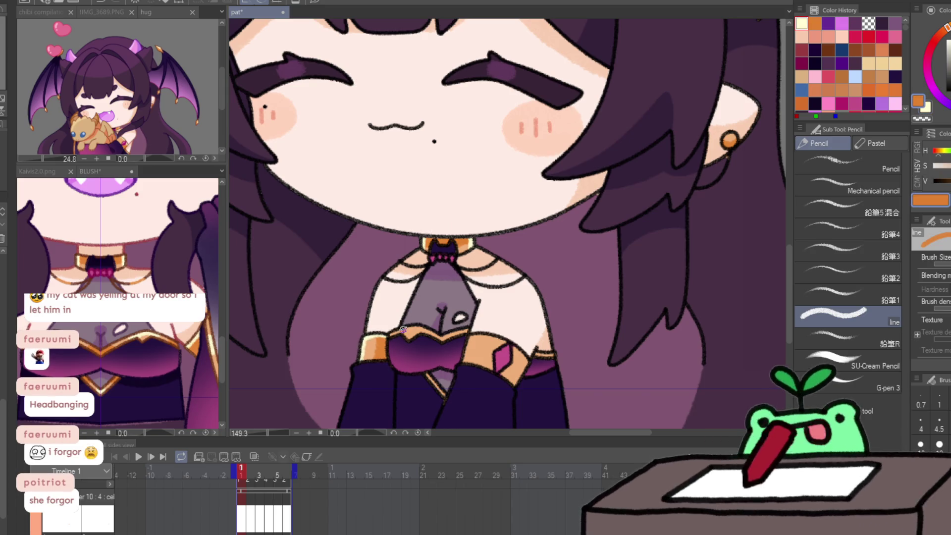
pyautogui.moveTo(391, 332); pyautogui.dragTo(448, 335)
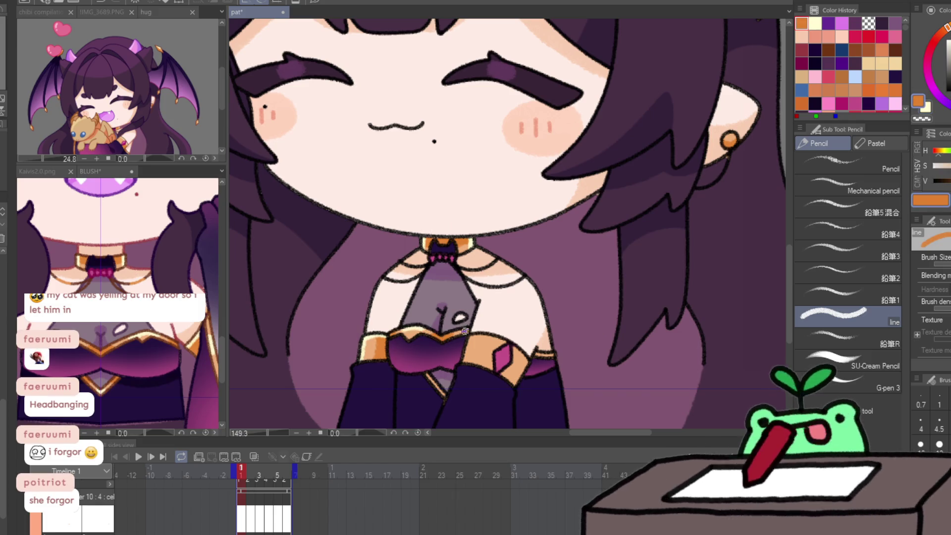
# Switch to cream, zoom out to check the whole character, then zoom back onto the chest trim.
pyautogui.press('x')
pyautogui.press('x')
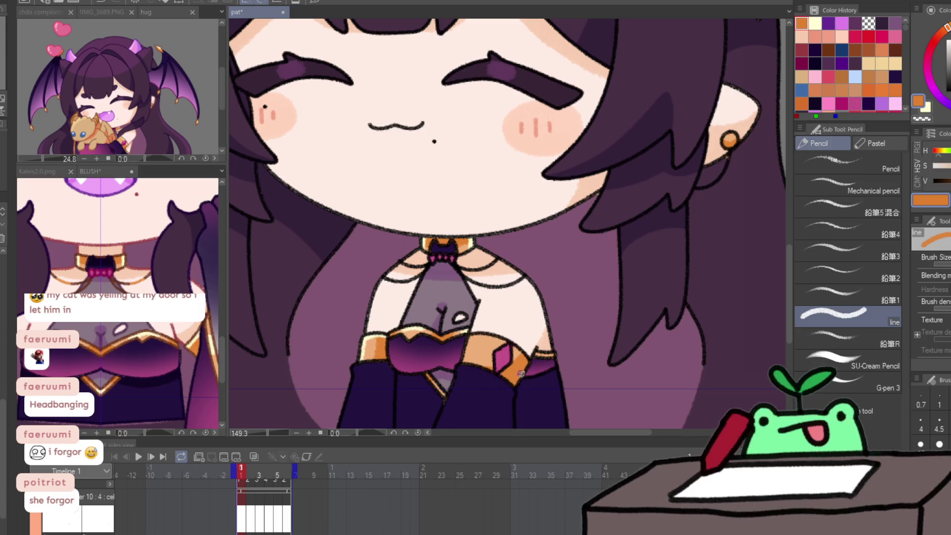
pyautogui.press('x')
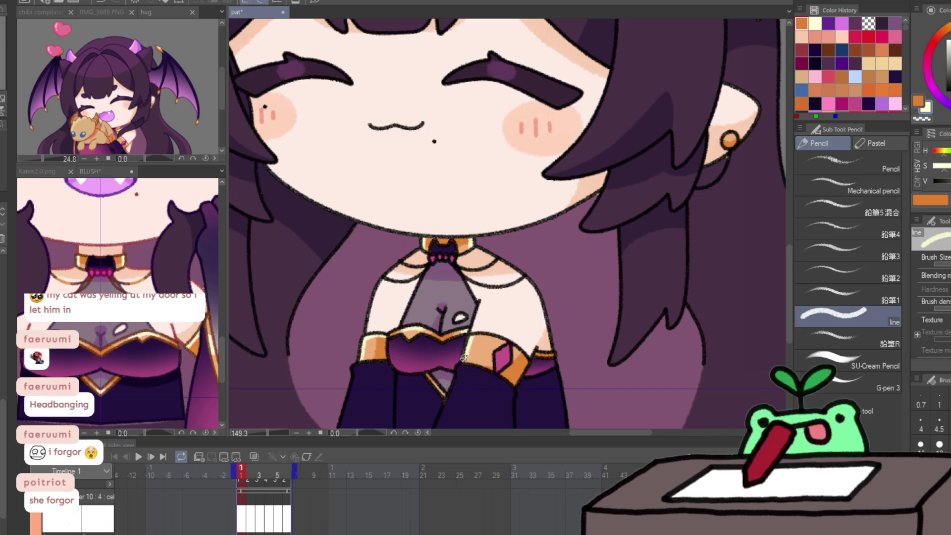
pyautogui.hotkey('ctrl', 'space')
pyautogui.moveTo(521, 352)
pyautogui.mouseDown()
pyautogui.moveTo(500, 347)
pyautogui.moveTo(532, 332)
pyautogui.moveTo(550, 300)
pyautogui.mouseUp()
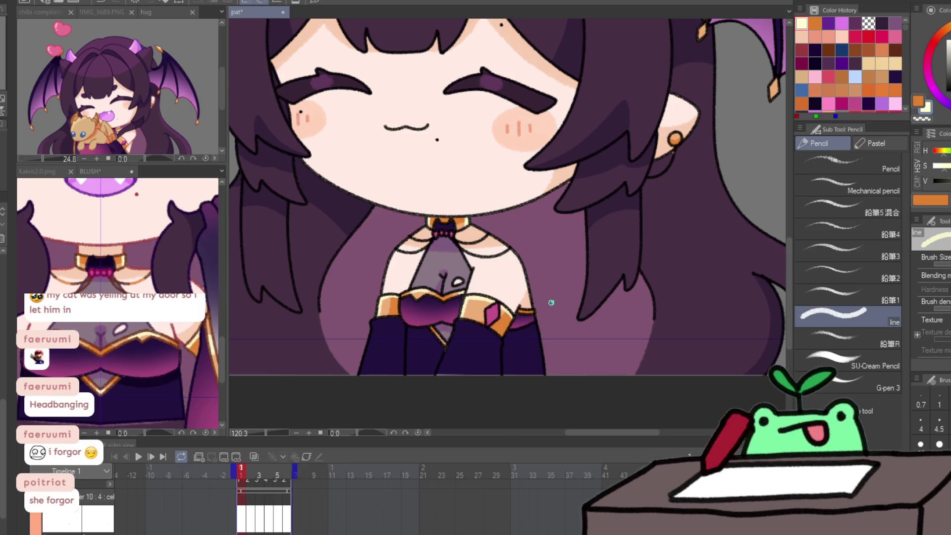
pyautogui.moveTo(550, 302); pyautogui.dragTo(566, 255)
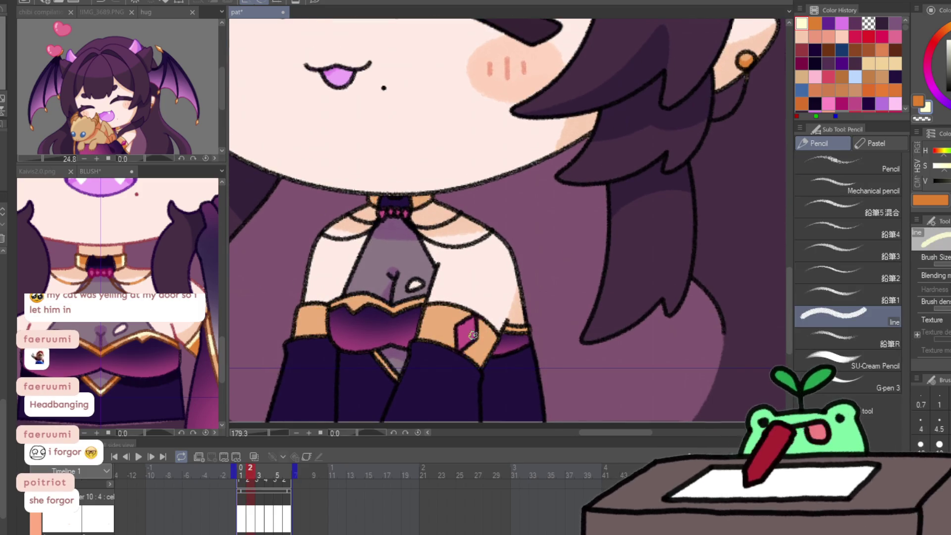
# Sample the cuff's orange and paint it onto the right cuff on frame 2.
pyautogui.keyDown('alt'); pyautogui.click(478, 339); pyautogui.keyUp('alt')
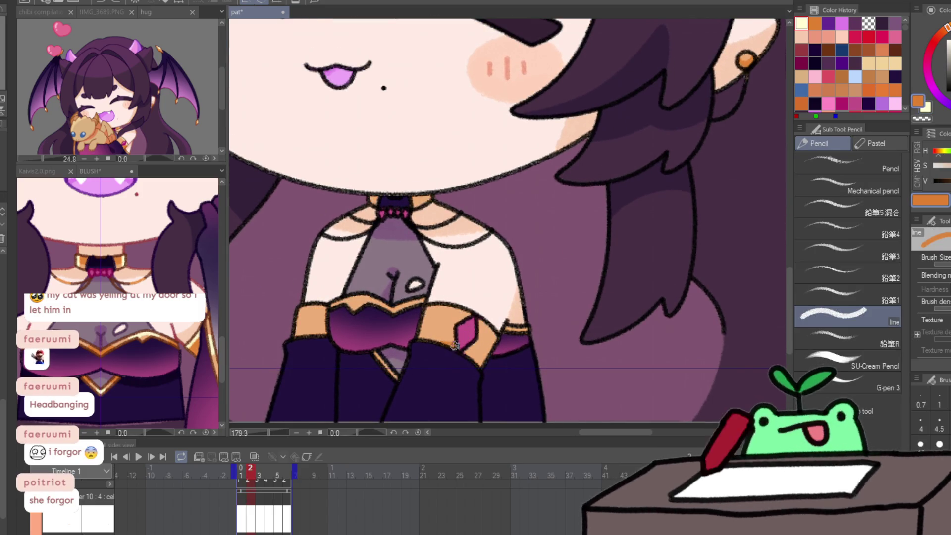
pyautogui.press(',')
pyautogui.press('.')
pyautogui.moveTo(492, 335)
pyautogui.mouseDown()
pyautogui.moveTo(480, 342)
pyautogui.moveTo(487, 363)
pyautogui.mouseUp()
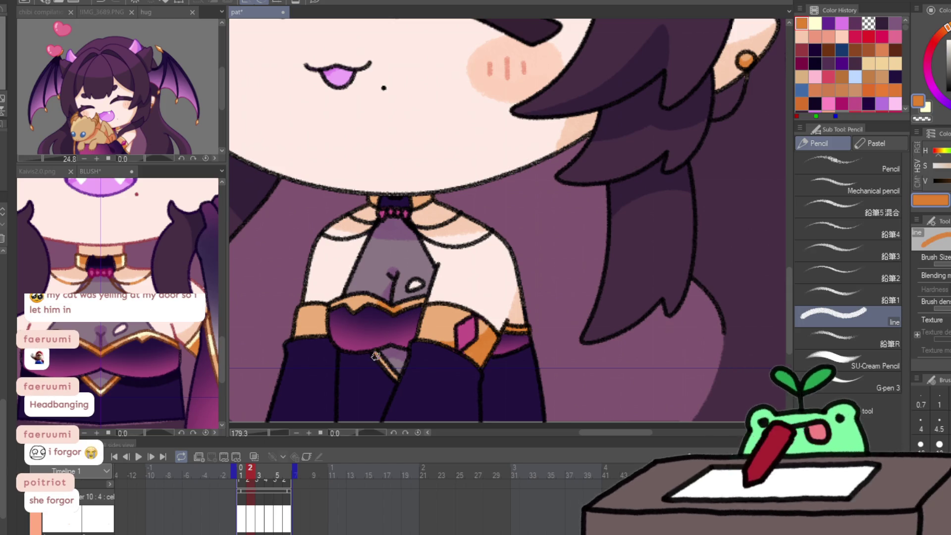
pyautogui.press(',')
pyautogui.press('.')
# Add orange strokes to the left cuff on frames 2 and 3.
pyautogui.moveTo(318, 303)
pyautogui.mouseDown()
pyautogui.moveTo(315, 329)
pyautogui.moveTo(324, 323)
pyautogui.mouseUp()
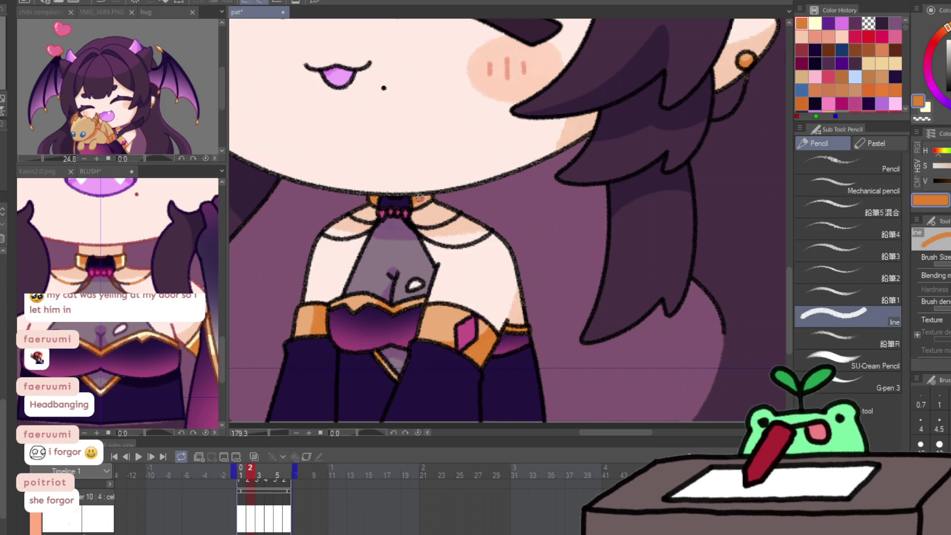
pyautogui.press('.')
pyautogui.press(',')
pyautogui.press('.')
pyautogui.moveTo(317, 304); pyautogui.dragTo(318, 326)
# Add orange to the right cuff beside the pink diamond on frame 3, checking against frame 2.
pyautogui.press(',')
pyautogui.press('.')
pyautogui.press(',')
pyautogui.press('.')
pyautogui.press(',')
pyautogui.press('.')
pyautogui.moveTo(491, 338)
pyautogui.mouseDown()
pyautogui.moveTo(471, 347)
pyautogui.moveTo(496, 339)
pyautogui.mouseUp()
pyautogui.press(',')
pyautogui.press('.')
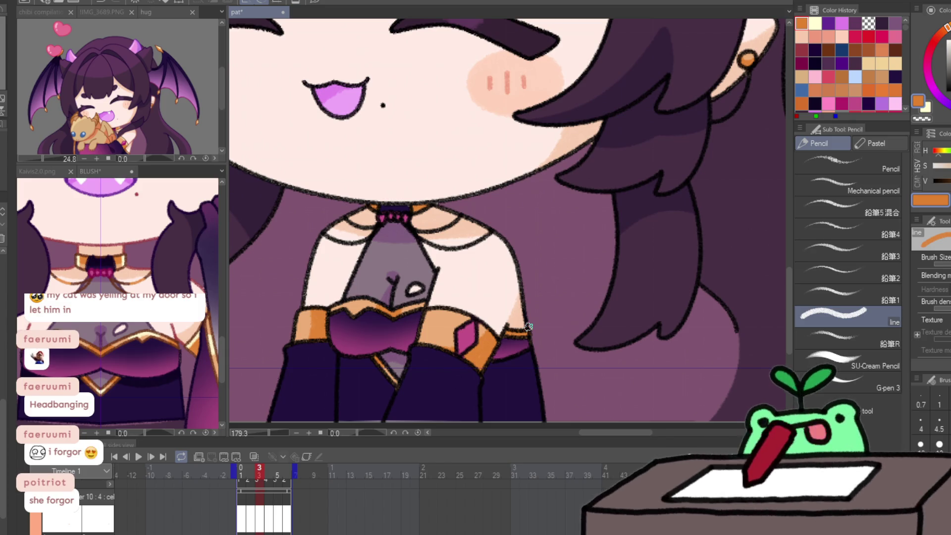
# Compare the cuffs on frame 4 against frames 1 and 3.
pyautogui.press('.')
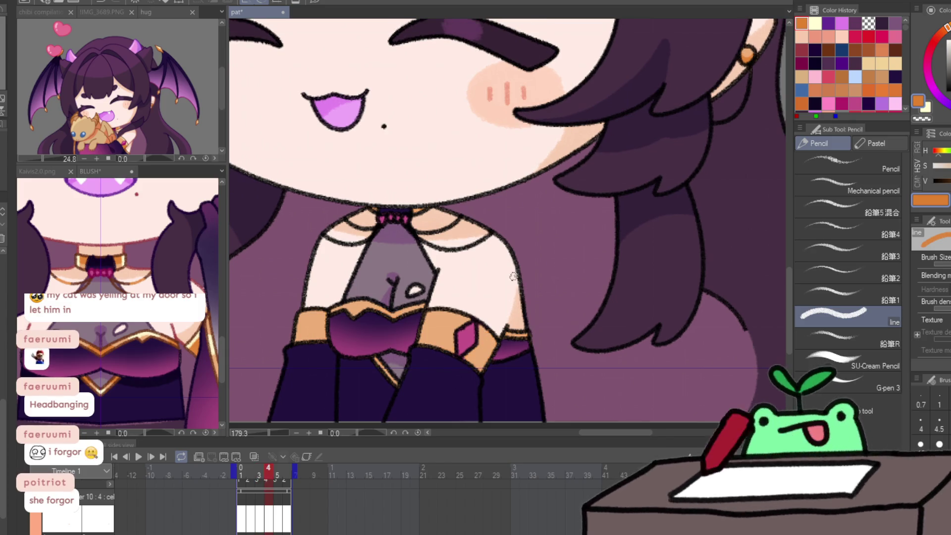
pyautogui.press(',')
pyautogui.press('.')
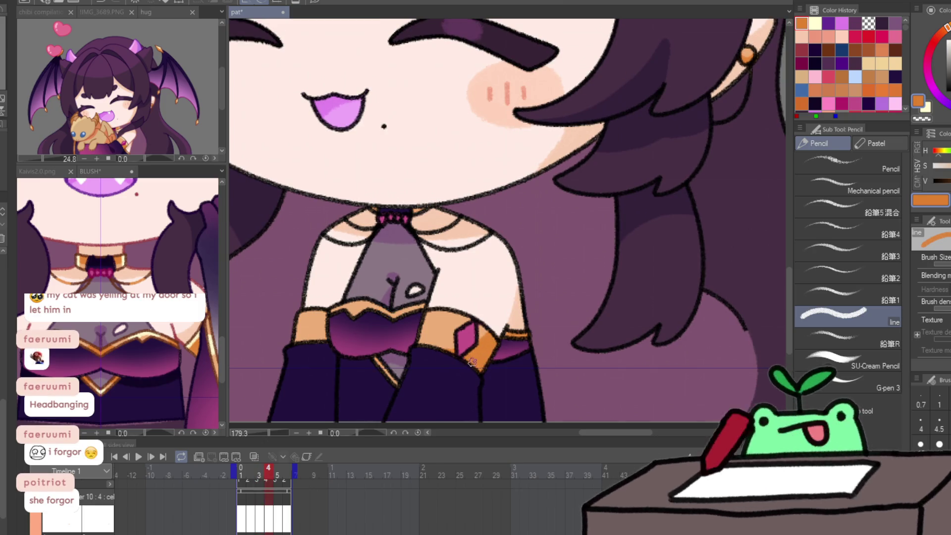
pyautogui.press(',')
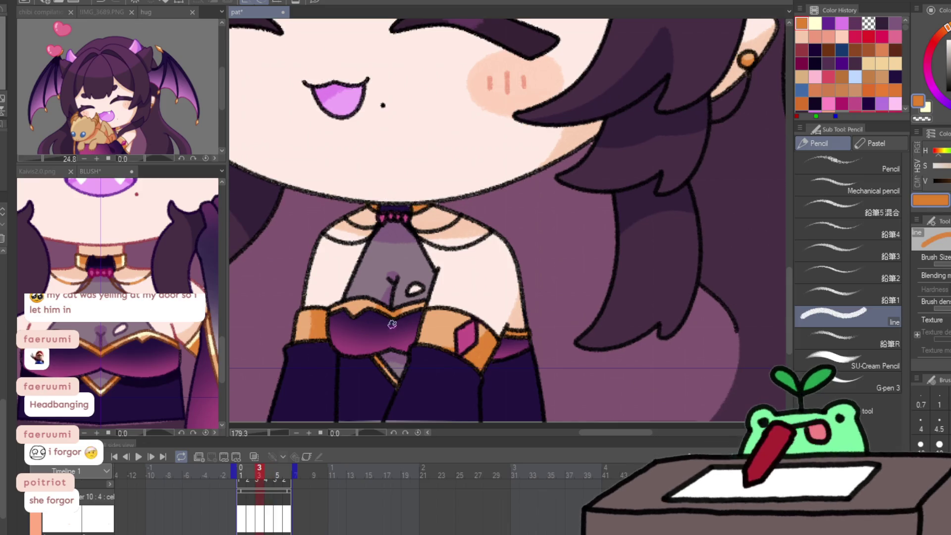
pyautogui.press('.')
pyautogui.press(',')
pyautogui.press('.')
pyautogui.press(',')
pyautogui.press(',')
pyautogui.press(',')
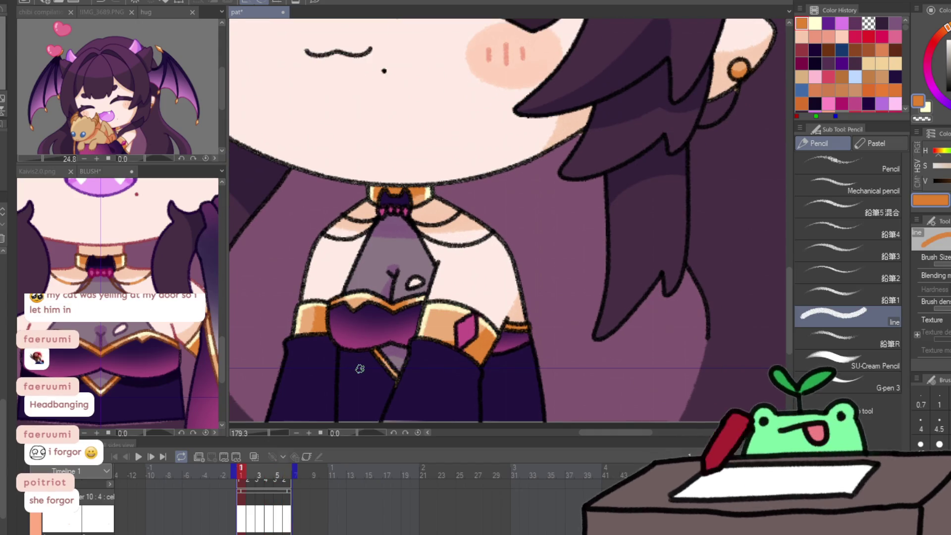
pyautogui.press('.')
pyautogui.press('.')
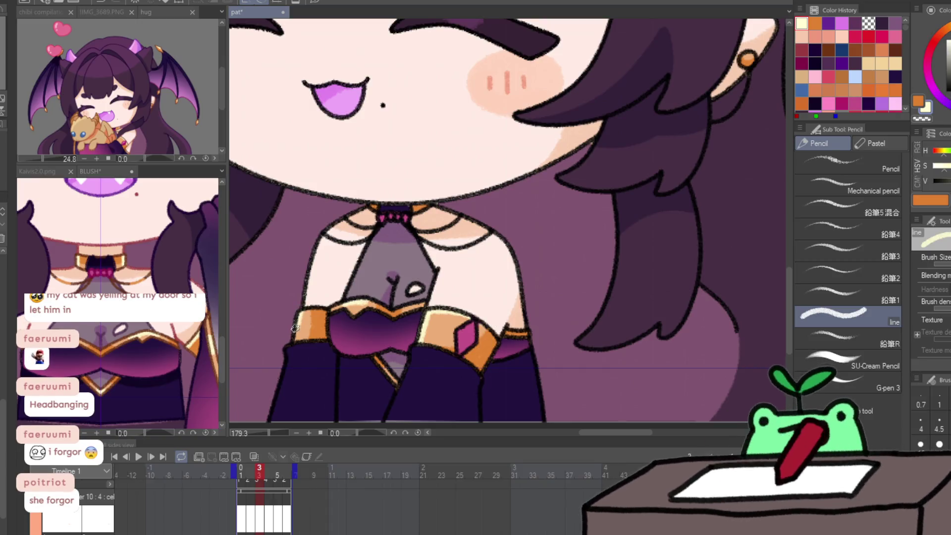
pyautogui.press(',')
pyautogui.press('.')
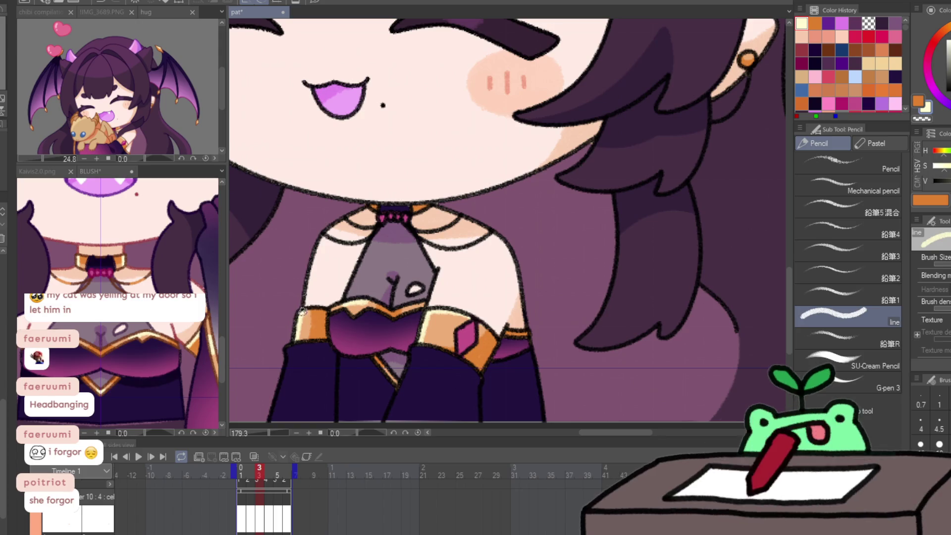
# Recheck frames 3 and 4, advance to frame 5, and play the loop to review the cuffs.
pyautogui.press('.')
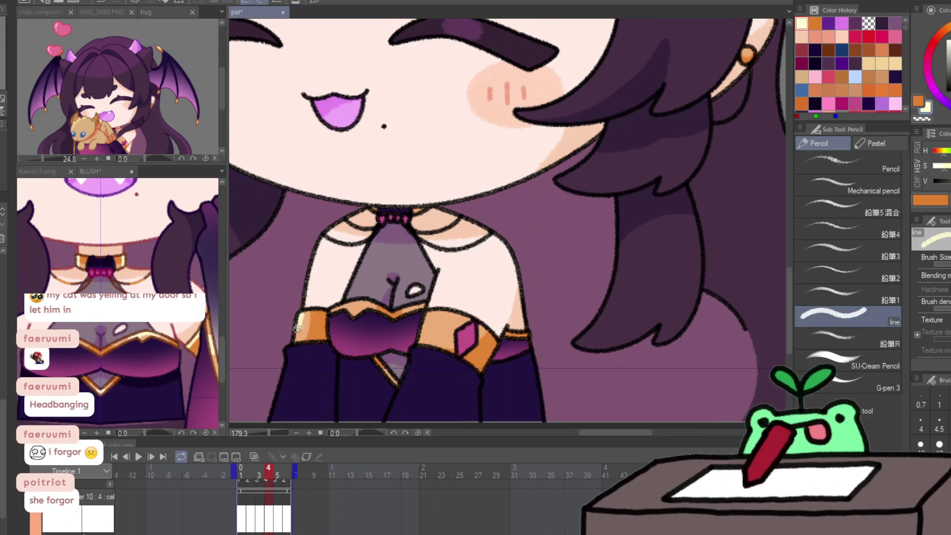
pyautogui.press(',')
pyautogui.press('.')
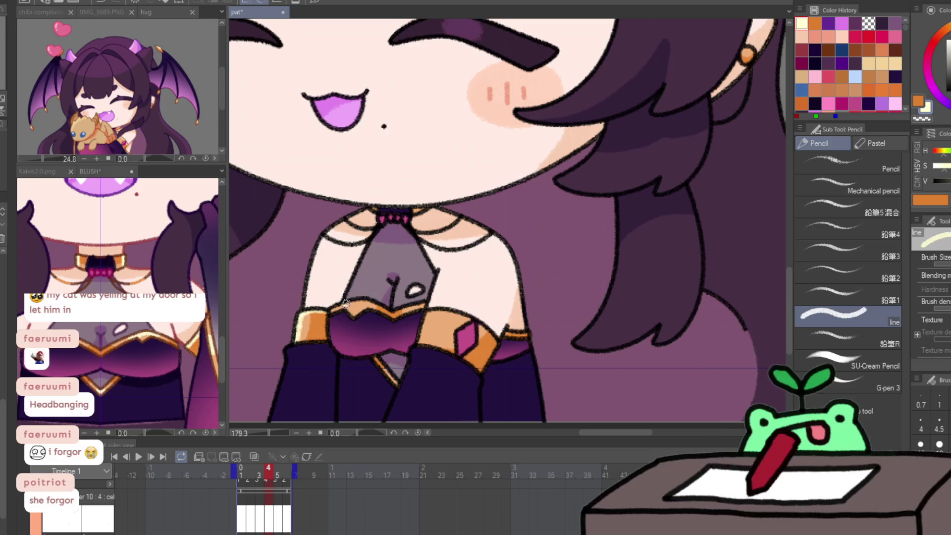
pyautogui.press(',')
pyautogui.press('.')
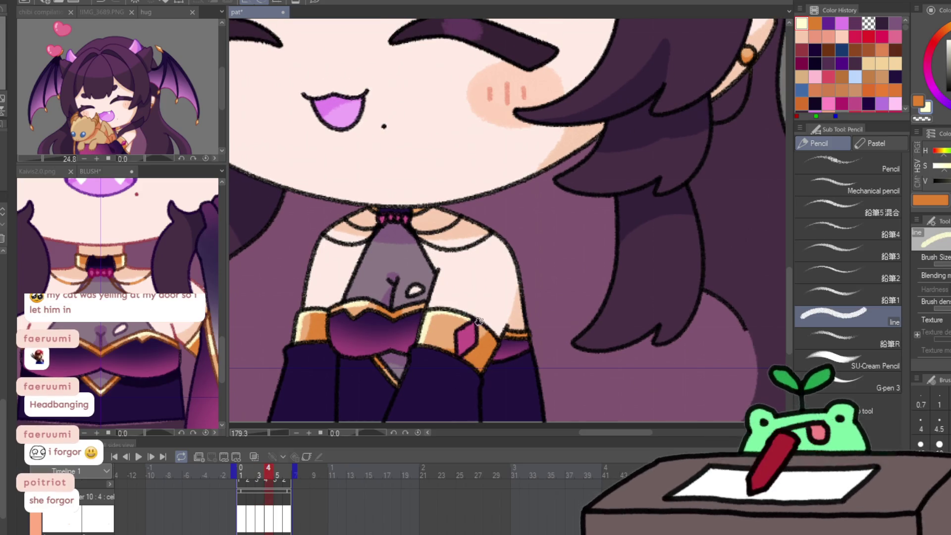
pyautogui.press(',')
pyautogui.press('.')
pyautogui.press(',')
pyautogui.press(',')
pyautogui.press('.')
pyautogui.press('.')
pyautogui.press(',')
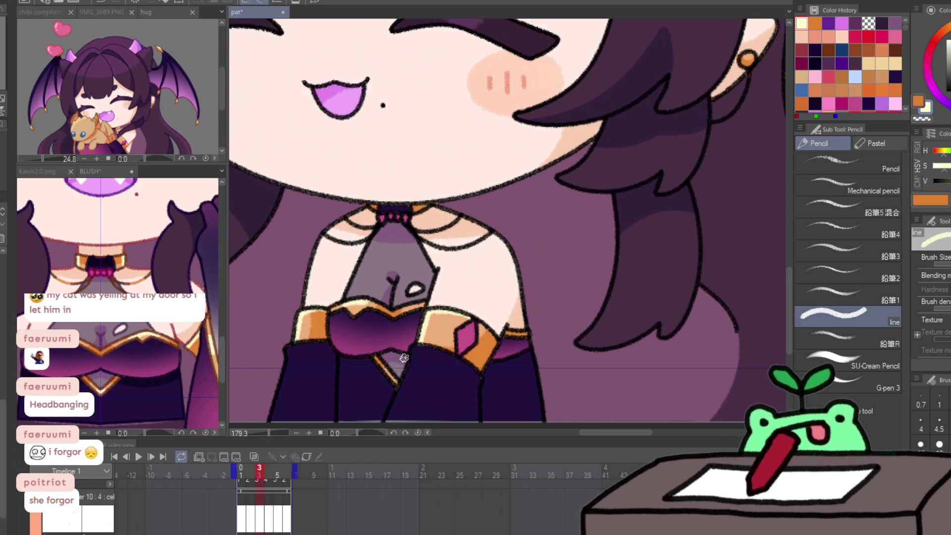
pyautogui.press('.')
pyautogui.press('.')
pyautogui.press('Return')
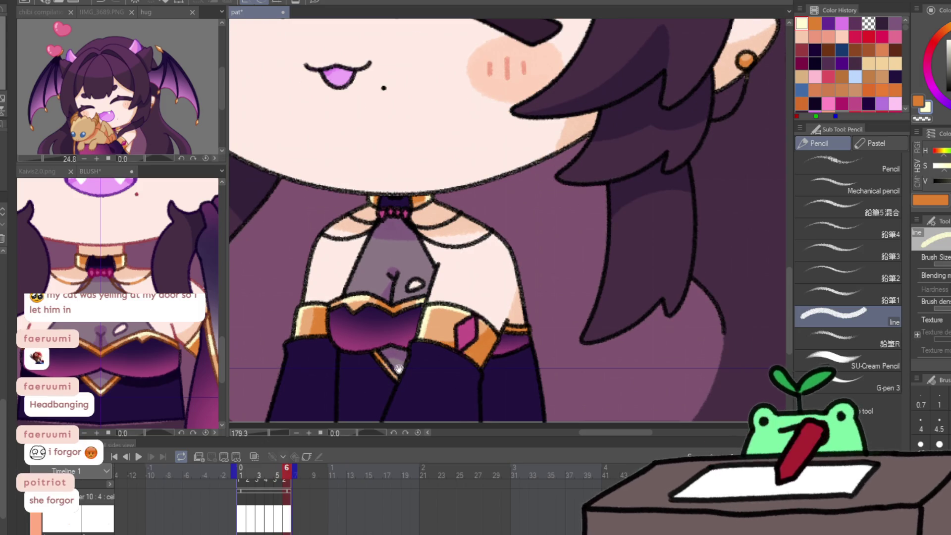
# Pick the dark purple and draw a dark stroke down the left sleeve on frame 2.
pyautogui.moveTo(377, 347); pyautogui.dragTo(400, 307)
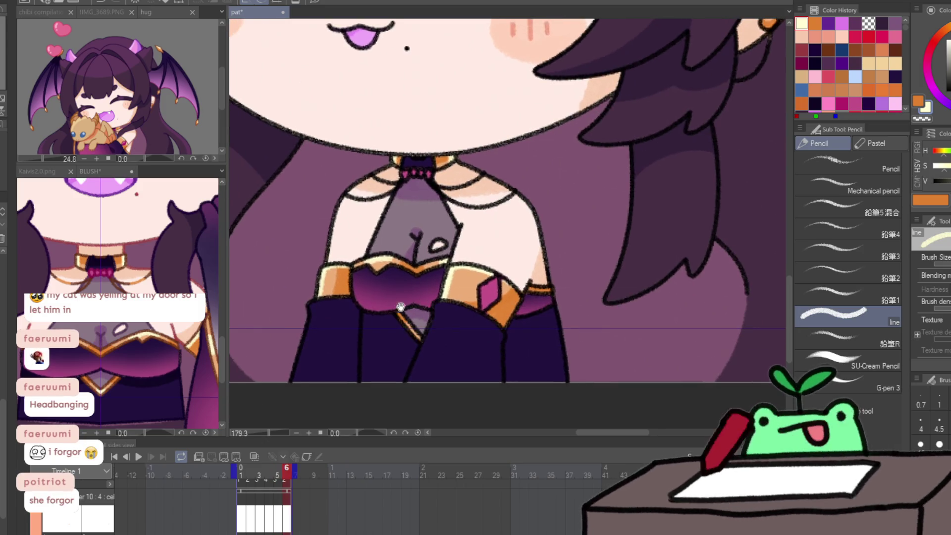
pyautogui.keyDown('alt'); pyautogui.click(150, 386); pyautogui.keyUp('alt')
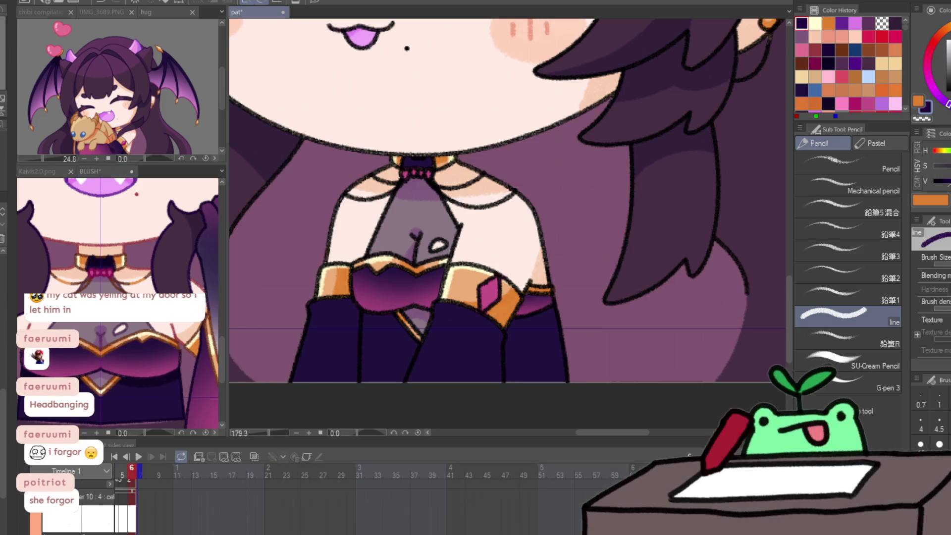
pyautogui.moveTo(200, 517); pyautogui.dragTo(324, 519)
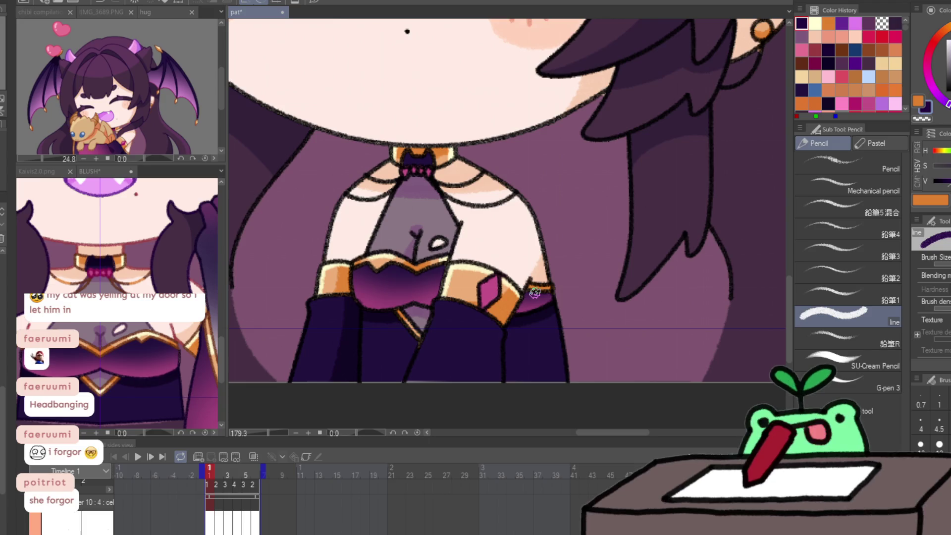
pyautogui.press('Right')
pyautogui.moveTo(351, 306); pyautogui.dragTo(340, 378)
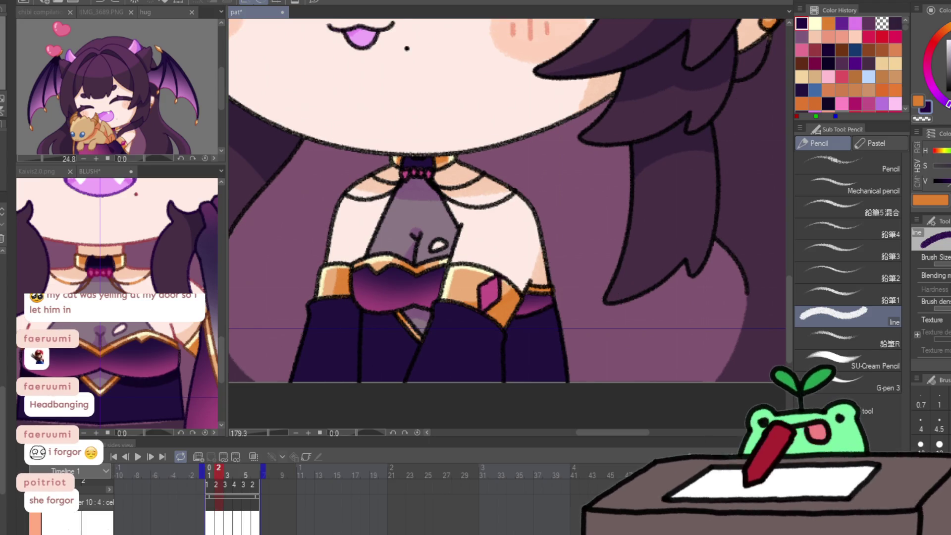
# Move the sleeves slightly lower on frames 2 and 3.
pyautogui.click(509, 403)
pyautogui.moveTo(518, 388); pyautogui.dragTo(519, 389)
pyautogui.press('Return')
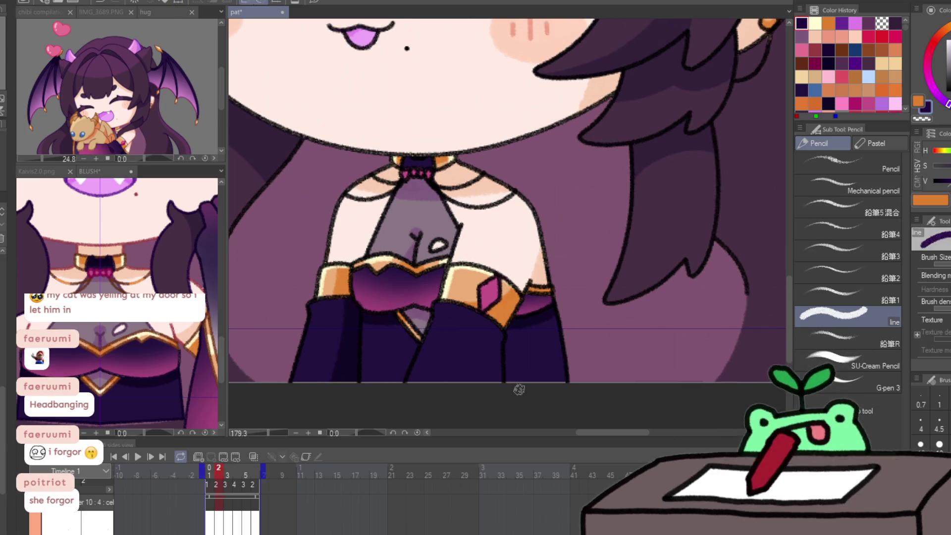
pyautogui.press('Right')
pyautogui.hotkey('ctrl', 'shift', 'd')
pyautogui.hotkey('ctrl', 't')
pyautogui.press('Down')
pyautogui.press('Down')
pyautogui.press('Down')
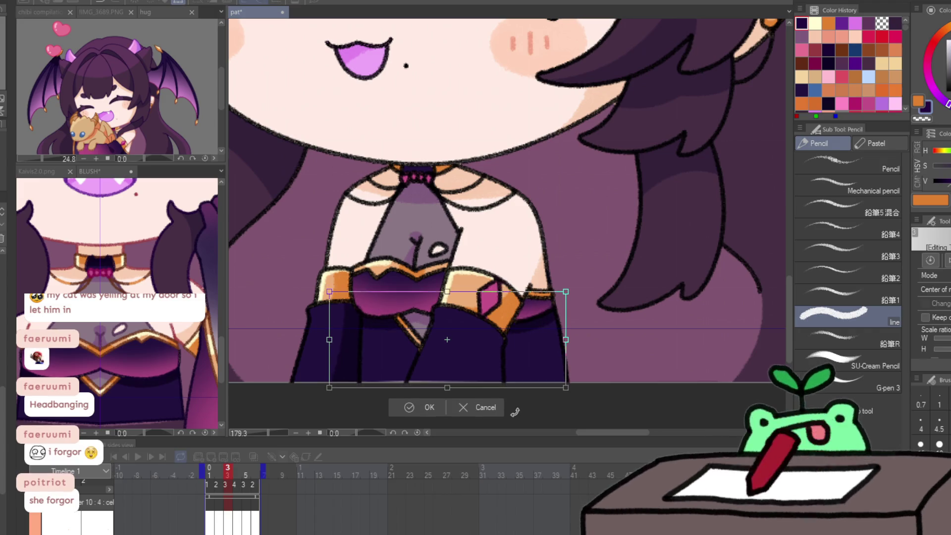
pyautogui.press('Return')
# Nudge the sleeves down again on frame 3 and on frame 4, then preview the animation.
pyautogui.press('Right')
pyautogui.press('Left')
pyautogui.hotkey('ctrl', 't')
pyautogui.press('Return')
pyautogui.press('Right')
pyautogui.hotkey('ctrl', 'shift', 'd')
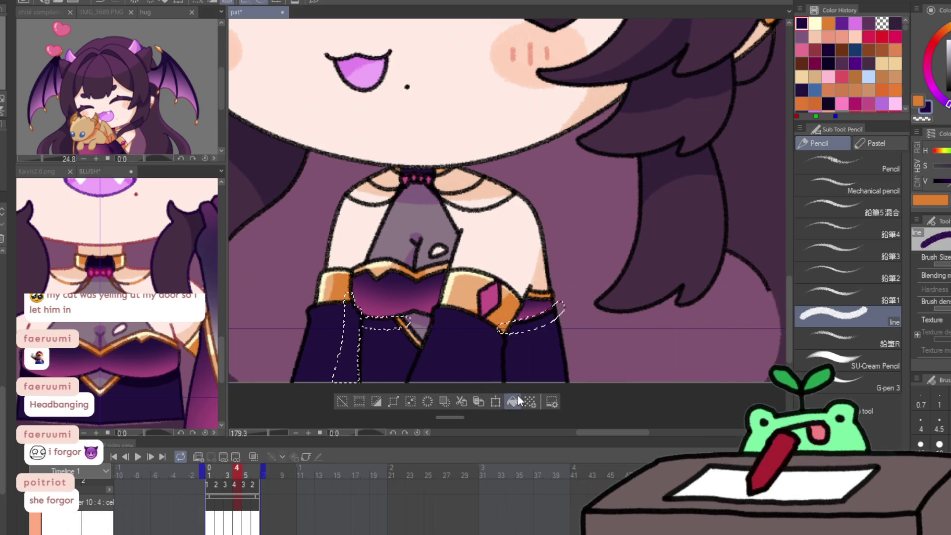
pyautogui.hotkey('ctrl', 't')
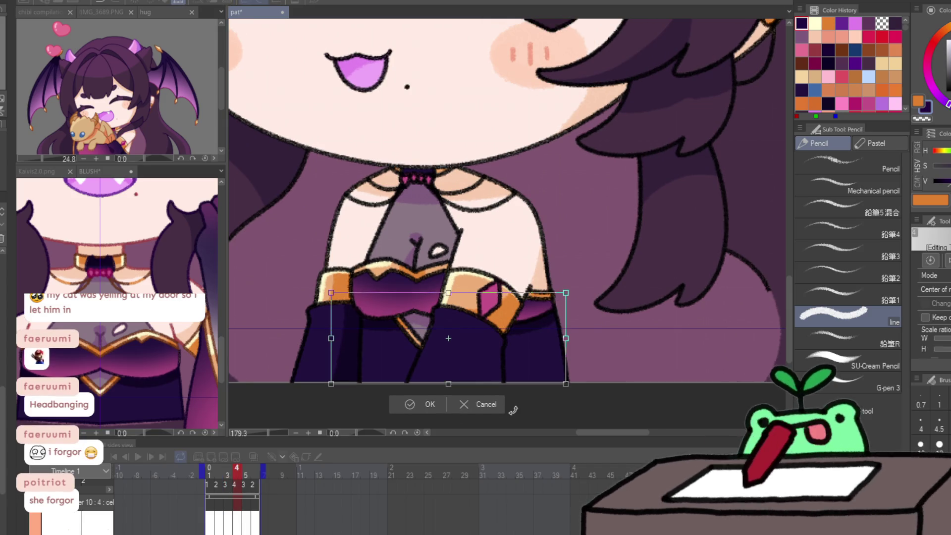
pyautogui.press('Return')
pyautogui.click(140, 457)
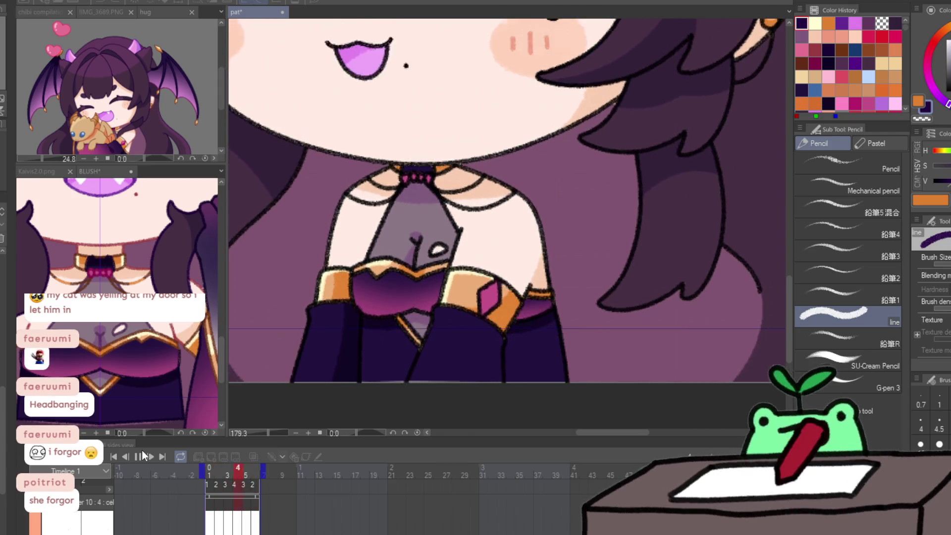
pyautogui.click(138, 456)
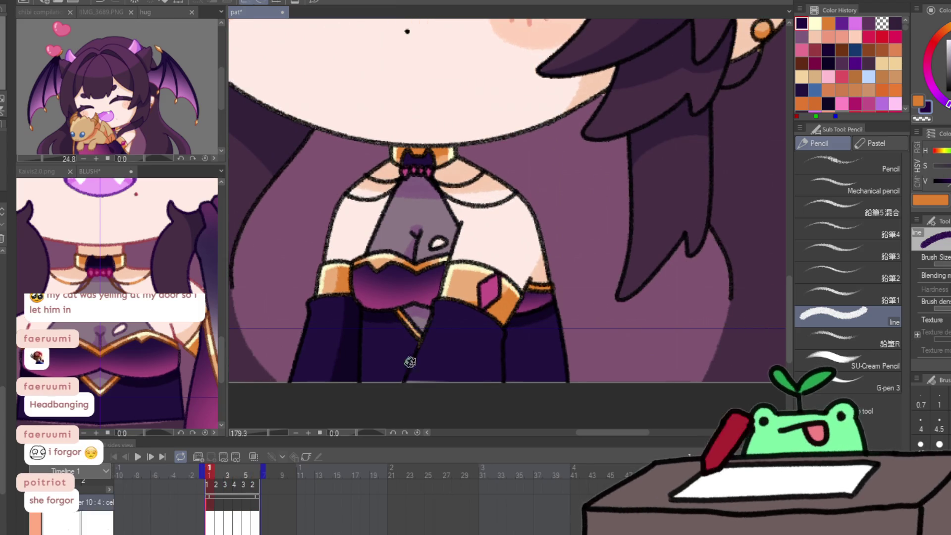
# Draw cream highlights along the gold bands' top edges on frames 2 and 4, then replay the loop.
pyautogui.click(814, 23)
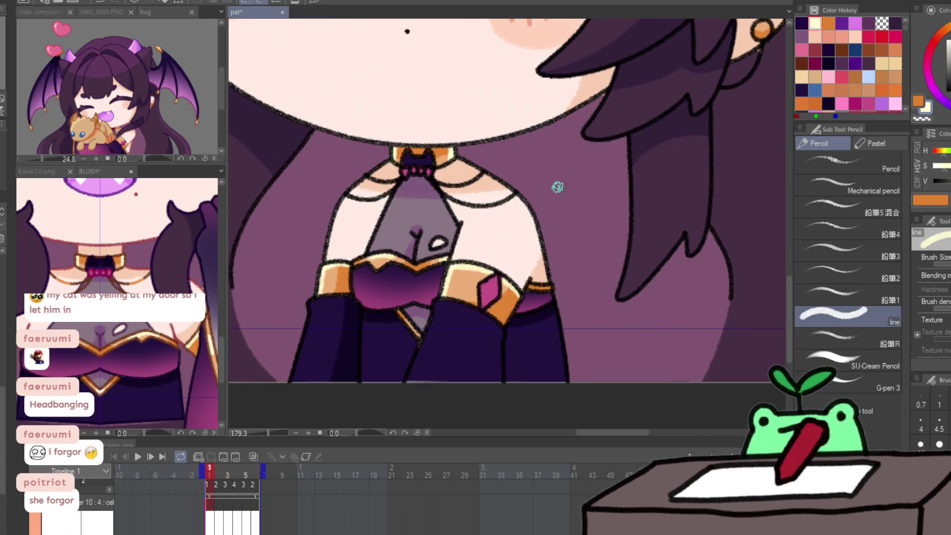
pyautogui.press('Right')
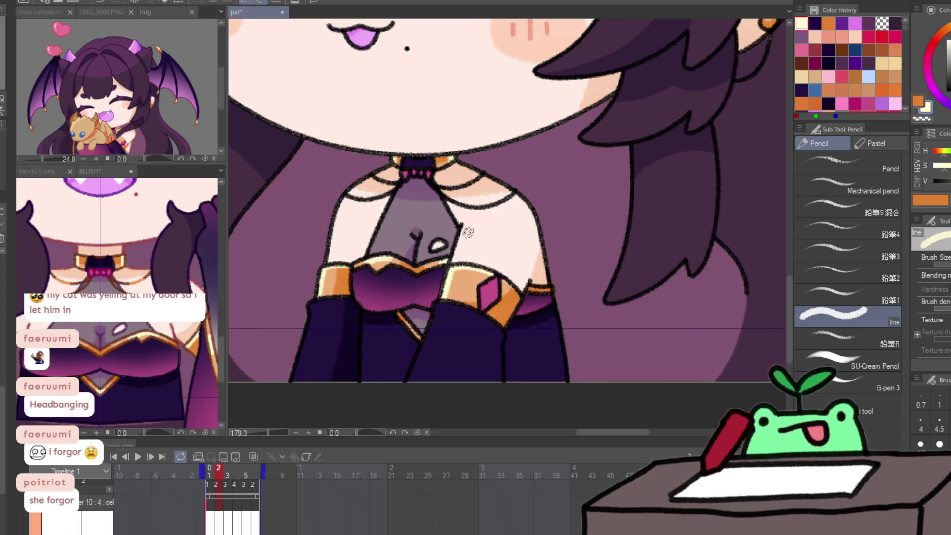
pyautogui.press('h')
pyautogui.scroll(2, 514, 289)
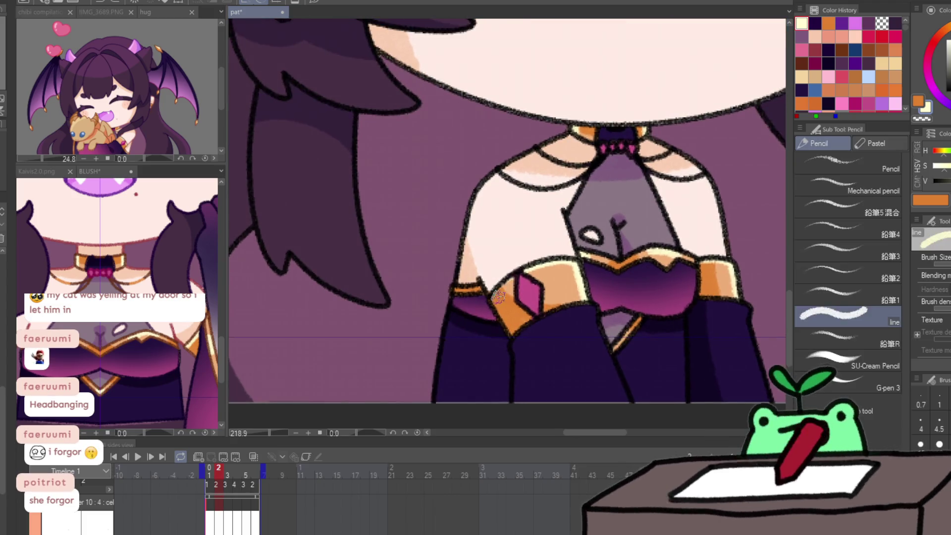
pyautogui.moveTo(489, 302); pyautogui.dragTo(539, 266)
pyautogui.press('Right')
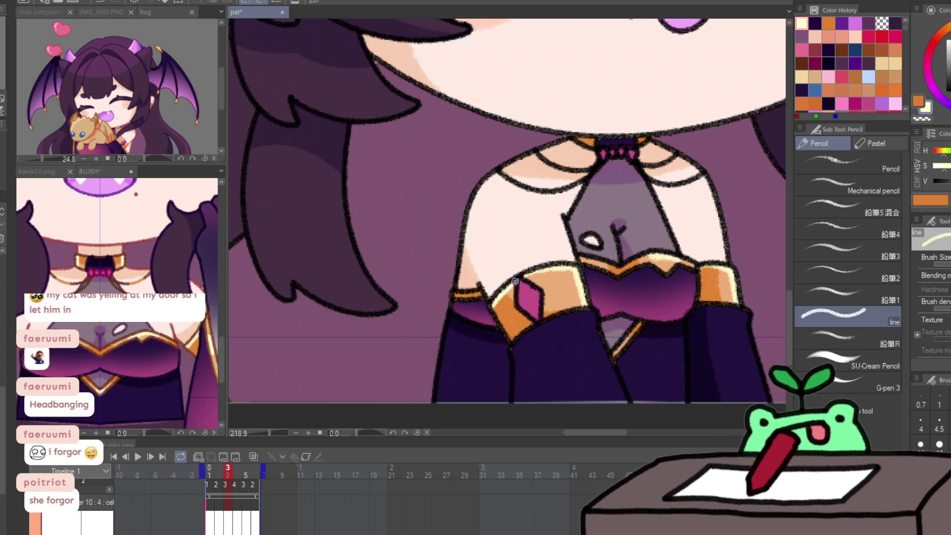
pyautogui.press('Right')
pyautogui.moveTo(501, 296); pyautogui.dragTo(571, 267)
pyautogui.press('Right')
pyautogui.press('Right')
pyautogui.click(137, 456)
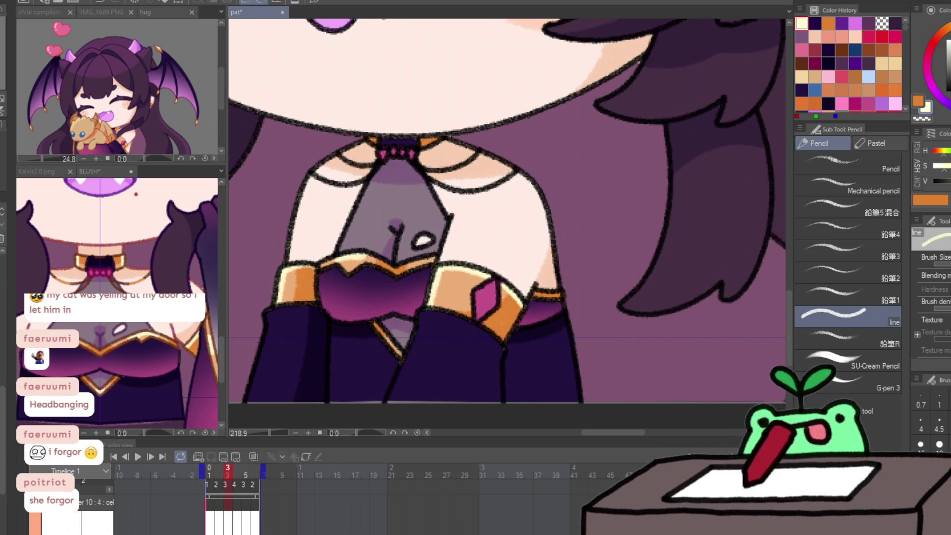
pyautogui.press('Return')
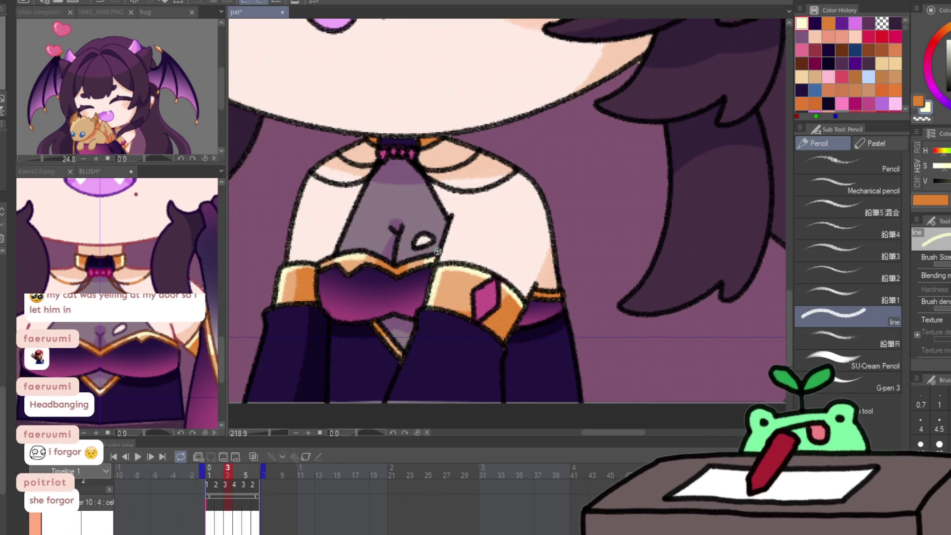
pyautogui.scroll(-3, 452, 238)
# Play the head-pat loop twice, stopping on frame 4.
pyautogui.click(137, 456)
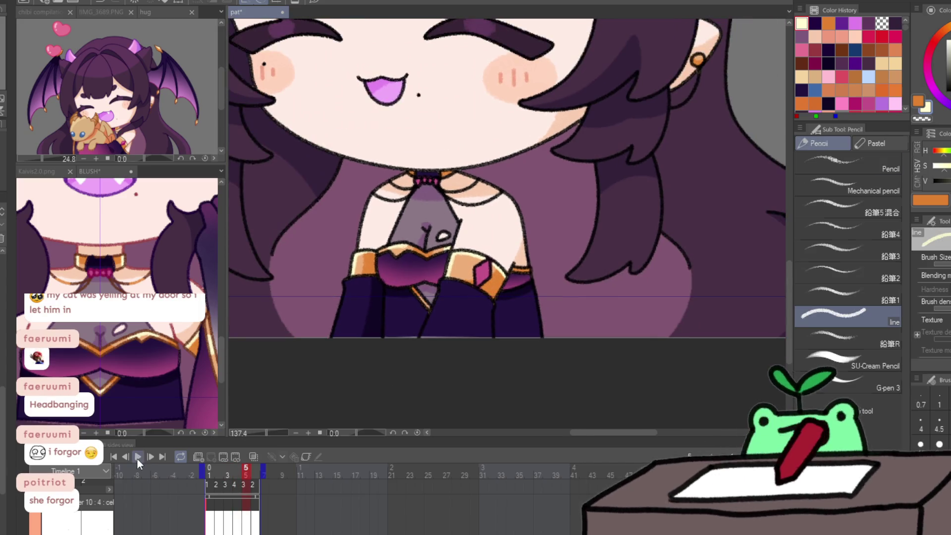
pyautogui.click(138, 457)
pyautogui.scroll(-5, 359, 405)
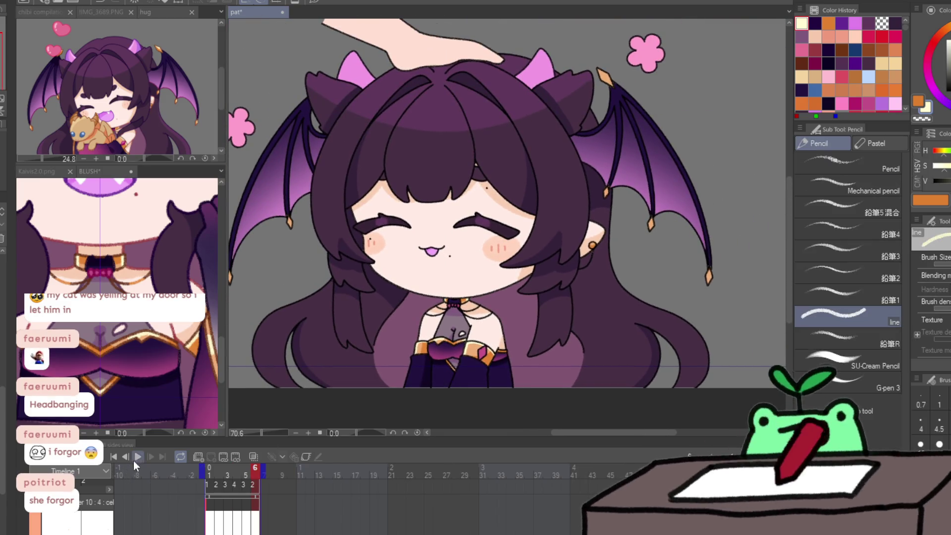
pyautogui.click(138, 456)
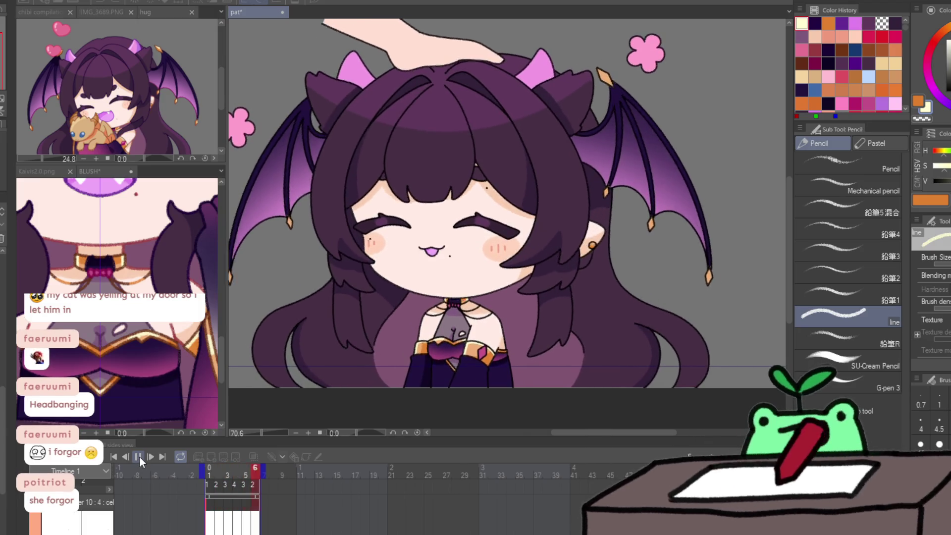
pyautogui.click(139, 458)
# Zoom in on the top wing claw and mirror the canvas view horizontally.
pyautogui.scroll(4, 431, 166)
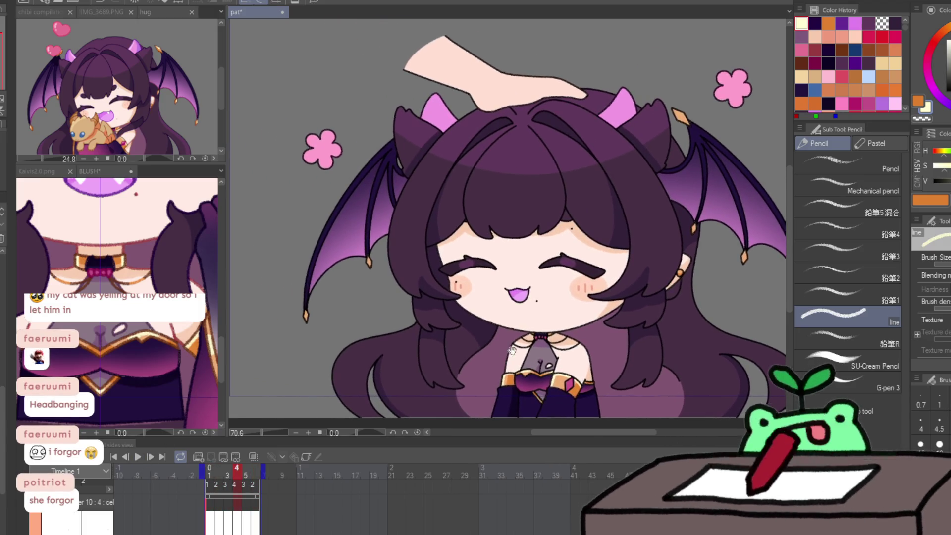
pyautogui.scroll(2, 429, 164)
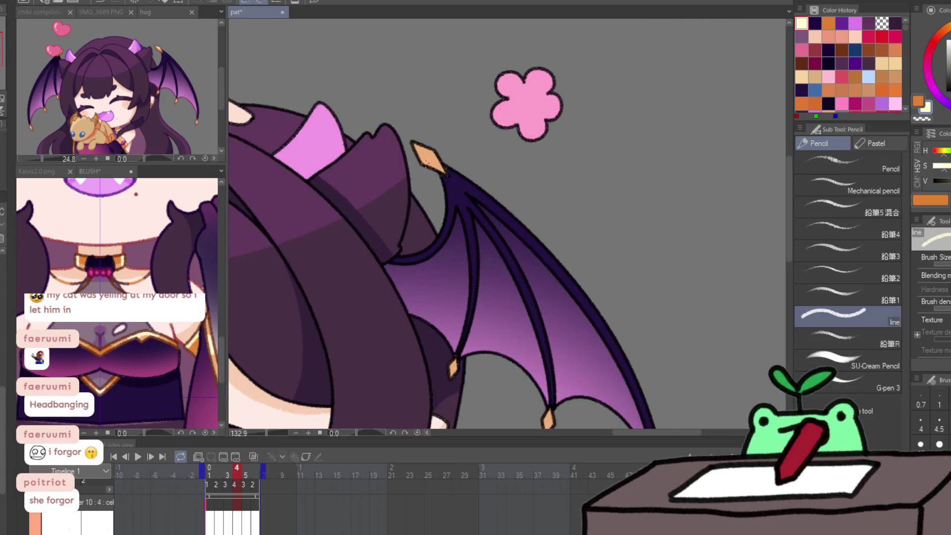
pyautogui.press('h')
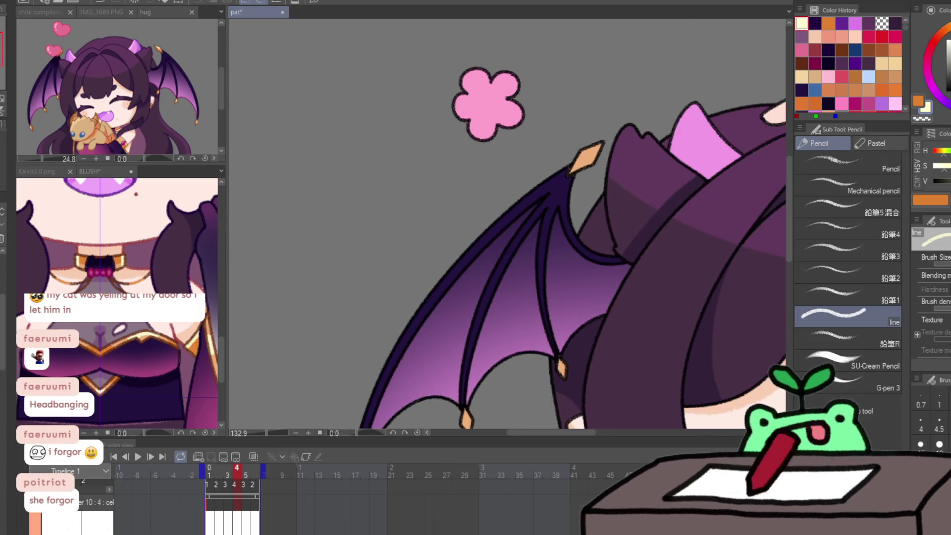
pyautogui.scroll(3, 619, 134)
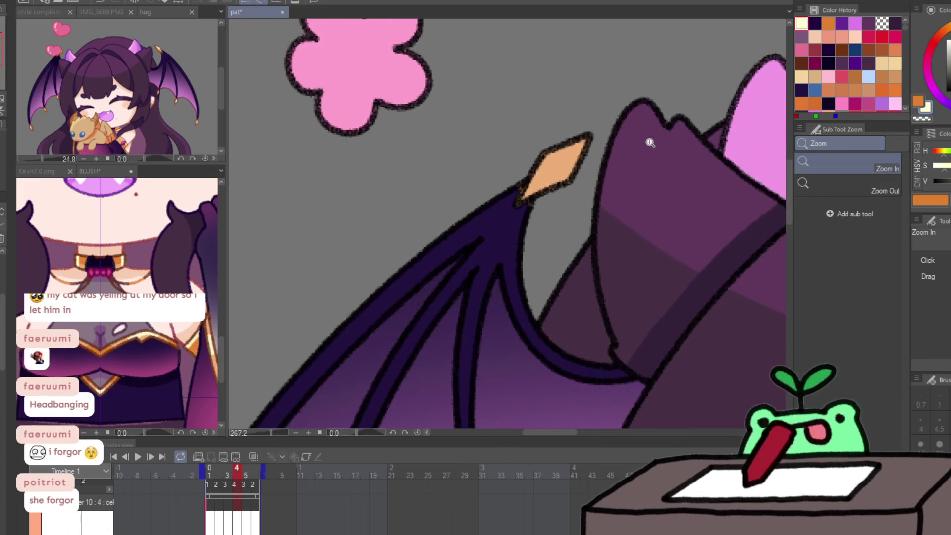
# Shade the wing-tip, lower, middle and upper wing claws in deeper orange.
pyautogui.moveTo(524, 198)
pyautogui.mouseDown()
pyautogui.moveTo(579, 143)
pyautogui.moveTo(544, 185)
pyautogui.moveTo(555, 149)
pyautogui.moveTo(585, 133)
pyautogui.mouseUp()
pyautogui.press('x')
pyautogui.moveTo(545, 426)
pyautogui.mouseDown()
pyautogui.moveTo(442, 233)
pyautogui.moveTo(516, 93)
pyautogui.mouseUp()
pyautogui.moveTo(384, 371)
pyautogui.mouseDown()
pyautogui.moveTo(386, 248)
pyautogui.moveTo(379, 307)
pyautogui.mouseUp()
pyautogui.press('x')
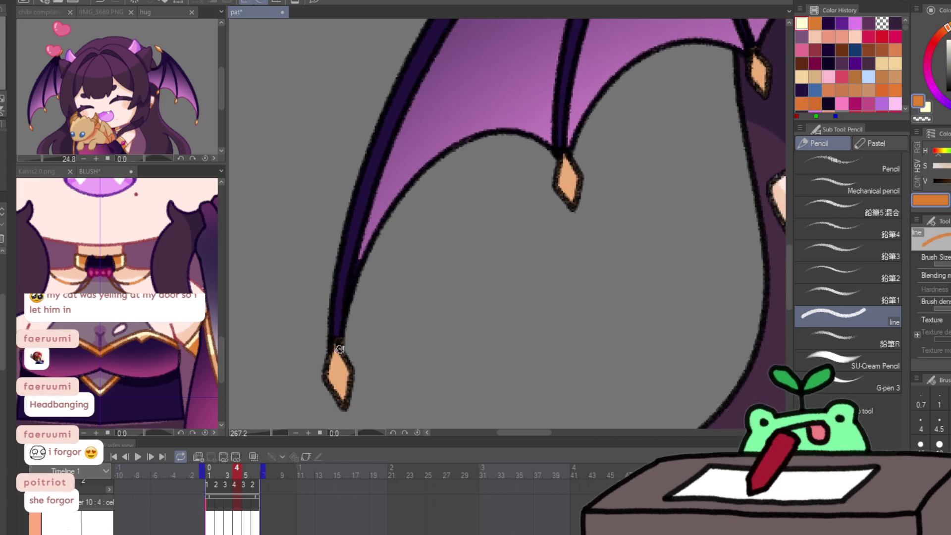
pyautogui.moveTo(339, 349); pyautogui.dragTo(346, 400)
pyautogui.moveTo(565, 153); pyautogui.dragTo(575, 200)
pyautogui.moveTo(637, 167); pyautogui.dragTo(546, 262)
pyautogui.moveTo(665, 147)
pyautogui.mouseDown()
pyautogui.moveTo(675, 188)
pyautogui.moveTo(668, 150)
pyautogui.moveTo(663, 171)
pyautogui.mouseUp()
pyautogui.press('x')
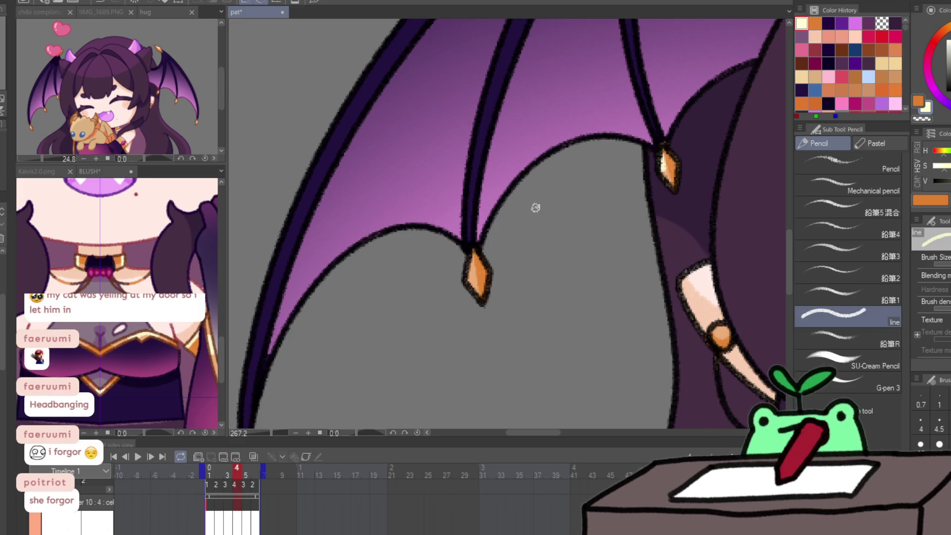
pyautogui.moveTo(469, 255); pyautogui.dragTo(380, 295)
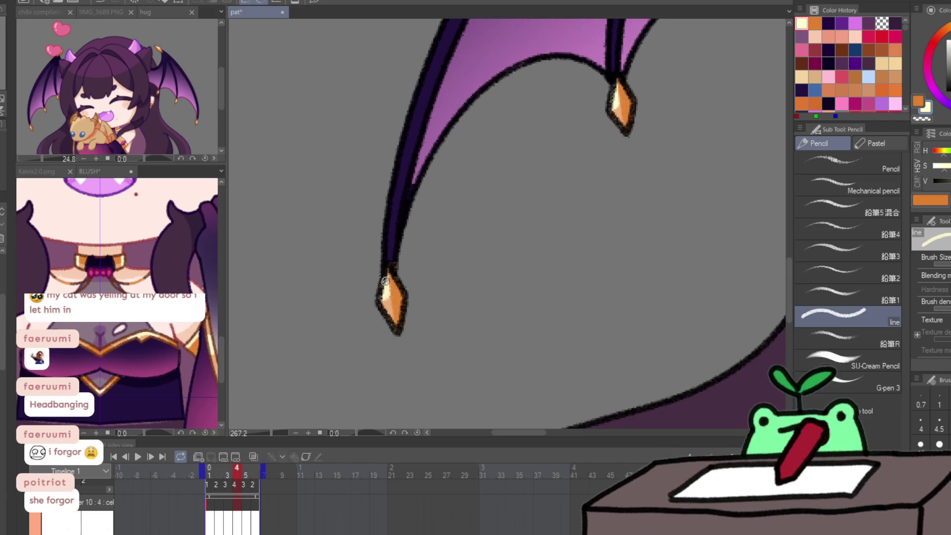
# On the next frame, shade the claws deeper orange and add cream highlights.
pyautogui.press('.')
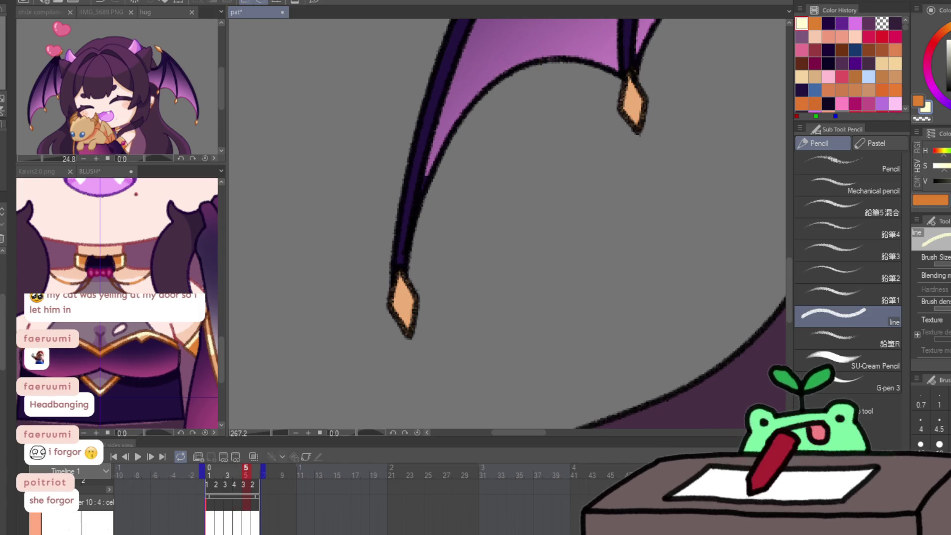
pyautogui.press('x')
pyautogui.moveTo(407, 298); pyautogui.dragTo(407, 320)
pyautogui.moveTo(635, 81)
pyautogui.mouseDown()
pyautogui.moveTo(639, 119)
pyautogui.moveTo(620, 102)
pyautogui.moveTo(624, 79)
pyautogui.mouseUp()
pyautogui.press('x')
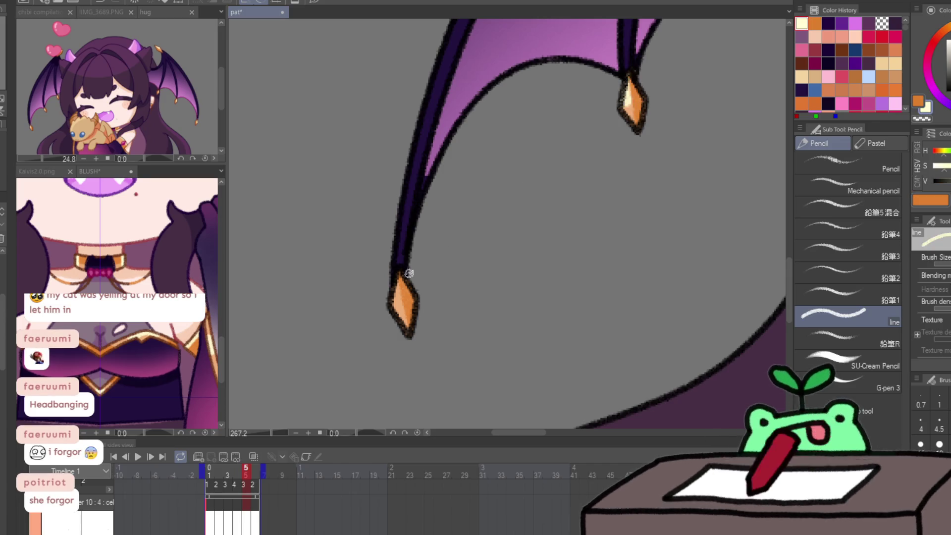
pyautogui.moveTo(654, 134)
pyautogui.mouseDown()
pyautogui.moveTo(494, 255)
pyautogui.moveTo(481, 223)
pyautogui.mouseUp()
pyautogui.press('x')
pyautogui.press('x')
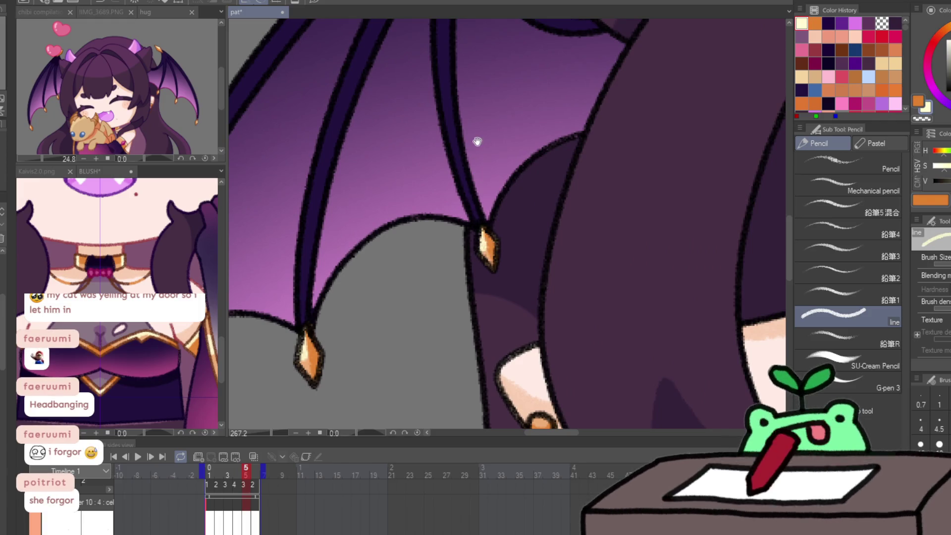
pyautogui.moveTo(476, 140); pyautogui.dragTo(452, 369)
pyautogui.press('x')
pyautogui.moveTo(480, 148)
pyautogui.mouseDown()
pyautogui.moveTo(528, 89)
pyautogui.moveTo(511, 97)
pyautogui.mouseUp()
pyautogui.press('x')
# On frame 6, shade the top claw tip orange and add a cream highlight.
pyautogui.press('Right')
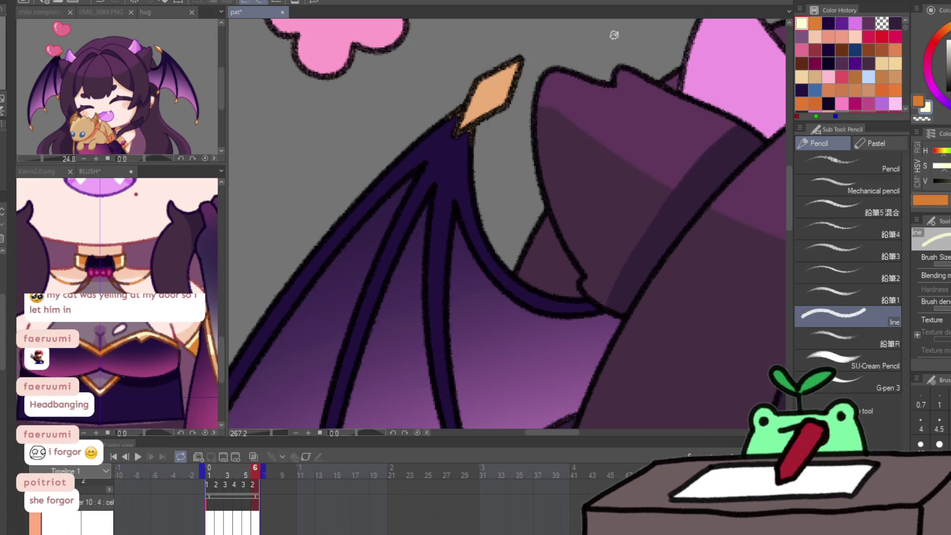
pyautogui.press('x')
pyautogui.moveTo(463, 129); pyautogui.dragTo(515, 69)
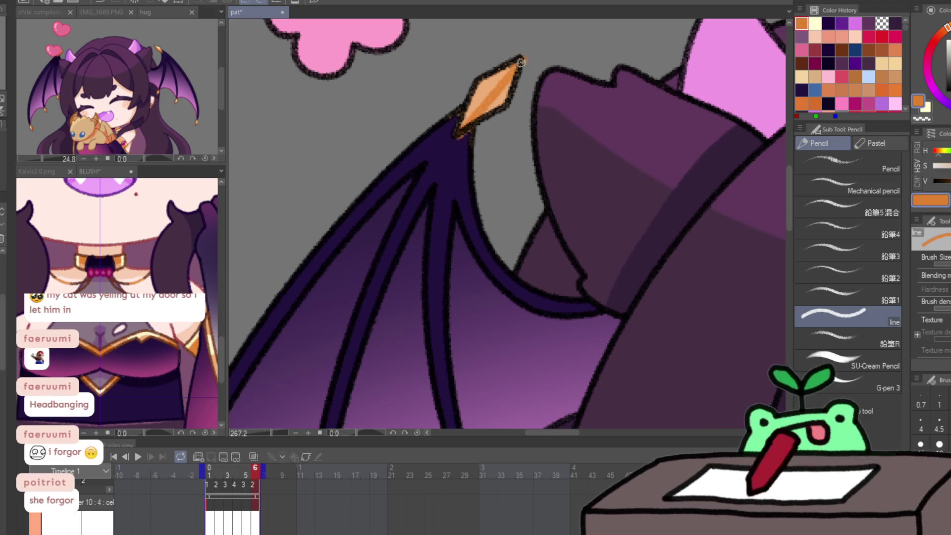
pyautogui.moveTo(495, 109); pyautogui.dragTo(510, 82)
pyautogui.hotkey('ctrl', 'z')
pyautogui.hotkey('ctrl', 'z')
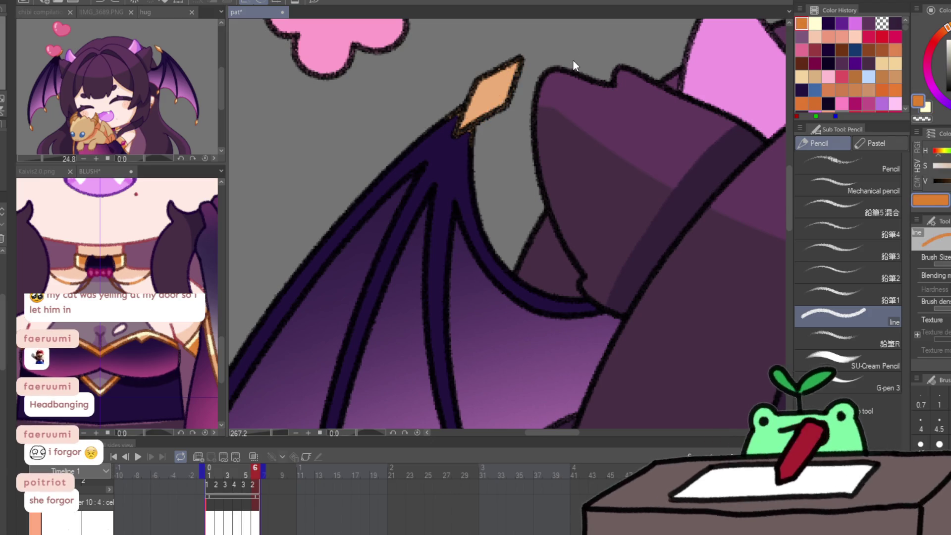
pyautogui.moveTo(472, 125)
pyautogui.mouseDown()
pyautogui.moveTo(503, 90)
pyautogui.moveTo(469, 123)
pyautogui.mouseUp()
pyautogui.press('x')
pyautogui.moveTo(481, 90)
pyautogui.mouseDown()
pyautogui.moveTo(515, 62)
pyautogui.moveTo(498, 69)
pyautogui.mouseUp()
# Add more orange to the claw tip and erase its top with transparent colour.
pyautogui.scroll(5, 490, 60)
pyautogui.scroll(-2, 490, 59)
pyautogui.press('x')
pyautogui.moveTo(476, 198); pyautogui.dragTo(490, 240)
pyautogui.press('x')
pyautogui.press('c')
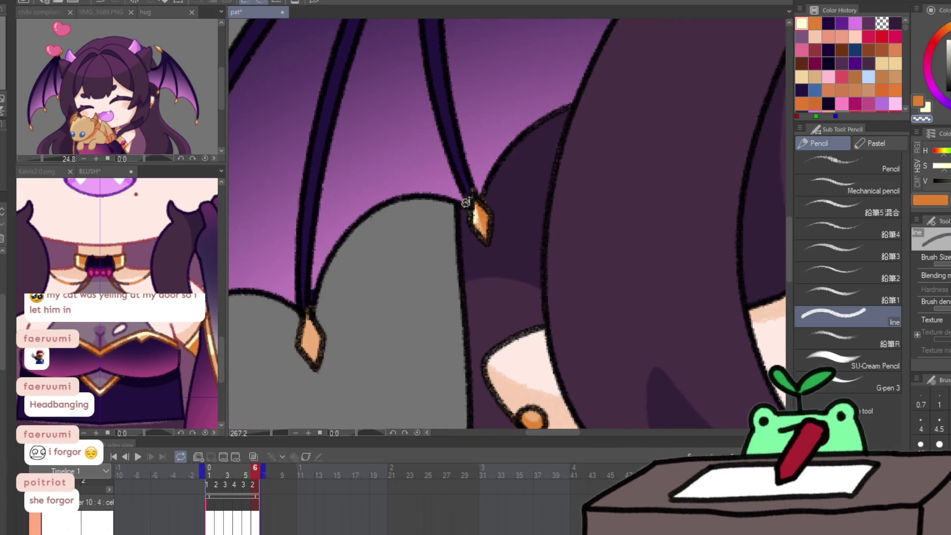
pyautogui.moveTo(473, 186); pyautogui.dragTo(465, 207)
pyautogui.press('c')
# Shade the lower claw tip in orange and add a cream highlight to the upper claw.
pyautogui.moveTo(327, 298)
pyautogui.mouseDown()
pyautogui.moveTo(366, 261)
pyautogui.moveTo(353, 322)
pyautogui.moveTo(338, 305)
pyautogui.moveTo(528, 146)
pyautogui.mouseUp()
pyautogui.press('x')
pyautogui.press('x')
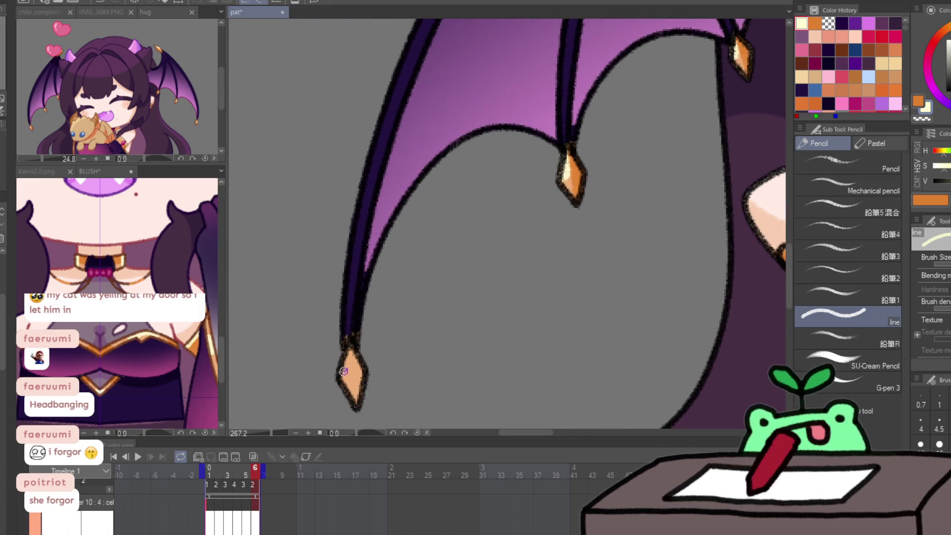
pyautogui.press('x')
pyautogui.moveTo(349, 375)
pyautogui.mouseDown()
pyautogui.moveTo(350, 347)
pyautogui.moveTo(359, 396)
pyautogui.moveTo(357, 331)
pyautogui.mouseUp()
pyautogui.press('x')
pyautogui.press('c')
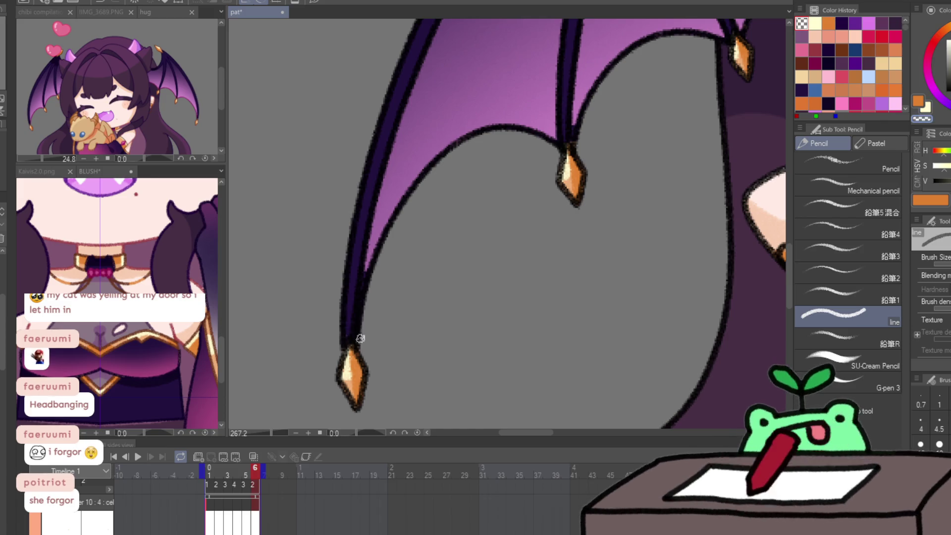
pyautogui.press('x')
pyautogui.moveTo(393, 298); pyautogui.dragTo(411, 286)
pyautogui.press('x')
pyautogui.moveTo(370, 329); pyautogui.dragTo(378, 381)
pyautogui.press('x')
pyautogui.press('x')
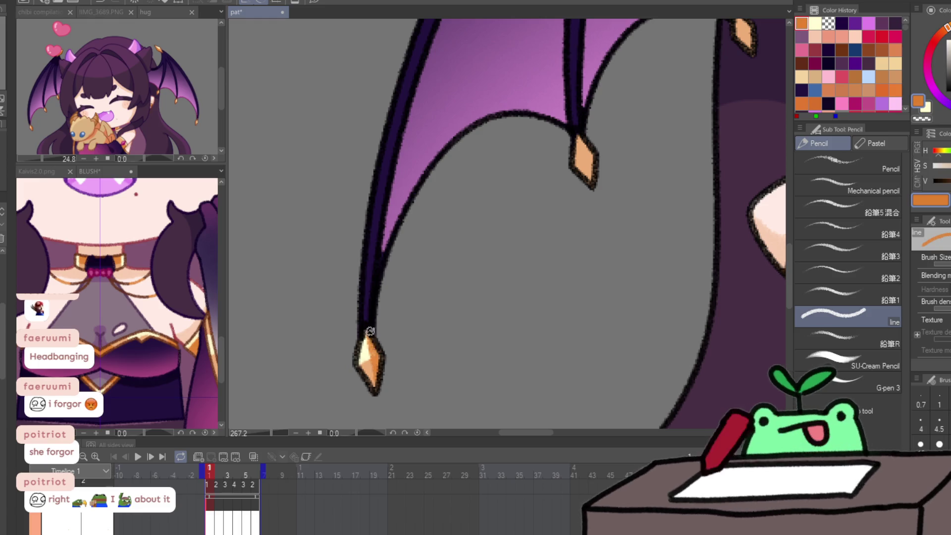
# Repaint the top claw tip near the flower in lighter orange, replacing a darker stroke.
pyautogui.press('x')
pyautogui.moveTo(573, 162); pyautogui.dragTo(592, 166)
pyautogui.scroll(-2, 496, 337)
pyautogui.moveTo(567, 235)
pyautogui.mouseDown()
pyautogui.moveTo(573, 225)
pyautogui.moveTo(585, 258)
pyautogui.moveTo(498, 316)
pyautogui.mouseUp()
pyautogui.press('x')
pyautogui.moveTo(514, 203); pyautogui.dragTo(478, 326)
pyautogui.moveTo(406, 223)
pyautogui.mouseDown()
pyautogui.moveTo(461, 144)
pyautogui.moveTo(418, 215)
pyautogui.mouseUp()
pyautogui.hotkey('ctrl', 'z')
pyautogui.moveTo(460, 166); pyautogui.dragTo(449, 193)
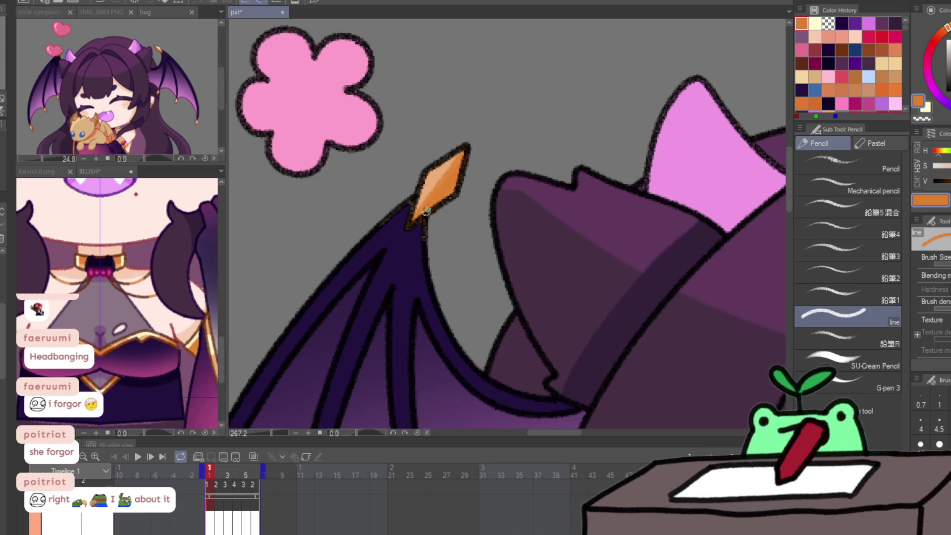
pyautogui.press('/')
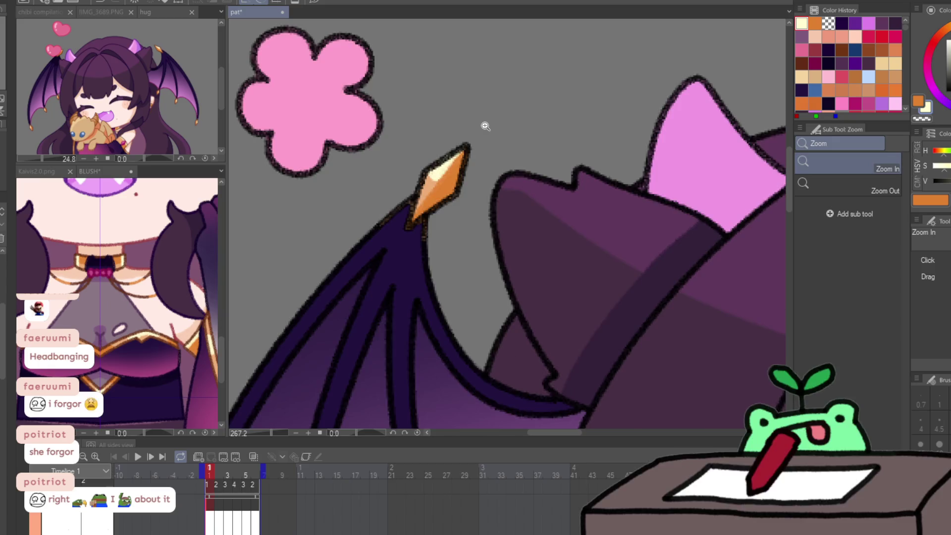
# Highlight inside the left claw tip and paint the right wing claw orange.
pyautogui.scroll(-4, 619, 36)
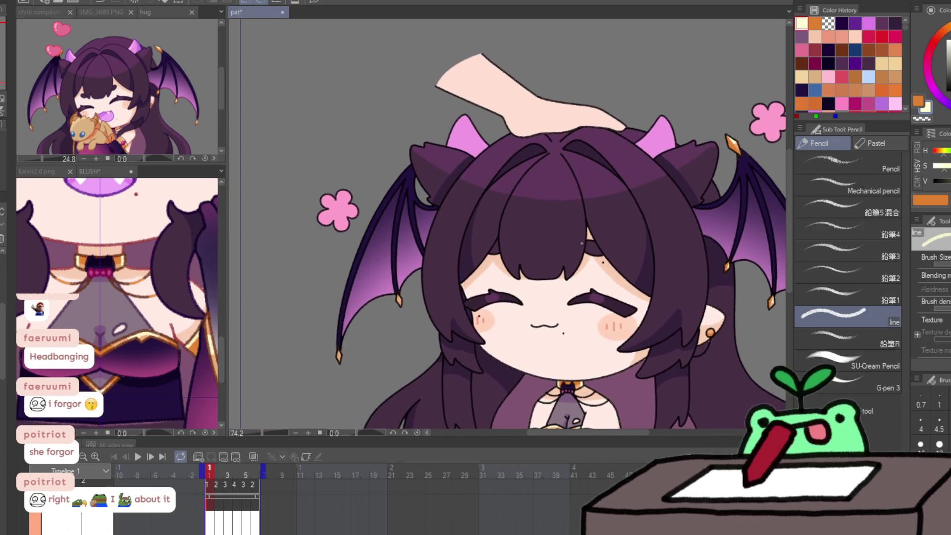
pyautogui.moveTo(347, 362); pyautogui.dragTo(388, 343)
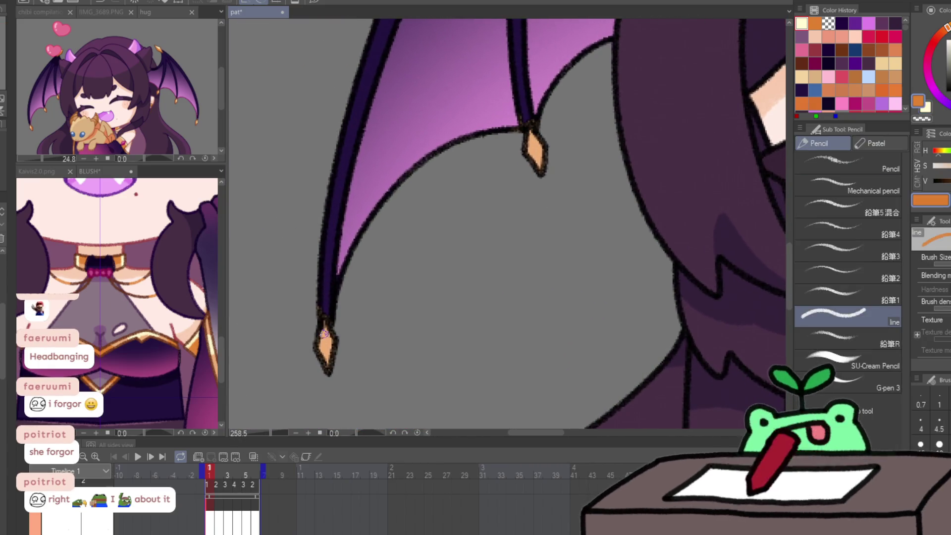
pyautogui.moveTo(321, 346); pyautogui.dragTo(326, 323)
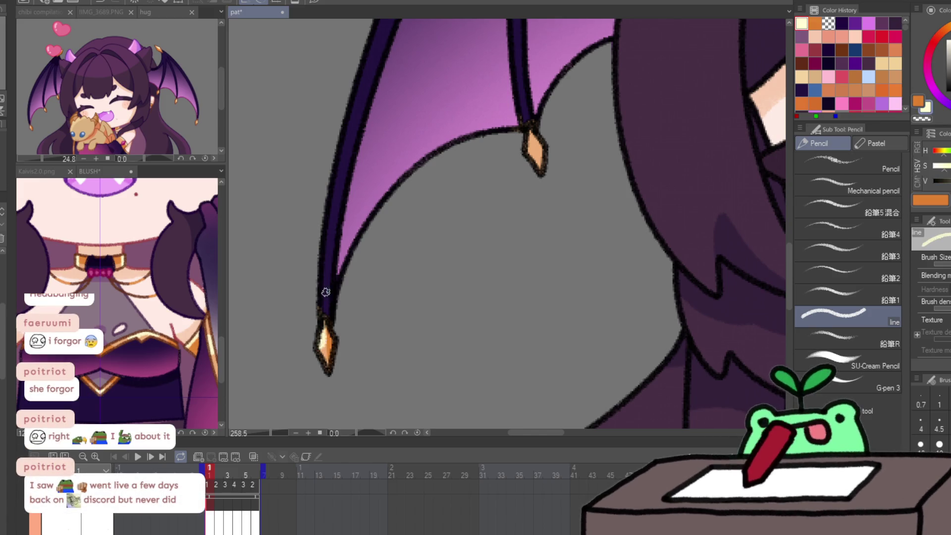
pyautogui.moveTo(537, 148); pyautogui.dragTo(531, 148)
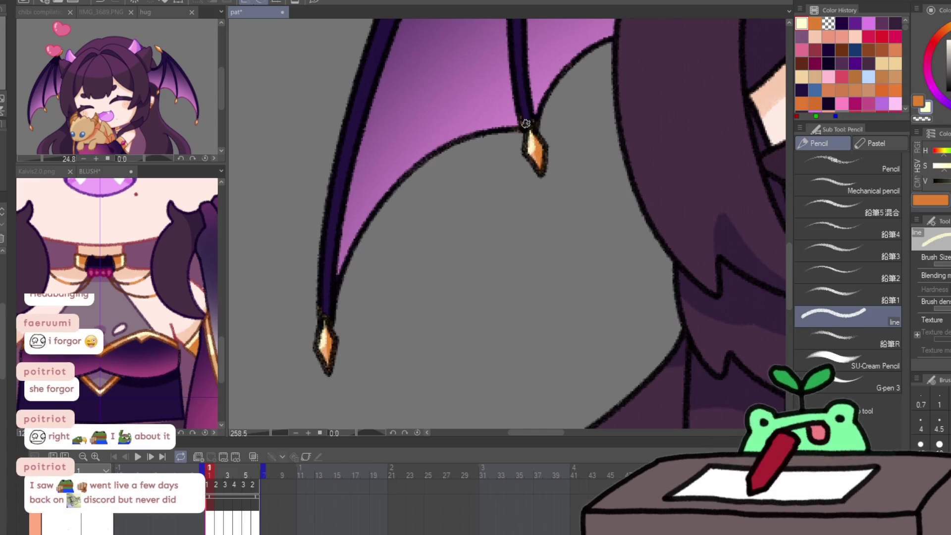
# On frame 2, highlight the right claw and retouch the left claw tip in cream.
pyautogui.press('Right')
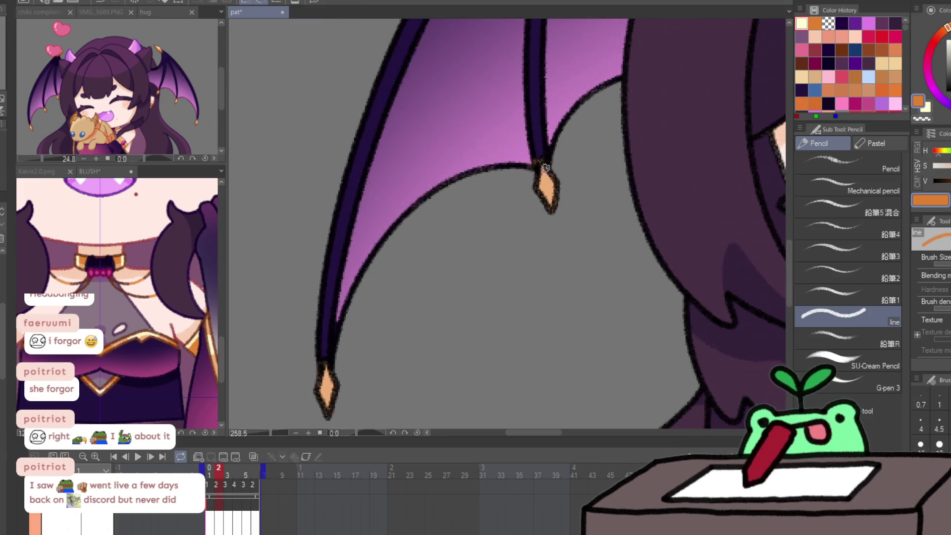
pyautogui.press('x')
pyautogui.moveTo(542, 182); pyautogui.dragTo(540, 190)
pyautogui.press('x')
pyautogui.moveTo(331, 367); pyautogui.dragTo(326, 397)
pyautogui.press('x')
pyautogui.moveTo(327, 366)
pyautogui.mouseDown()
pyautogui.moveTo(322, 389)
pyautogui.moveTo(303, 391)
pyautogui.mouseUp()
pyautogui.press('Right')
pyautogui.press('x')
# Retouch the right and left claws on frames 3–4, then play the loop and zoom out to about 95%.
pyautogui.press('x')
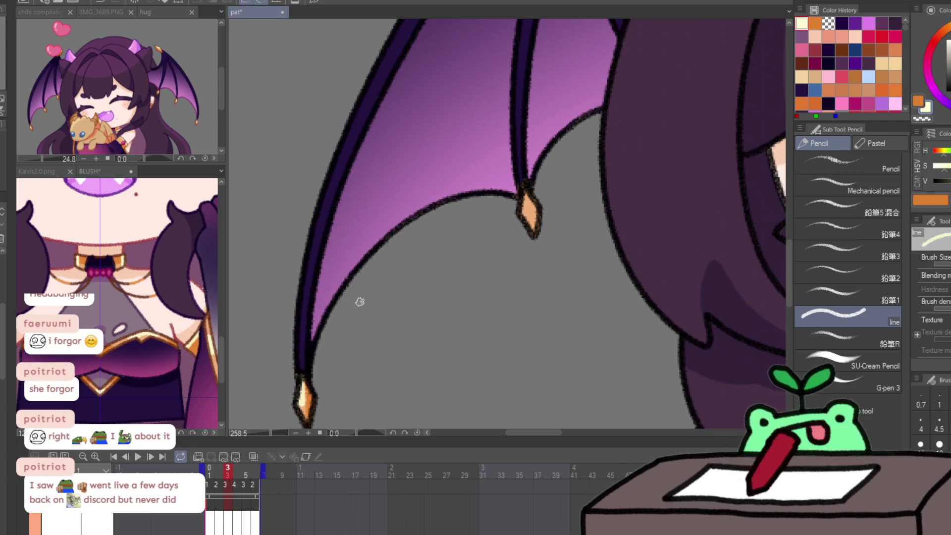
pyautogui.press('x')
pyautogui.moveTo(530, 192)
pyautogui.mouseDown()
pyautogui.moveTo(534, 233)
pyautogui.moveTo(522, 183)
pyautogui.mouseUp()
pyautogui.press('x')
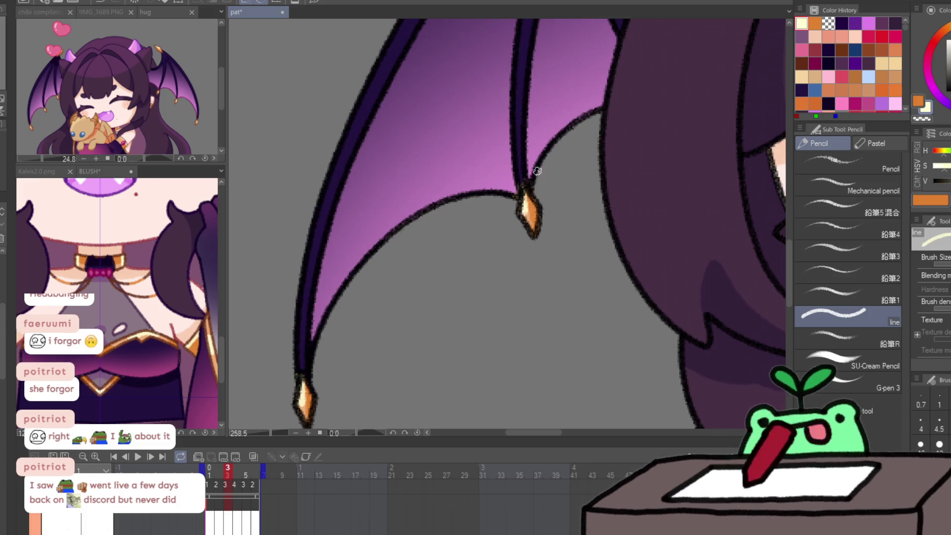
pyautogui.press('x')
pyautogui.press('Right')
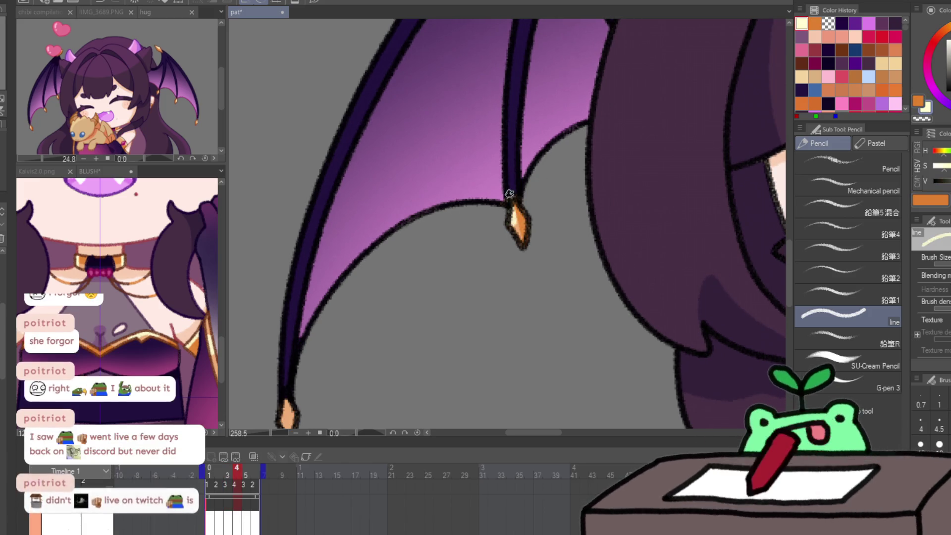
pyautogui.press('Right')
pyautogui.press('x')
pyautogui.moveTo(309, 340); pyautogui.dragTo(310, 376)
pyautogui.press('x')
pyautogui.press('space')
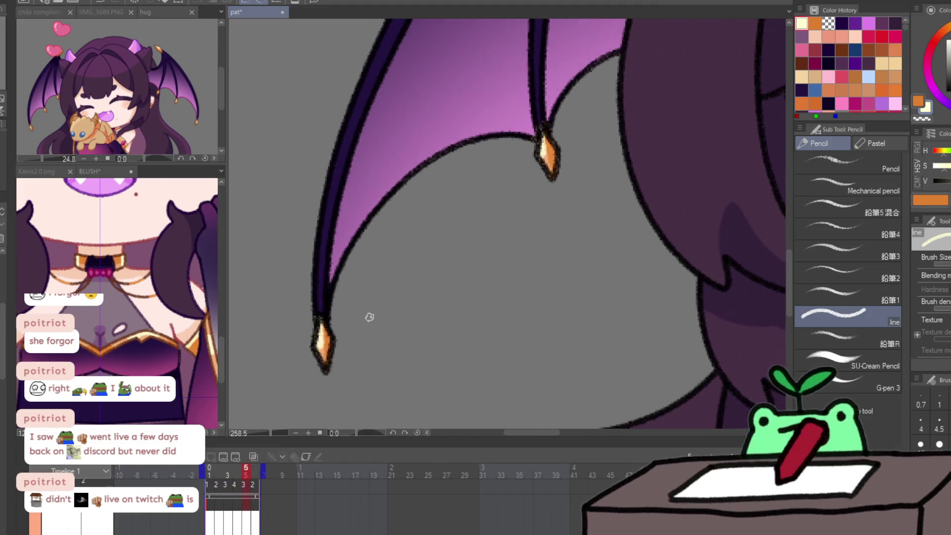
pyautogui.scroll(-5, 369, 317)
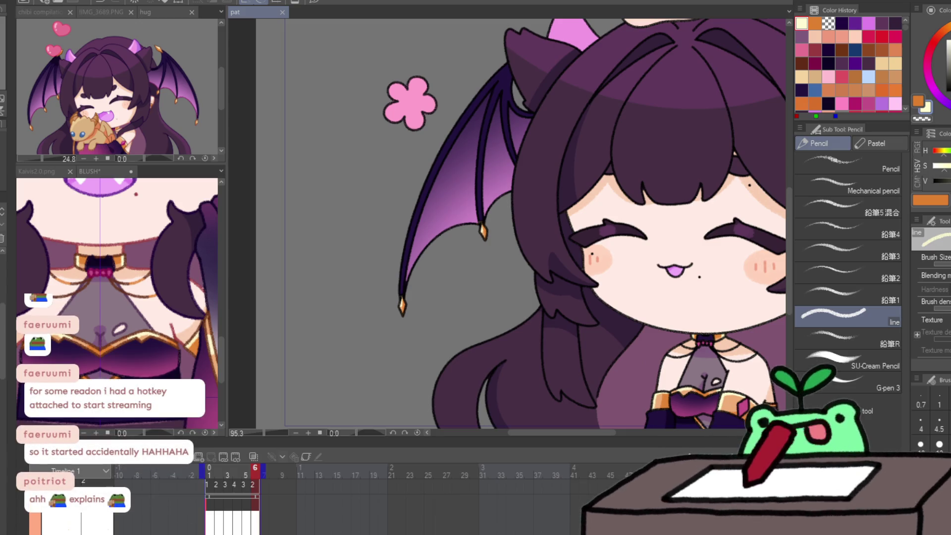
# Zoom in on the character and eyedrop the dark purple wing outline from the BLUSH reference.
pyautogui.press('/')
pyautogui.hotkey('ctrl', '0')
pyautogui.click(681, 344)
pyautogui.click(682, 362)
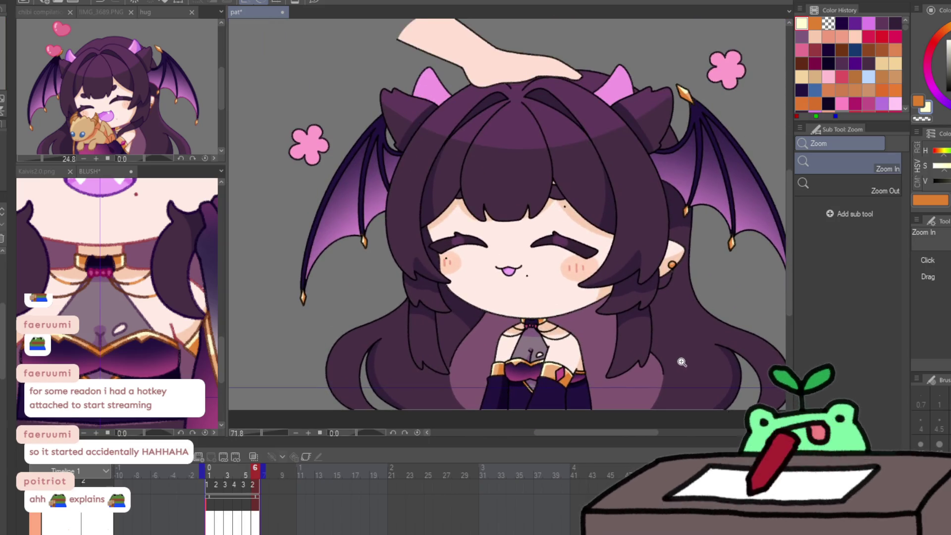
pyautogui.moveTo(682, 362); pyautogui.dragTo(683, 362)
pyautogui.press('p')
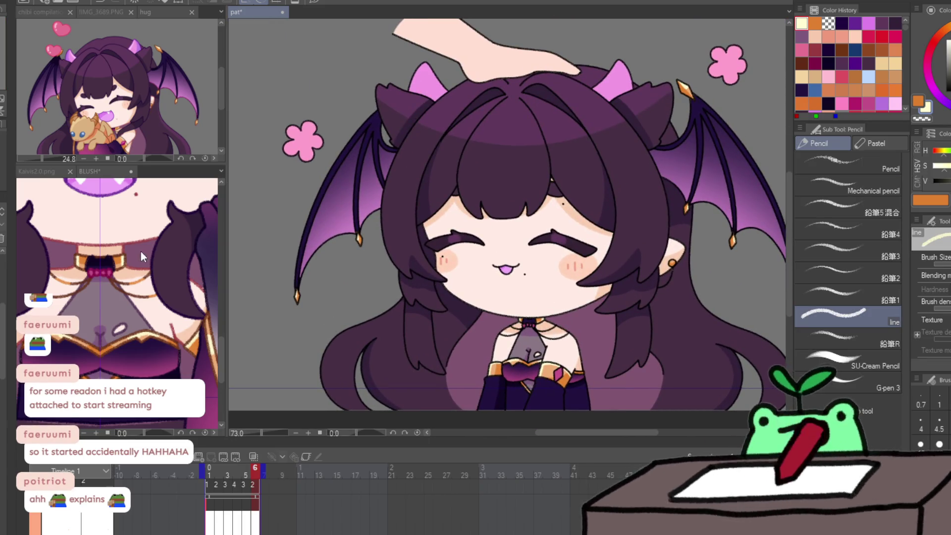
pyautogui.click(141, 256)
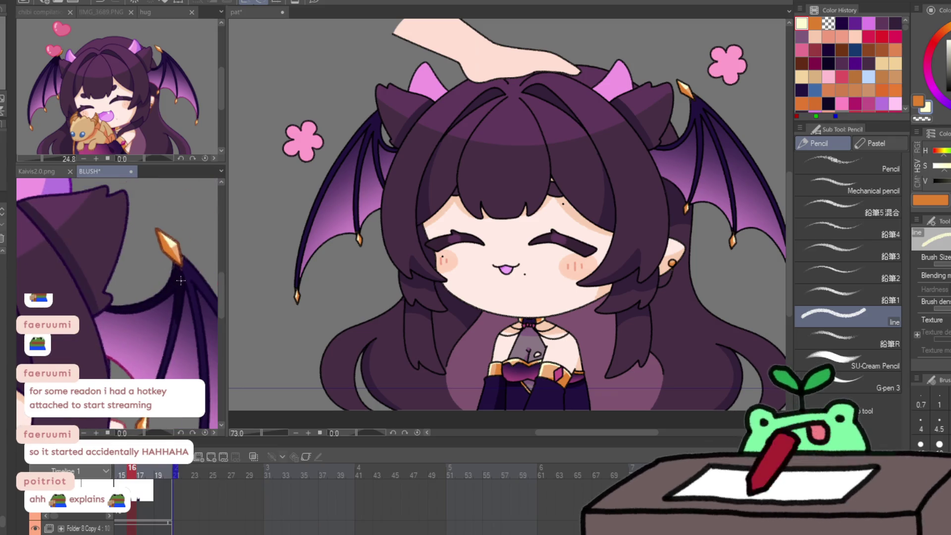
pyautogui.keyDown('alt'); pyautogui.click(180, 280); pyautogui.keyUp('alt')
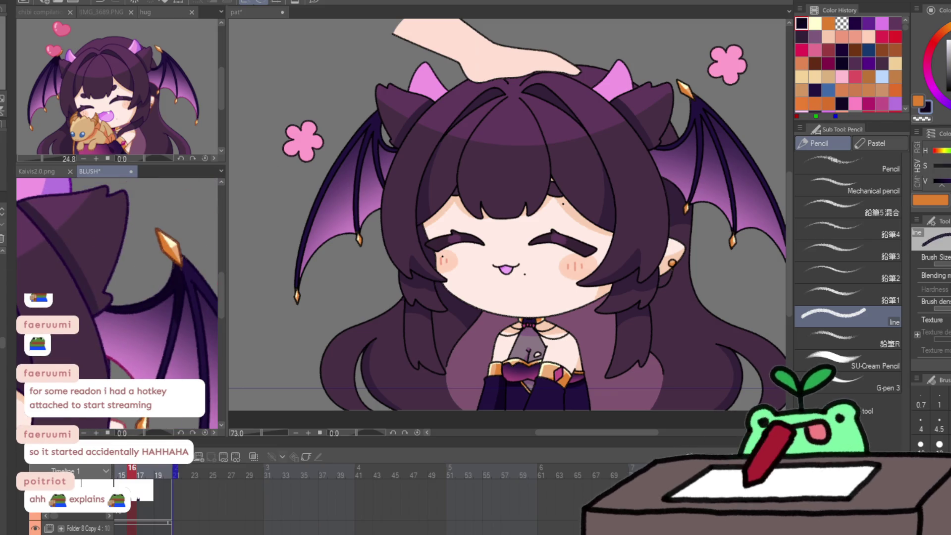
# Back on the pat document, zoom to the wing top, enlarge the brush and flip the canvas horizontally.
pyautogui.click(364, 127)
pyautogui.hotkey('ctrl', 'space')
pyautogui.moveTo(376, 120); pyautogui.dragTo(391, 120)
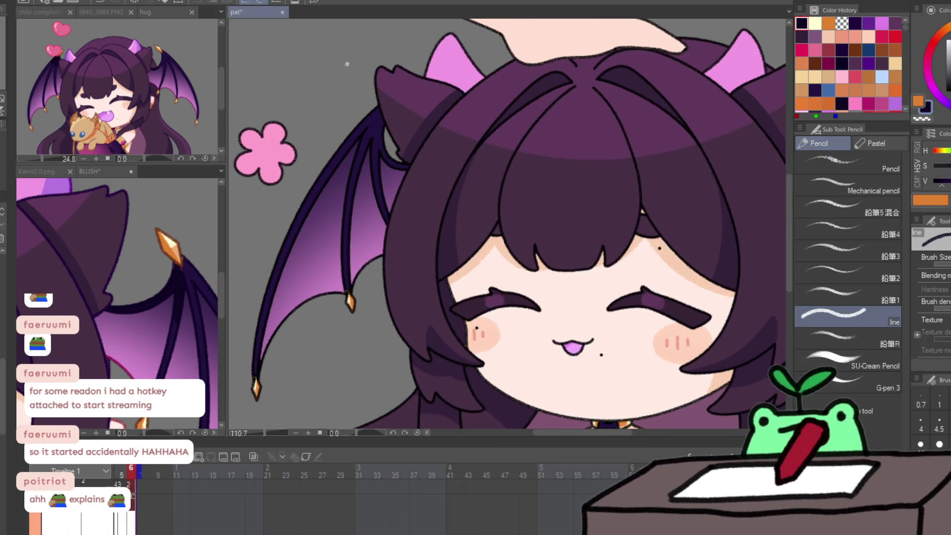
pyautogui.press(']')
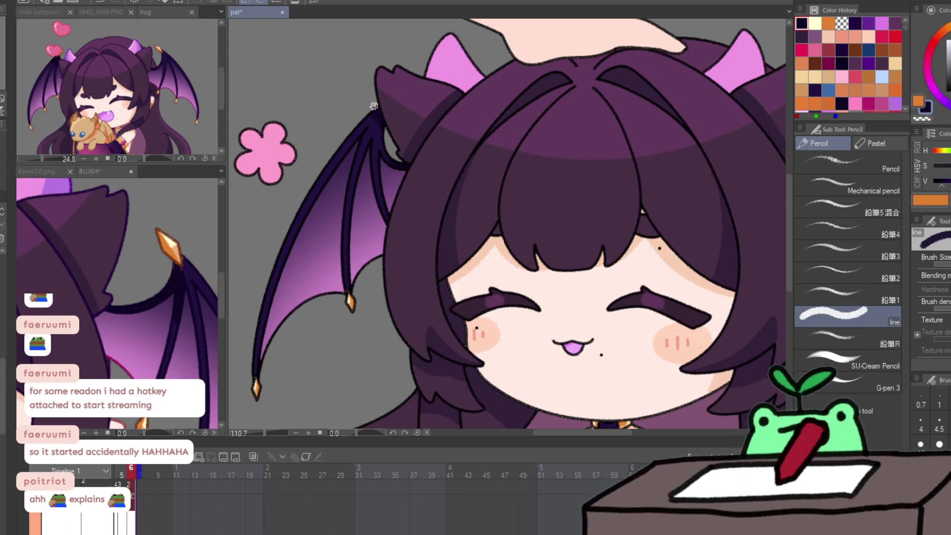
pyautogui.press('h')
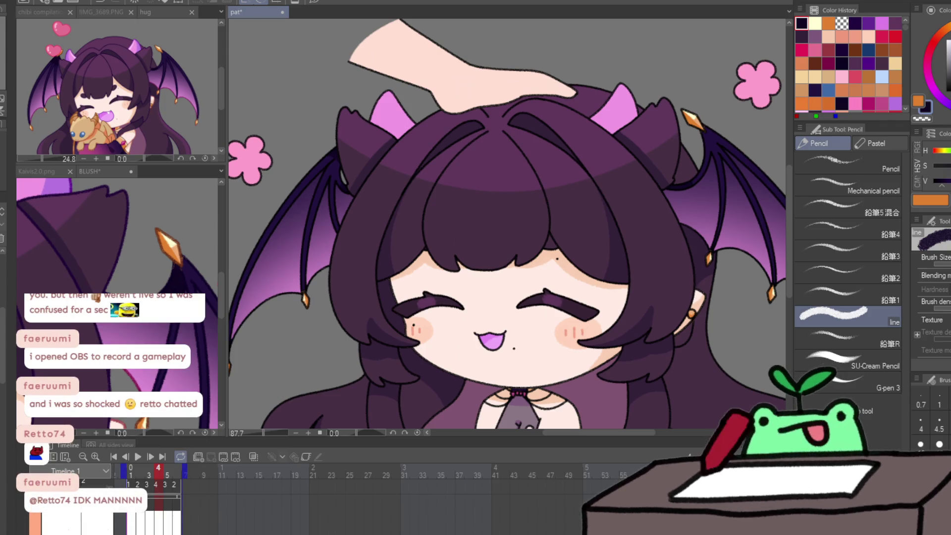
# Play the head-pat loop, stop on frame 2 and recentre the character.
pyautogui.scroll(-2, 302, 364)
pyautogui.click(137, 460)
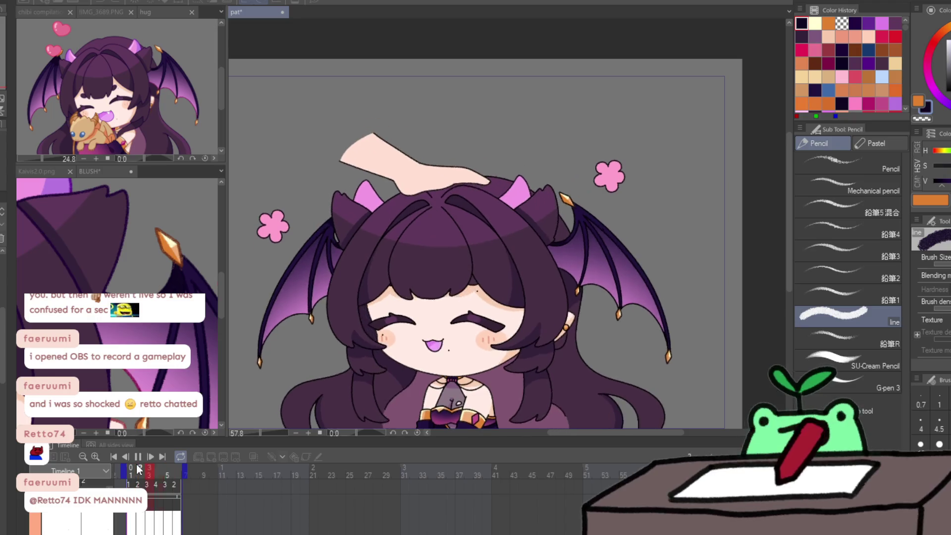
pyautogui.click(139, 468)
pyautogui.moveTo(564, 351); pyautogui.dragTo(570, 312)
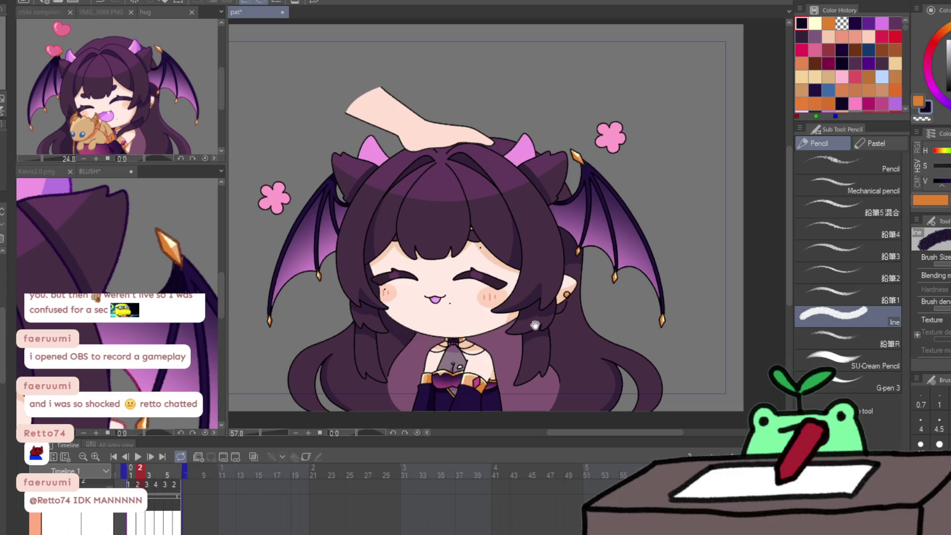
pyautogui.scroll(-2, 515, 277)
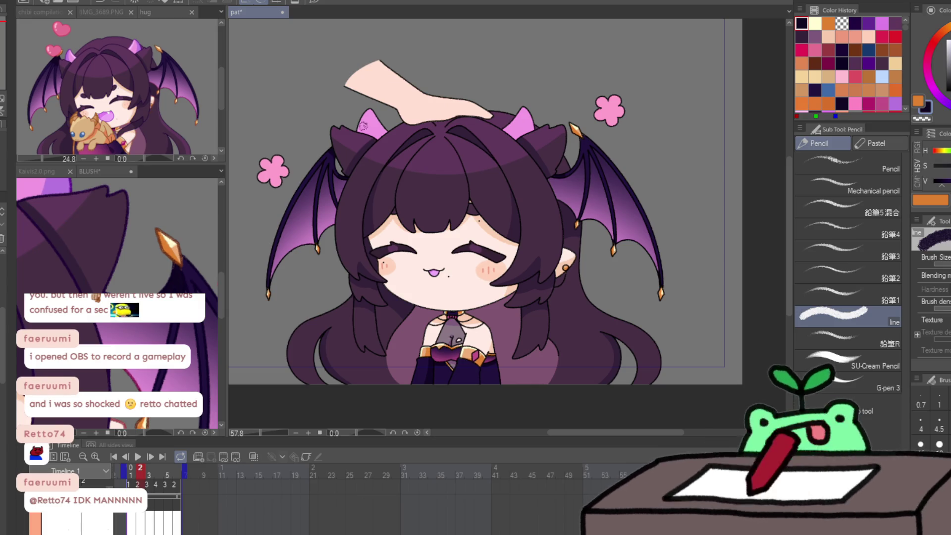
# Eyedrop the light pink horn colour from the BLUSH reference.
pyautogui.click(104, 242)
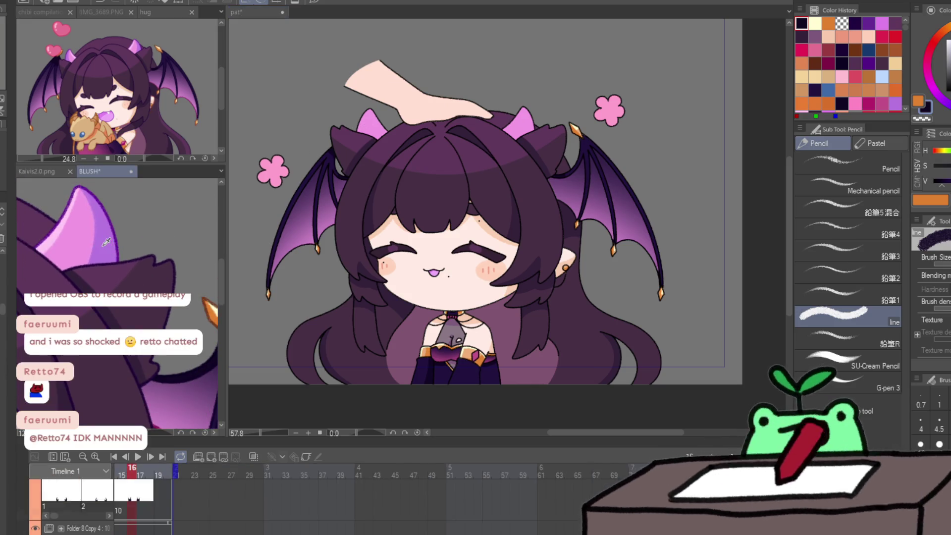
pyautogui.keyDown('alt'); pyautogui.click(95, 228); pyautogui.keyUp('alt')
pyautogui.press('/')
pyautogui.scroll(4, 359, 90)
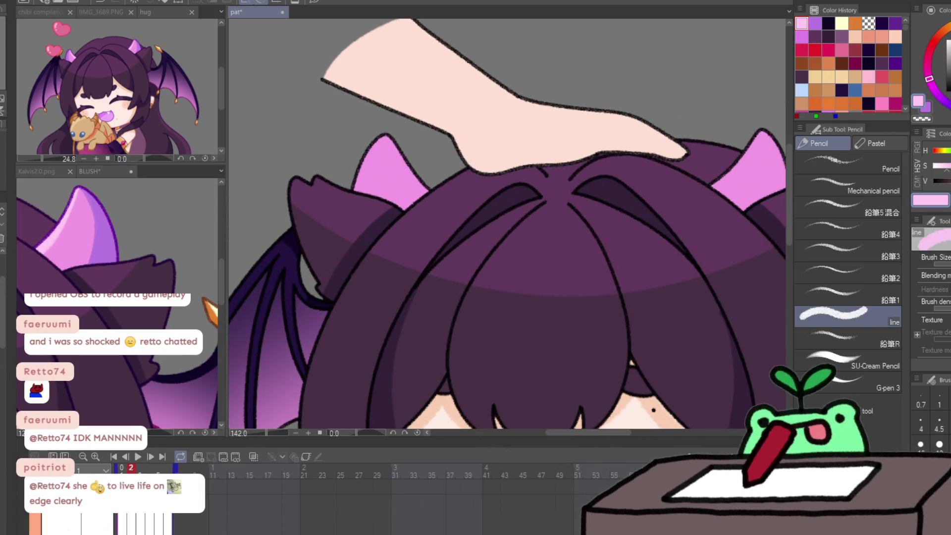
# Add a new animation cel at frame 1 and paint lavender and pink edges on the left horn.
pyautogui.press('Left')
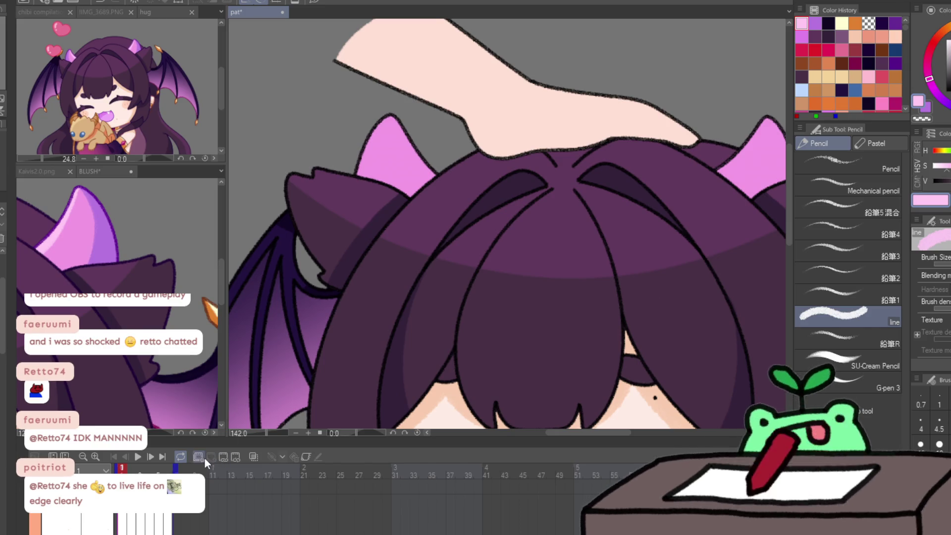
pyautogui.click(201, 456)
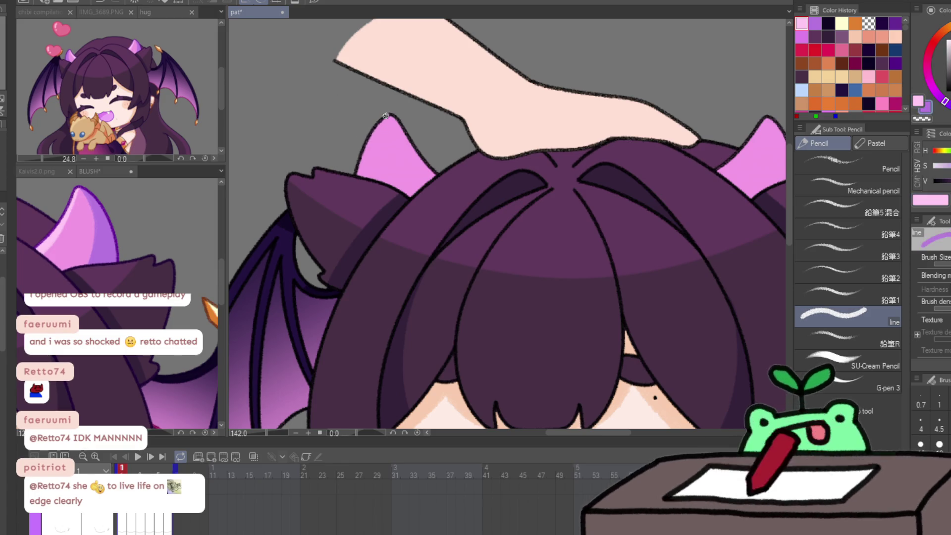
pyautogui.moveTo(380, 119); pyautogui.dragTo(384, 189)
pyautogui.hotkey('ctrl', 'z')
pyautogui.moveTo(389, 115); pyautogui.dragTo(384, 189)
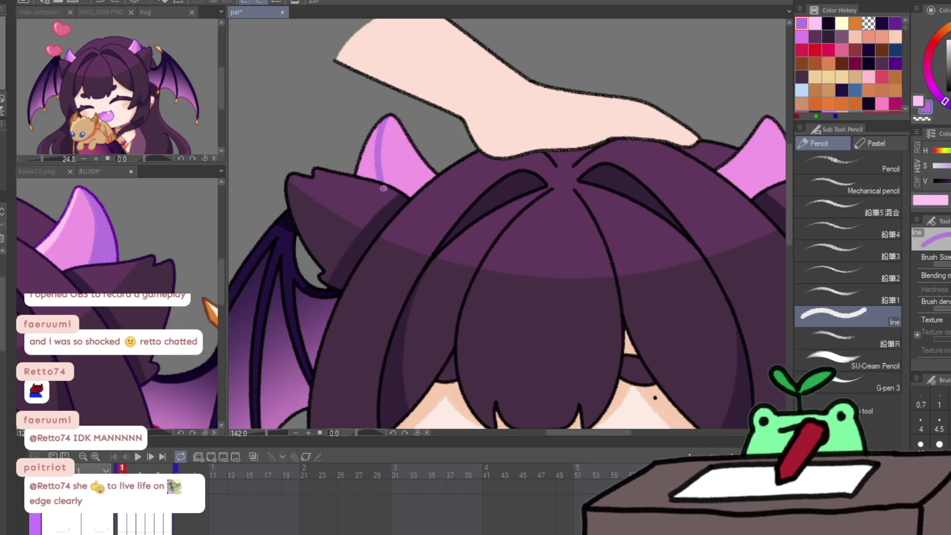
pyautogui.moveTo(398, 117); pyautogui.dragTo(434, 179)
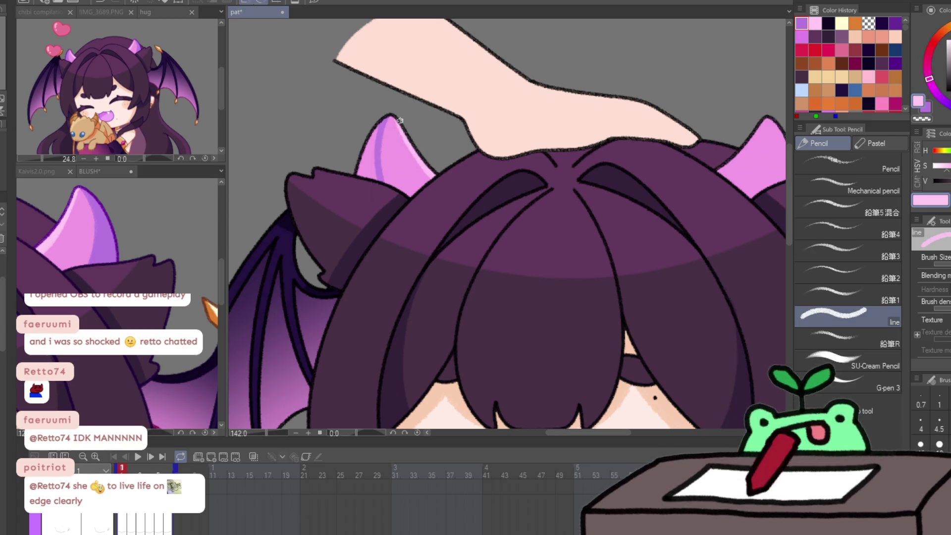
# Line the horn's left edge with more lavender and sample the horn-tip pink.
pyautogui.press('Right')
pyautogui.press('Right')
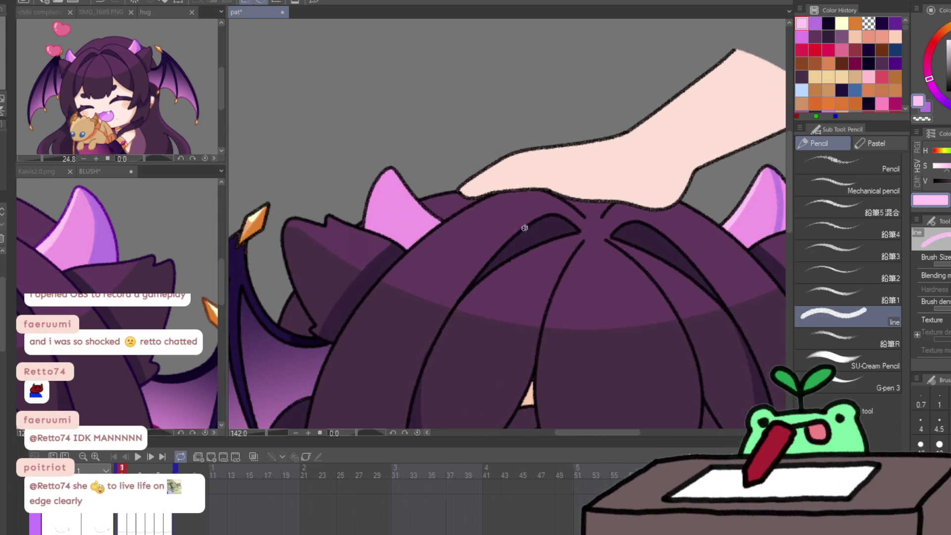
pyautogui.moveTo(384, 169); pyautogui.dragTo(380, 235)
pyautogui.moveTo(377, 198); pyautogui.dragTo(366, 236)
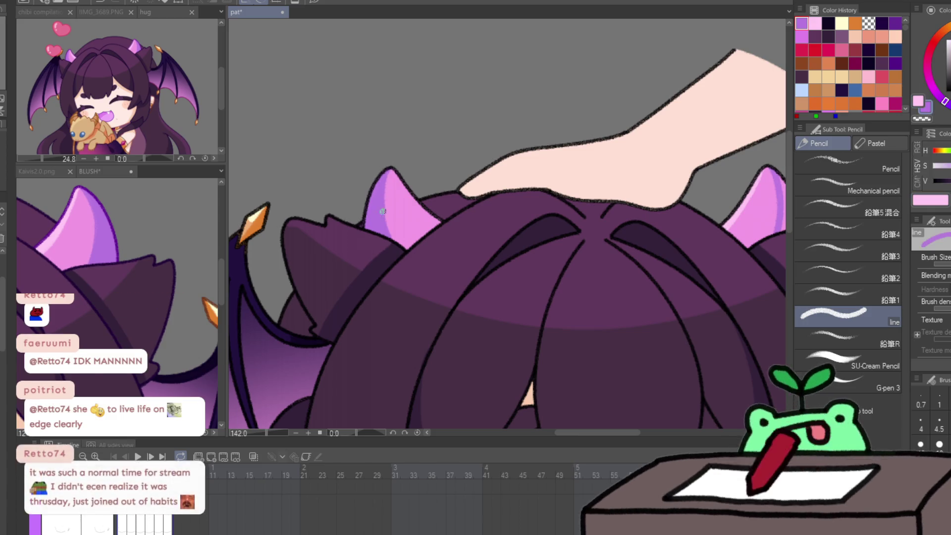
pyautogui.keyDown('alt'); pyautogui.click(396, 174); pyautogui.keyUp('alt')
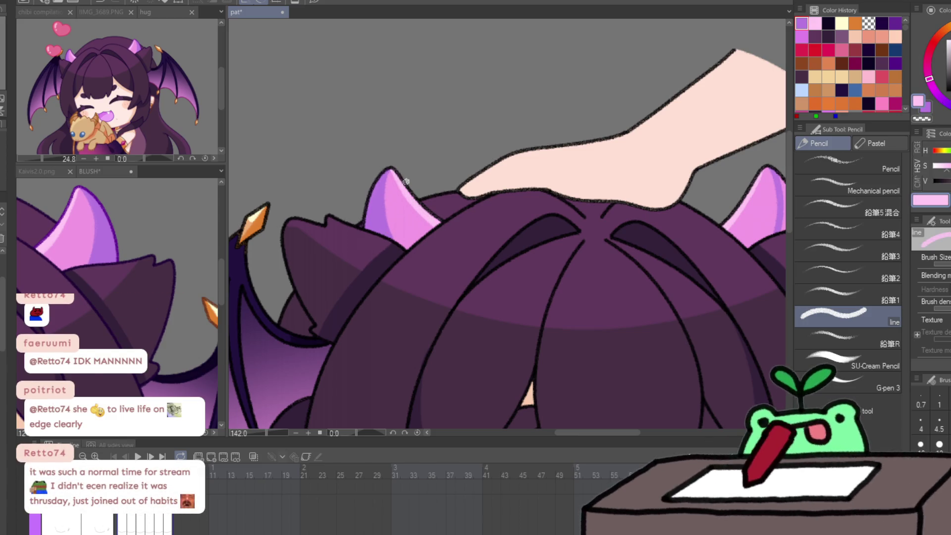
pyautogui.press('Return')
pyautogui.press('x')
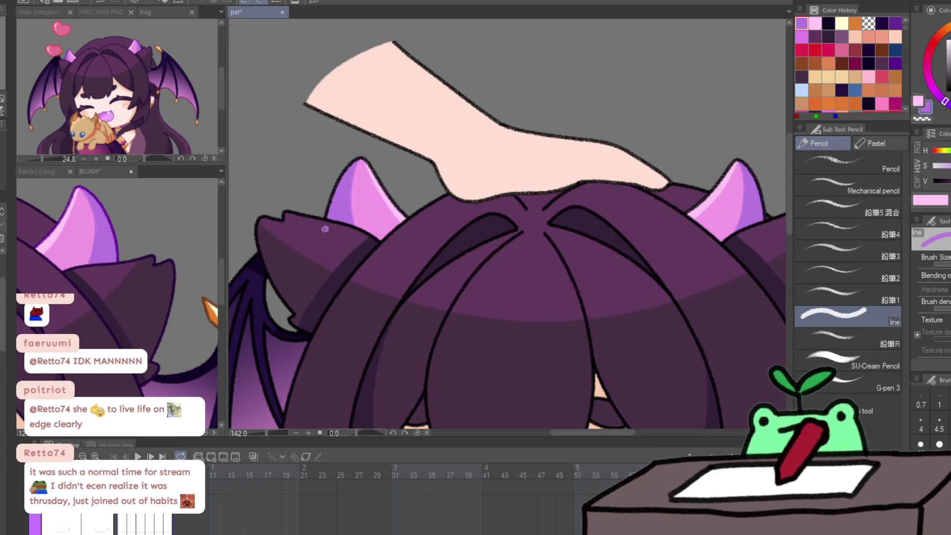
# Shade the left horn's left edge darker purple and add a light pink highlight on its right.
pyautogui.moveTo(325, 229)
pyautogui.mouseDown()
pyautogui.moveTo(352, 159)
pyautogui.moveTo(342, 245)
pyautogui.mouseUp()
pyautogui.moveTo(345, 184); pyautogui.dragTo(339, 233)
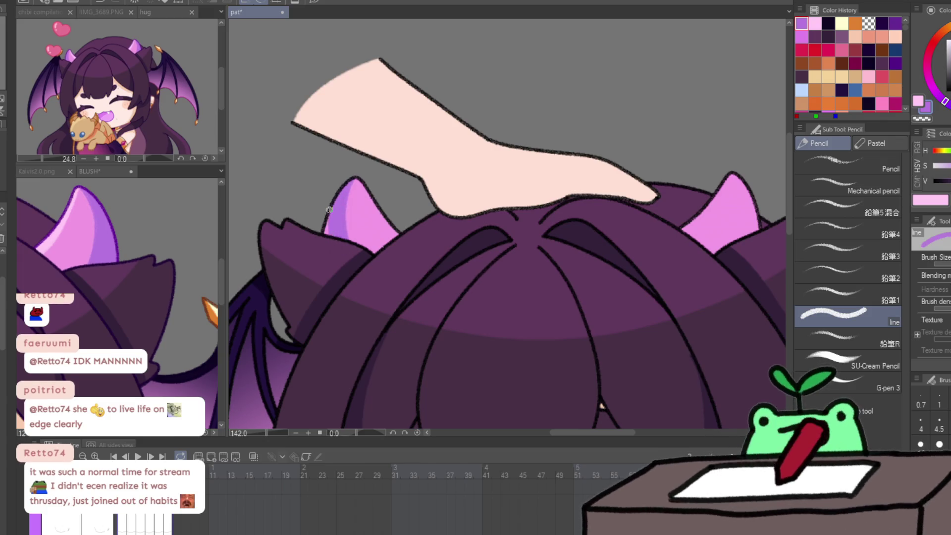
pyautogui.keyDown('alt'); pyautogui.click(325, 229); pyautogui.keyUp('alt')
pyautogui.moveTo(364, 186)
pyautogui.mouseDown()
pyautogui.moveTo(397, 237)
pyautogui.moveTo(425, 166)
pyautogui.moveTo(422, 247)
pyautogui.mouseUp()
pyautogui.press('g')
pyautogui.press('p')
# Redraw the horn's pink edges and add violet shading along its left edge.
pyautogui.moveTo(425, 178); pyautogui.dragTo(422, 248)
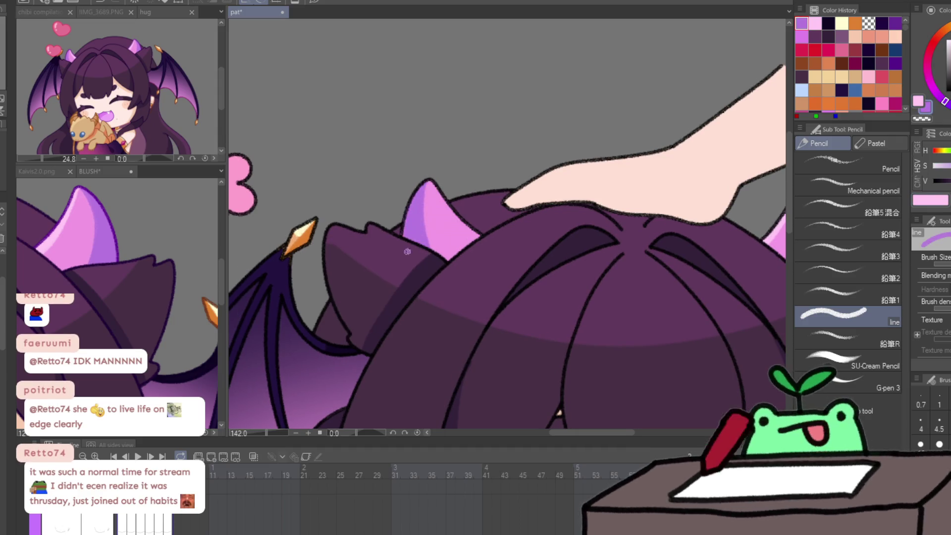
pyautogui.keyDown('alt'); pyautogui.click(433, 182); pyautogui.keyUp('alt')
pyautogui.moveTo(432, 182)
pyautogui.mouseDown()
pyautogui.moveTo(468, 234)
pyautogui.moveTo(461, 222)
pyautogui.mouseUp()
pyautogui.hotkey('ctrl', 'z')
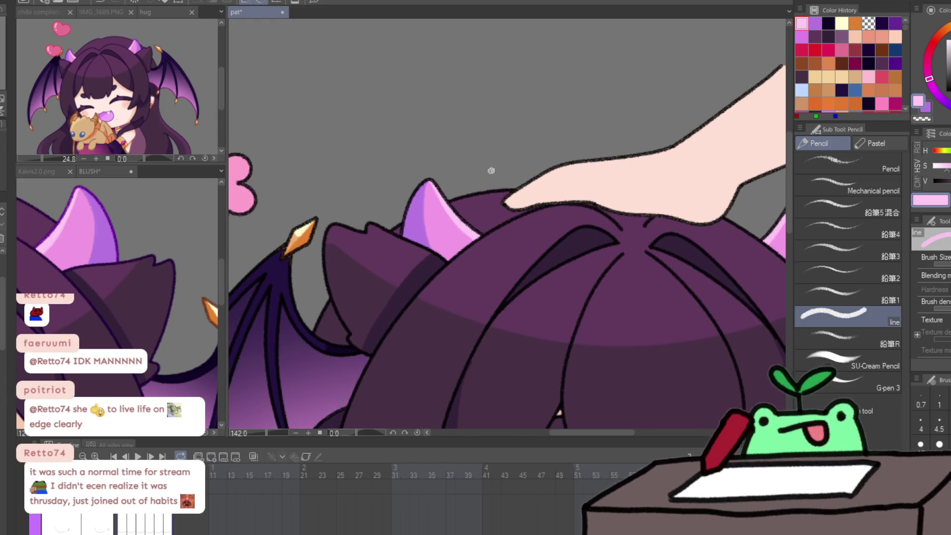
pyautogui.moveTo(422, 201)
pyautogui.mouseDown()
pyautogui.moveTo(427, 261)
pyautogui.moveTo(414, 216)
pyautogui.moveTo(435, 198)
pyautogui.mouseUp()
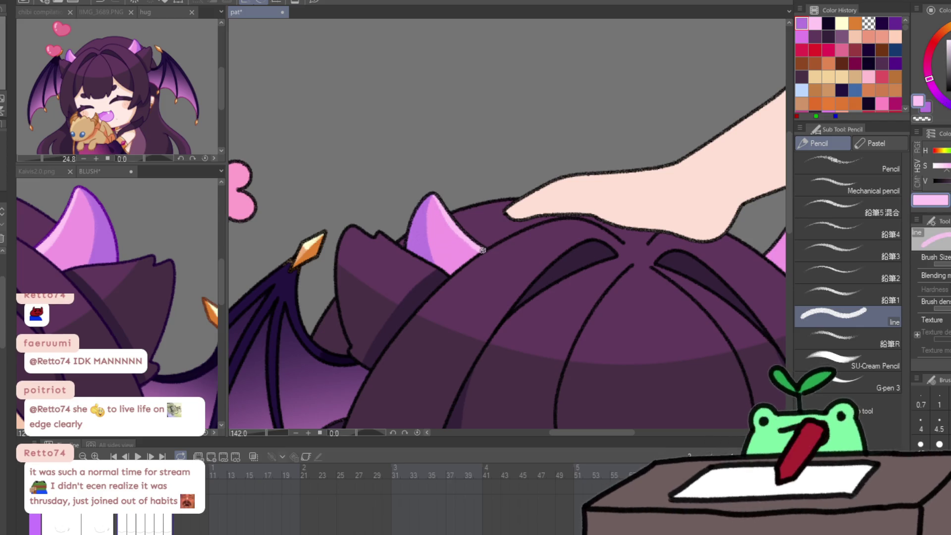
pyautogui.keyDown('alt'); pyautogui.click(453, 226); pyautogui.keyUp('alt')
# With the view mirrored, add violet shading strokes along the horn's left edge.
pyautogui.press('h')
pyautogui.moveTo(349, 201); pyautogui.dragTo(546, 148)
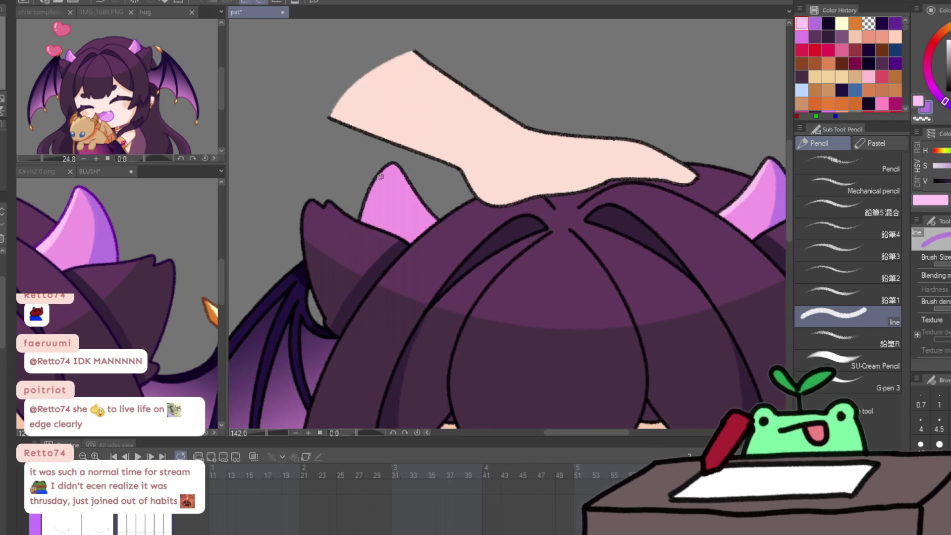
pyautogui.moveTo(394, 163)
pyautogui.mouseDown()
pyautogui.moveTo(381, 208)
pyautogui.moveTo(364, 224)
pyautogui.mouseUp()
pyautogui.press('h')
pyautogui.press('h')
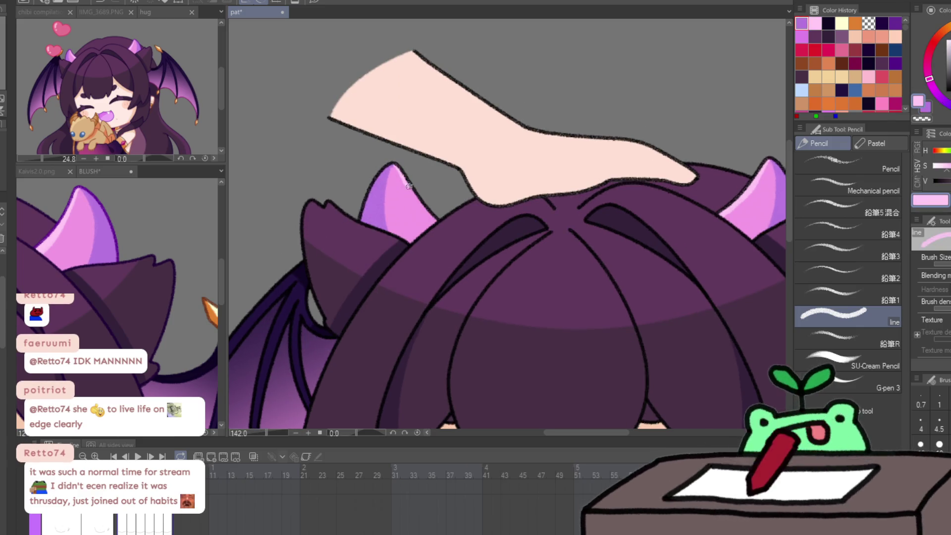
pyautogui.keyDown('alt'); pyautogui.click(439, 207); pyautogui.keyUp('alt')
pyautogui.moveTo(439, 206); pyautogui.dragTo(431, 216)
pyautogui.keyDown('alt'); pyautogui.click(371, 208); pyautogui.keyUp('alt')
pyautogui.moveTo(381, 177); pyautogui.dragTo(378, 231)
pyautogui.moveTo(375, 193); pyautogui.dragTo(357, 233)
# Brush pink down the horn's right edge, adding extra purple shading and a light pink highlight.
pyautogui.keyDown('alt'); pyautogui.click(397, 199); pyautogui.keyUp('alt')
pyautogui.moveTo(391, 176); pyautogui.dragTo(430, 232)
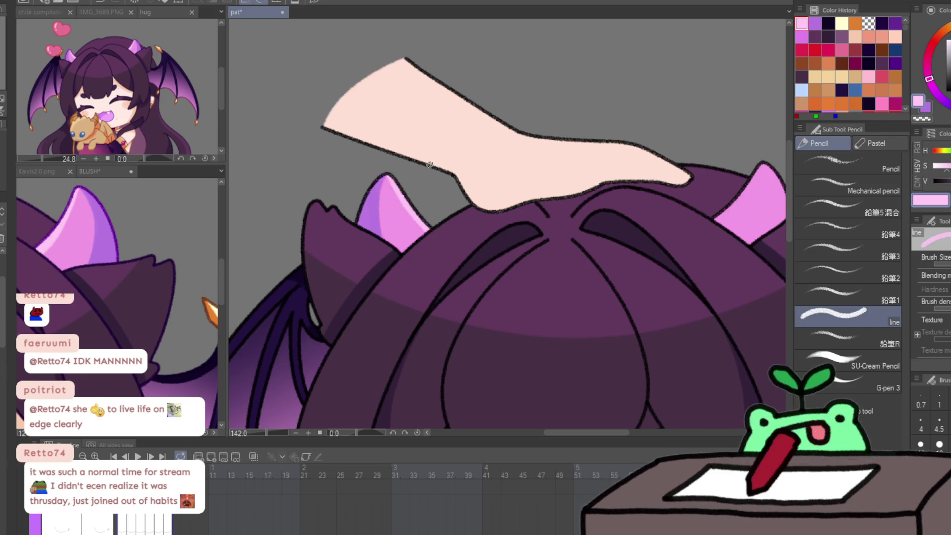
pyautogui.moveTo(379, 172); pyautogui.dragTo(387, 233)
pyautogui.moveTo(378, 191); pyautogui.dragTo(364, 224)
pyautogui.press('x')
pyautogui.moveTo(396, 164); pyautogui.dragTo(429, 216)
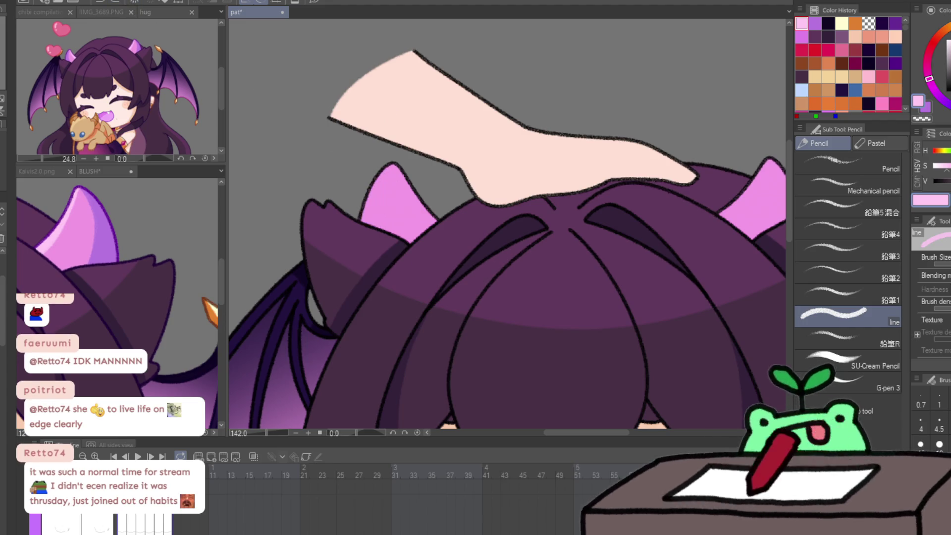
pyautogui.moveTo(394, 169); pyautogui.dragTo(427, 218)
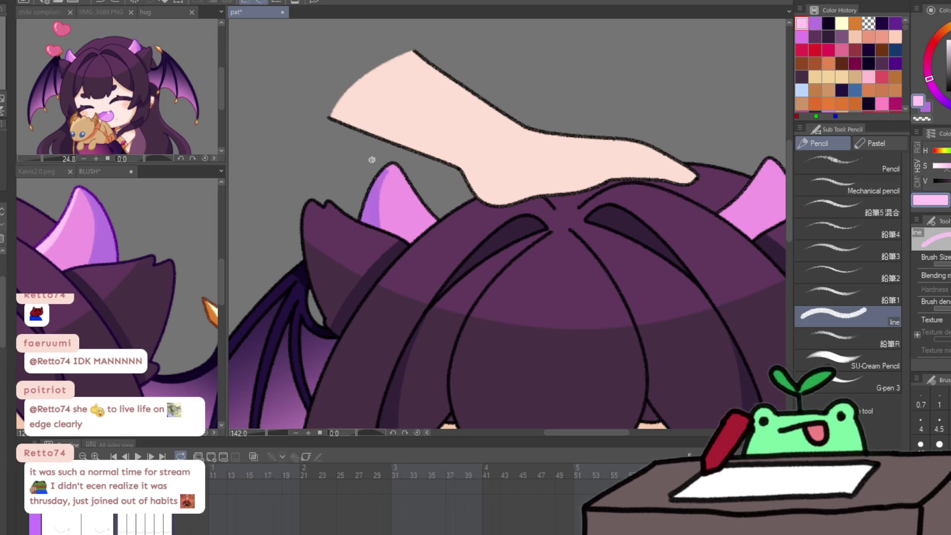
pyautogui.scroll(1, 422, 117)
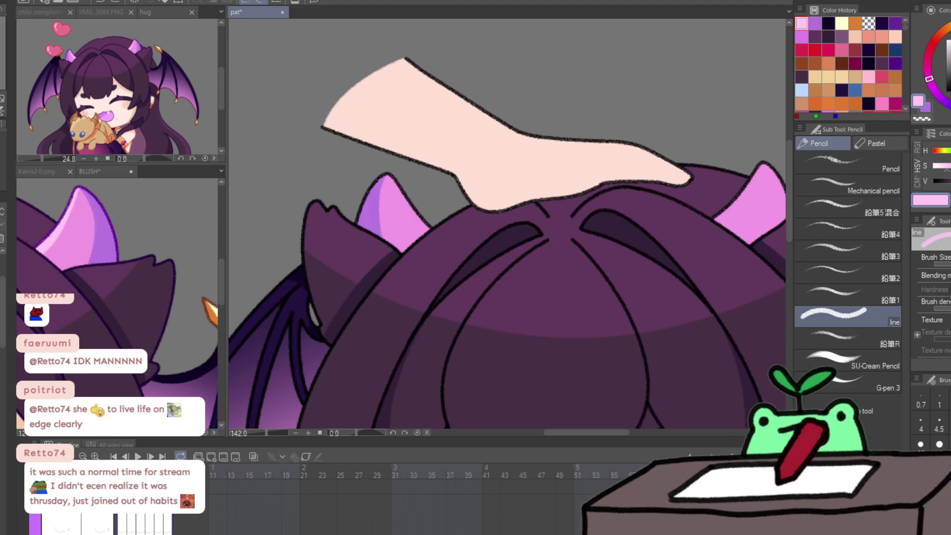
# Check the flipped canvas, then eyedrop the horn colour and shade the right horn's outer edge darker purple.
pyautogui.press('g')
pyautogui.click(110, 1)
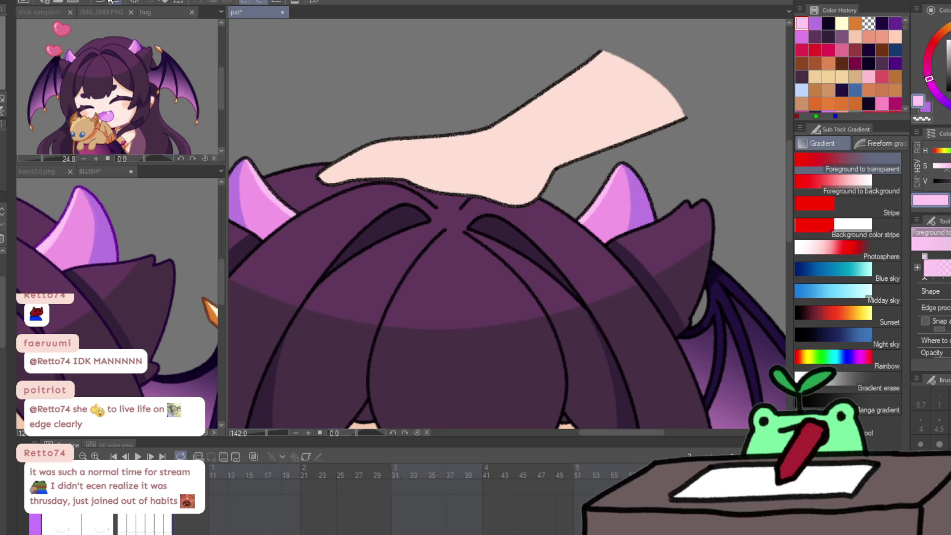
pyautogui.click(110, 1)
pyautogui.press('p')
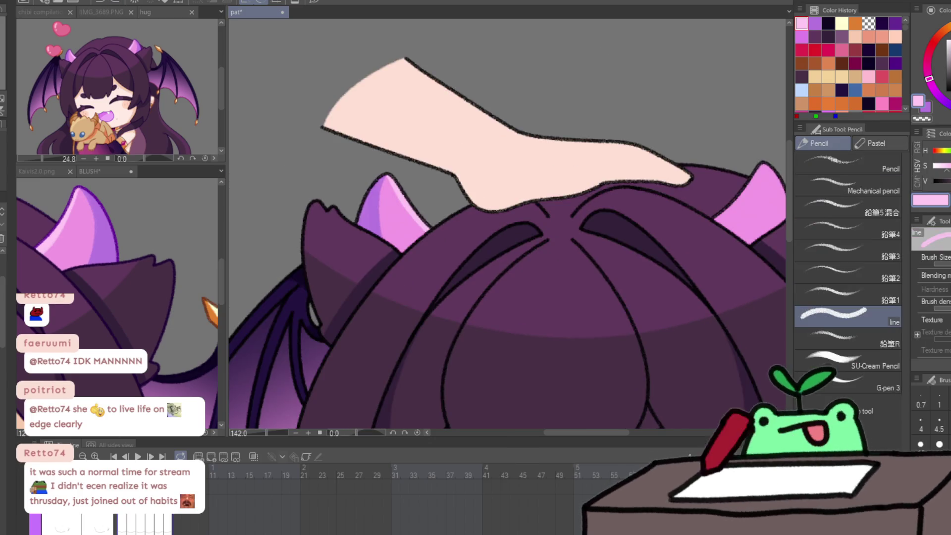
pyautogui.hscroll(3, 521, 187)
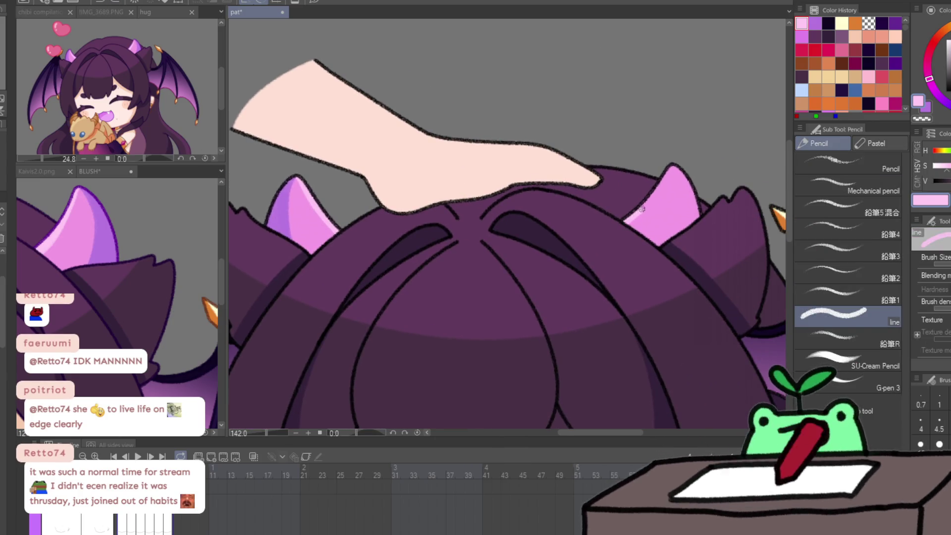
pyautogui.keyDown('alt'); pyautogui.click(677, 162); pyautogui.keyUp('alt')
pyautogui.moveTo(677, 163)
pyautogui.mouseDown()
pyautogui.moveTo(681, 238)
pyautogui.moveTo(688, 220)
pyautogui.mouseUp()
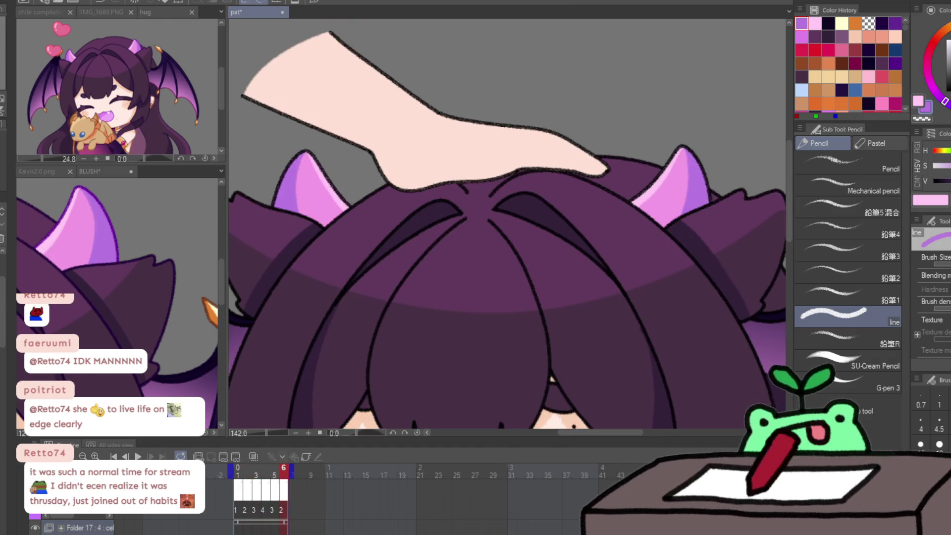
pyautogui.scroll(-2, 579, 280)
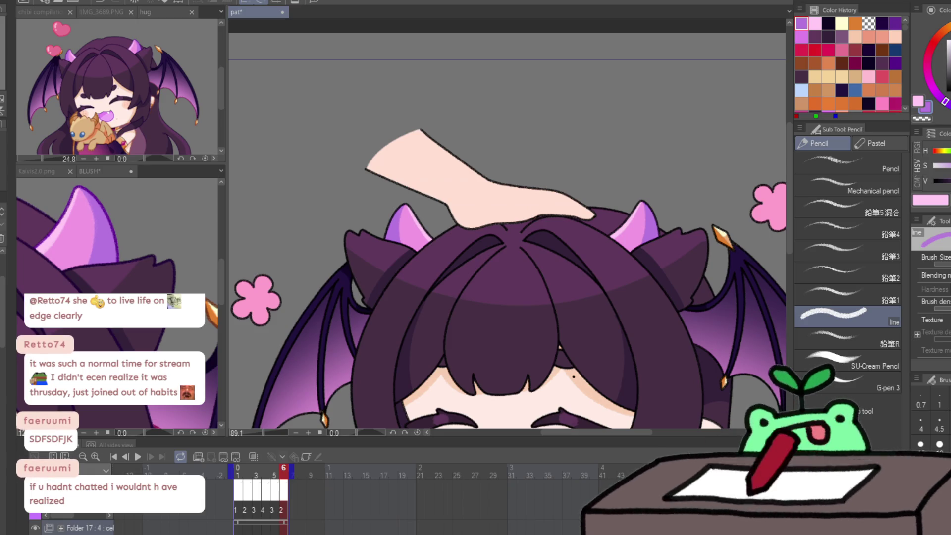
# Zoom in on the belt and sample the gem's dark magenta and pink from the hug reference.
pyautogui.press('/')
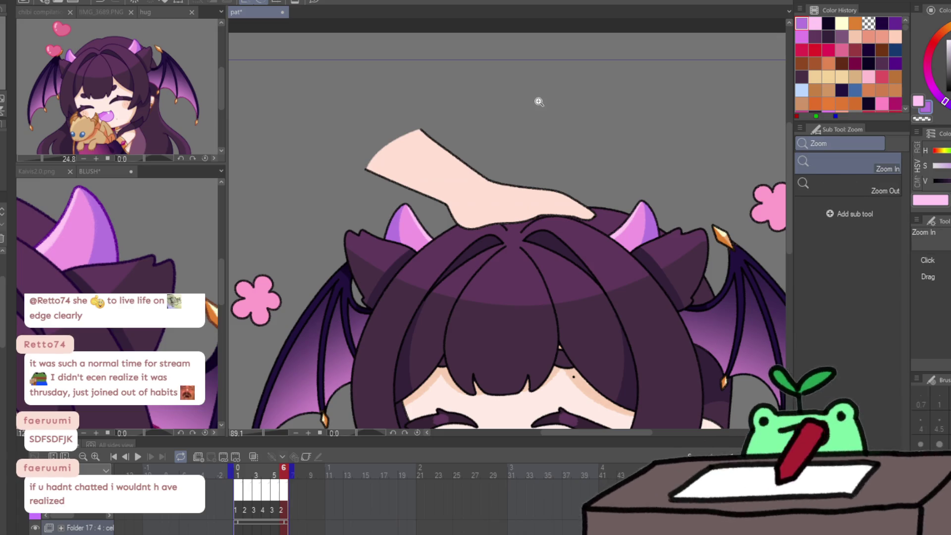
pyautogui.scroll(-5, 533, 97)
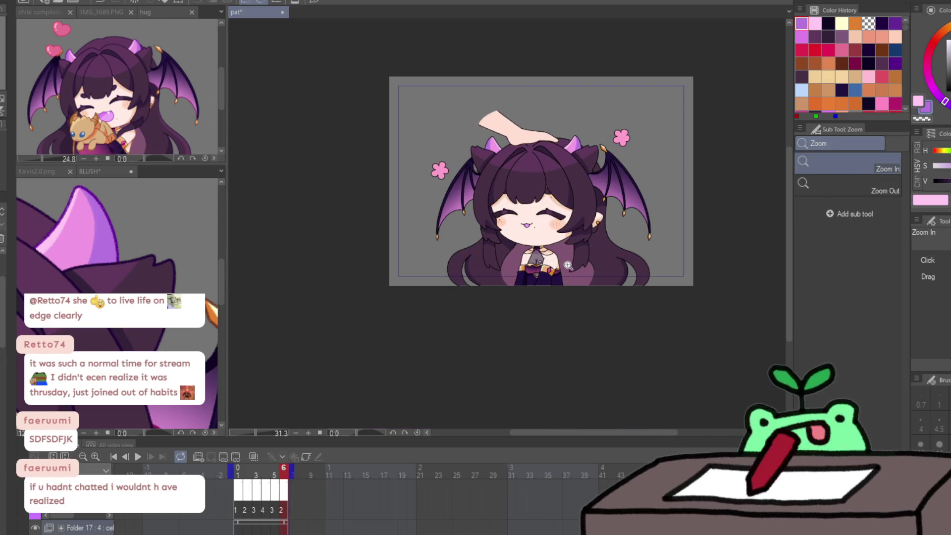
pyautogui.scroll(10, 554, 272)
pyautogui.press('p')
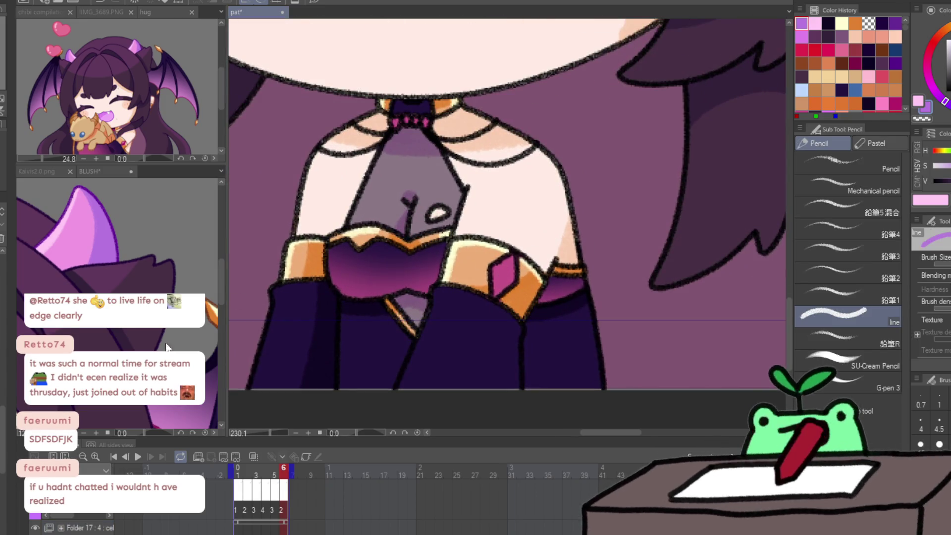
pyautogui.click(145, 12)
pyautogui.moveTo(187, 130); pyautogui.dragTo(161, 97)
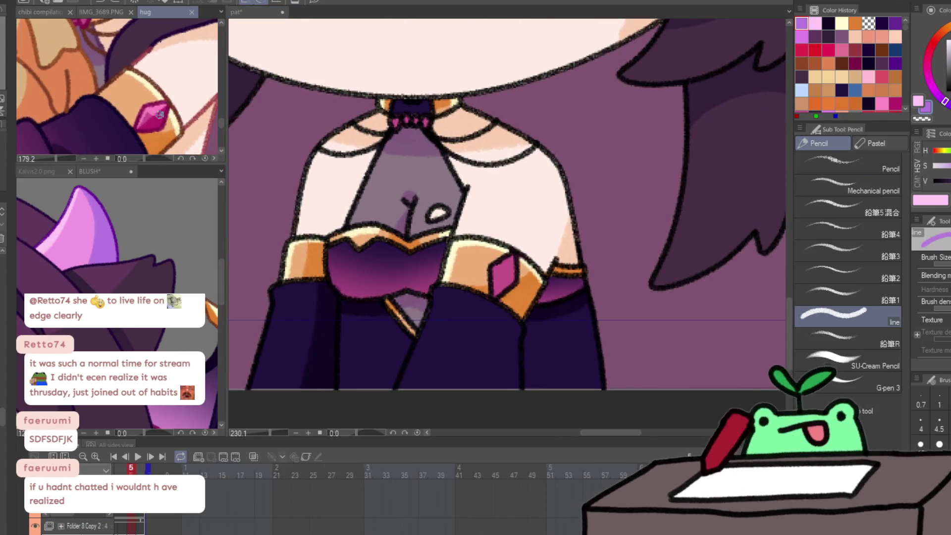
pyautogui.click(159, 114)
pyautogui.click(154, 112)
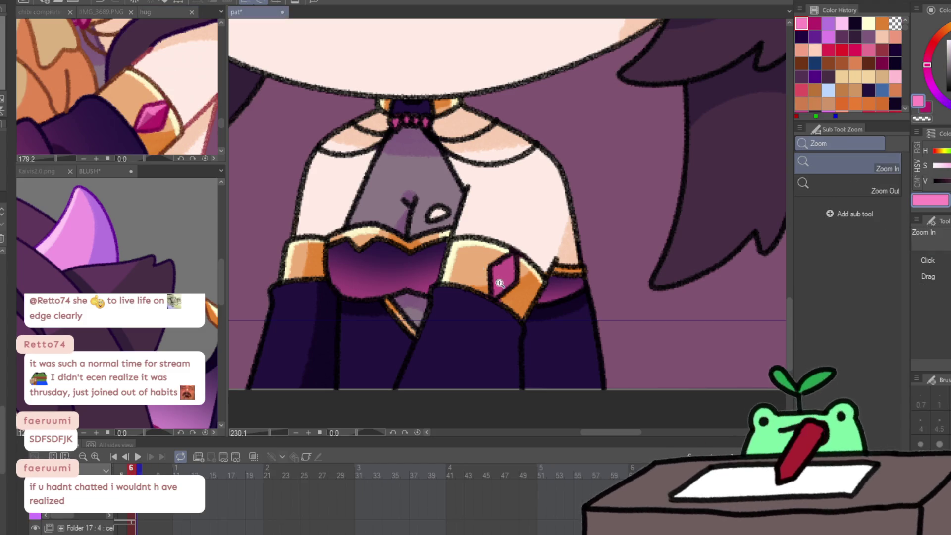
pyautogui.scroll(3, 515, 265)
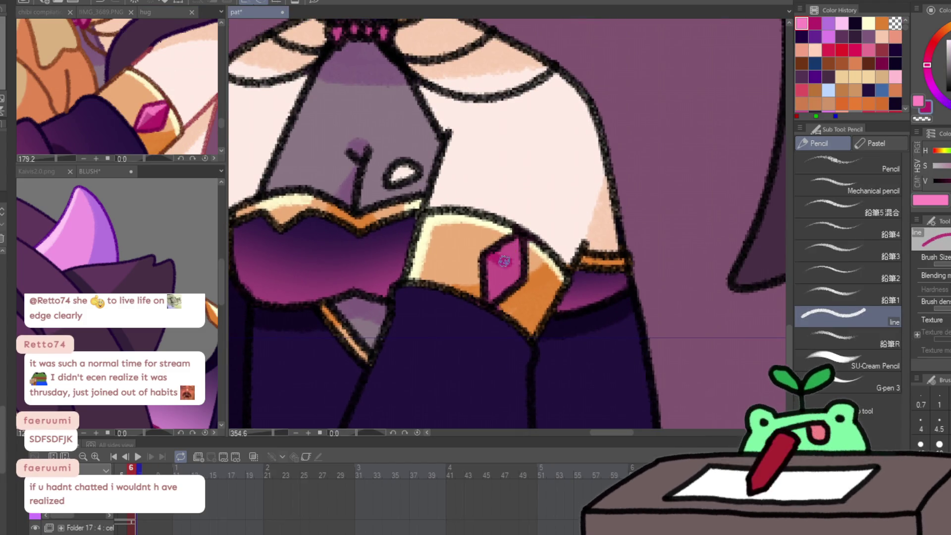
# Paint light pink highlights and darker magenta shading on the belt gem across frames 1, 3 and 4.
pyautogui.moveTo(492, 257)
pyautogui.mouseDown()
pyautogui.moveTo(505, 260)
pyautogui.moveTo(486, 270)
pyautogui.moveTo(495, 304)
pyautogui.moveTo(523, 242)
pyautogui.moveTo(510, 275)
pyautogui.moveTo(484, 288)
pyautogui.moveTo(495, 250)
pyautogui.moveTo(519, 237)
pyautogui.moveTo(515, 258)
pyautogui.mouseUp()
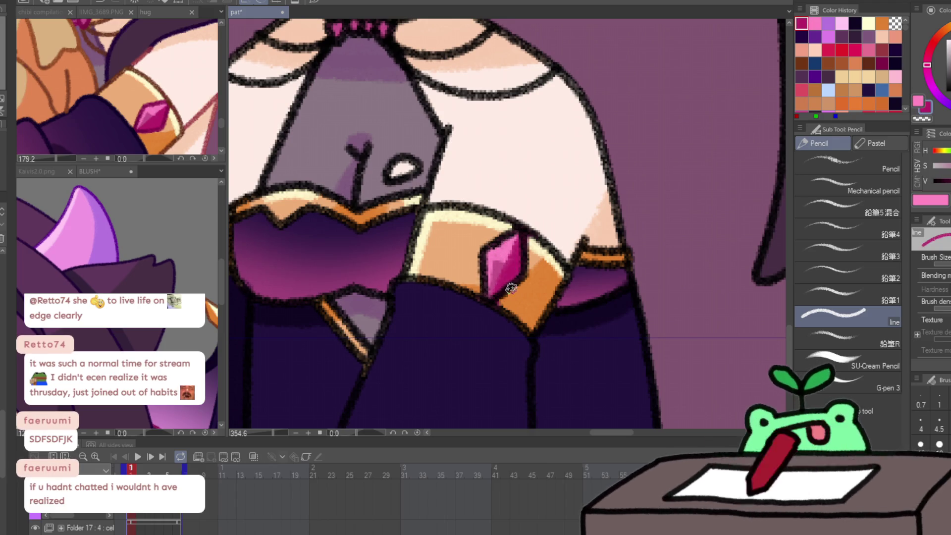
pyautogui.press('Right')
pyautogui.press('Right')
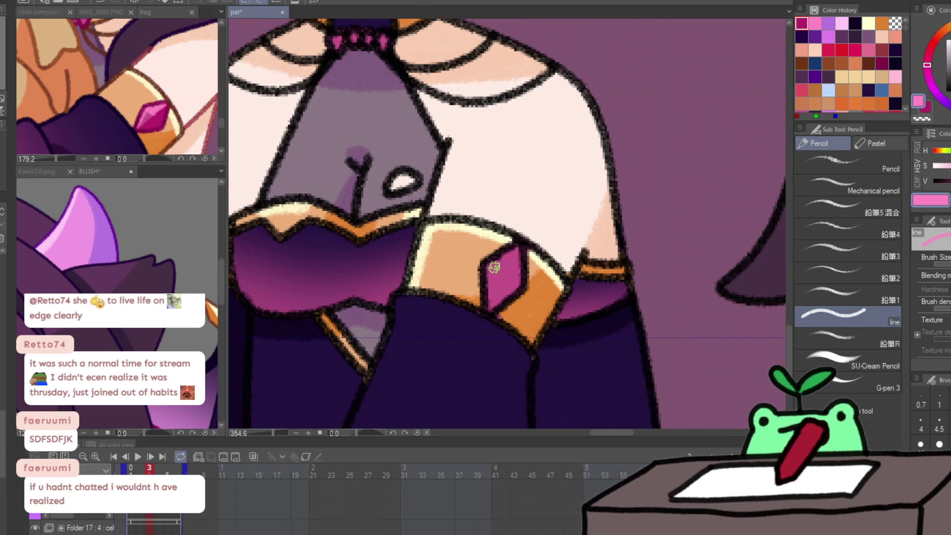
pyautogui.moveTo(491, 263)
pyautogui.mouseDown()
pyautogui.moveTo(485, 302)
pyautogui.moveTo(497, 263)
pyautogui.moveTo(515, 246)
pyautogui.moveTo(503, 302)
pyautogui.mouseUp()
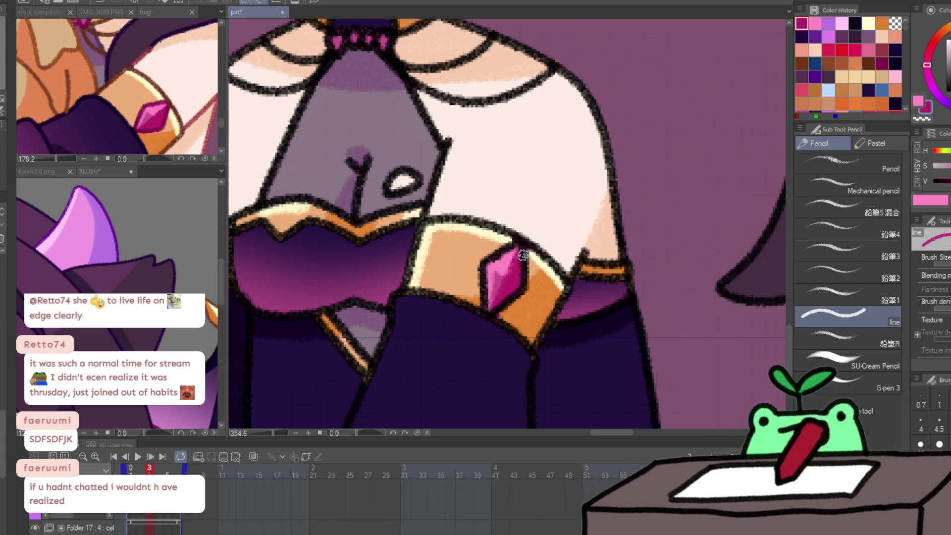
pyautogui.press('Right')
pyautogui.keyDown('alt'); pyautogui.click(493, 272); pyautogui.keyUp('alt')
pyautogui.moveTo(490, 265)
pyautogui.mouseDown()
pyautogui.moveTo(482, 298)
pyautogui.moveTo(515, 247)
pyautogui.moveTo(512, 283)
pyautogui.mouseUp()
pyautogui.keyDown('alt'); pyautogui.click(496, 298); pyautogui.keyUp('alt')
# Step back through the frames to check the gem, then zoom out to show the whole character and wings.
pyautogui.press('Left')
pyautogui.press('Left')
pyautogui.press('Left')
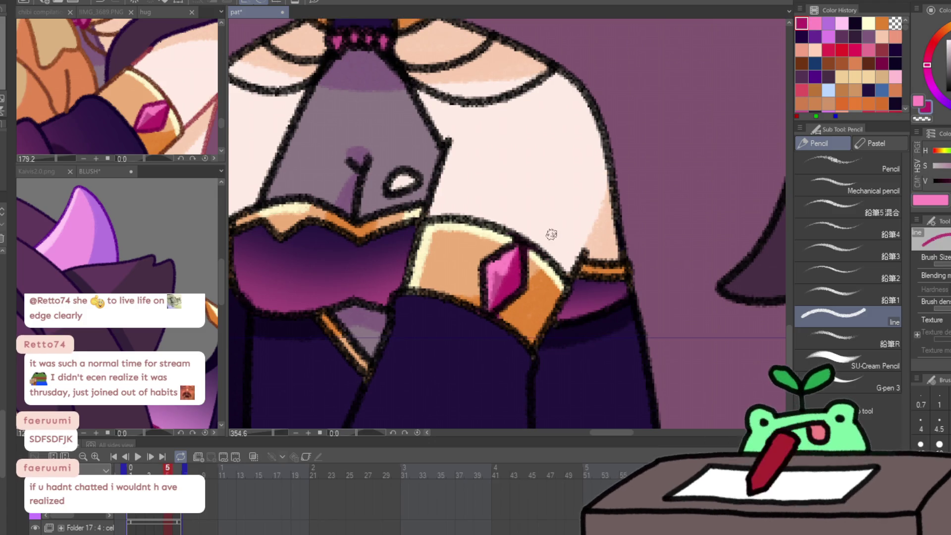
pyautogui.press('Right')
pyautogui.press('Right')
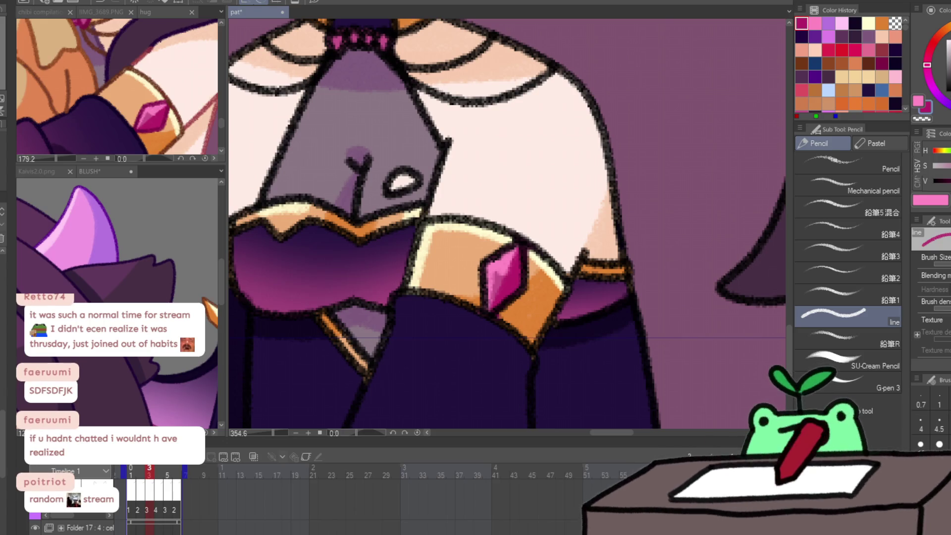
pyautogui.hotkey('ctrl', 'alt', '0')
pyautogui.hotkey('ctrl', '-')
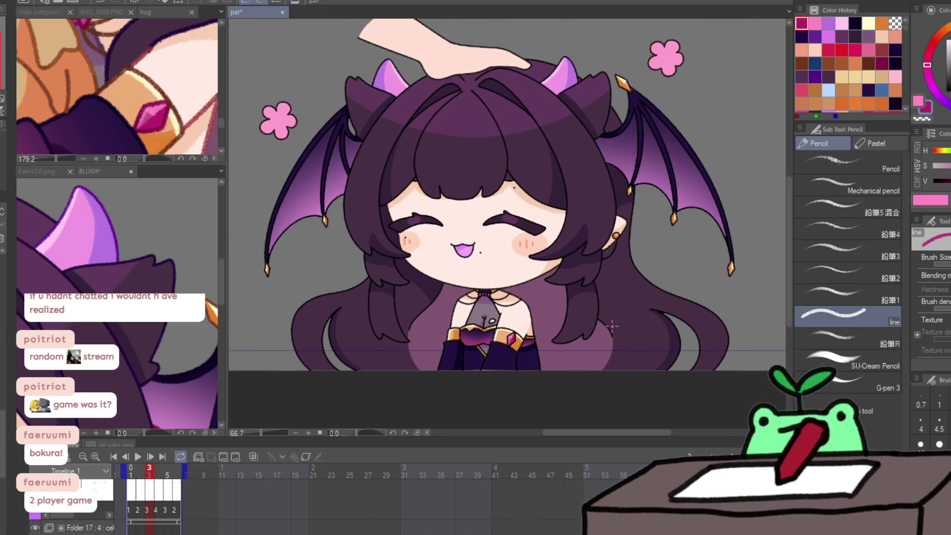
pyautogui.click(136, 456)
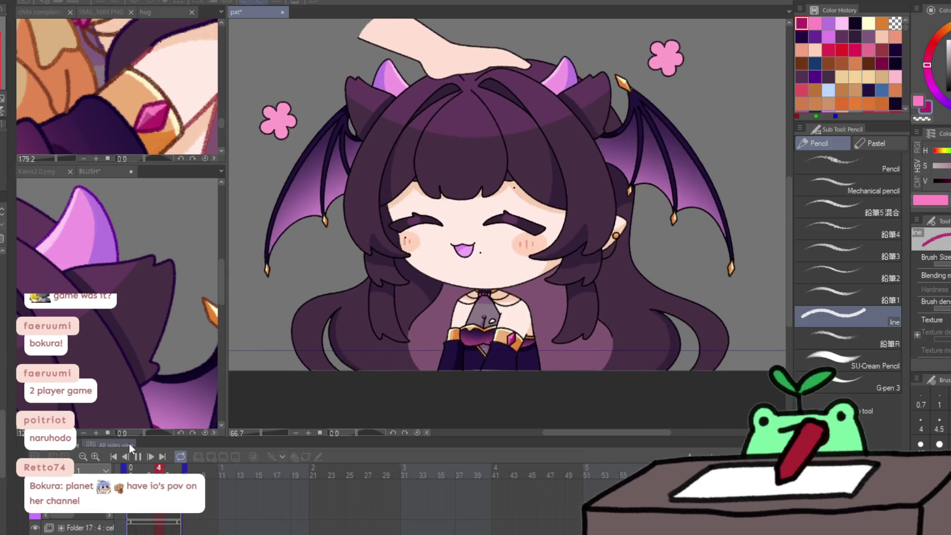
pyautogui.click(138, 456)
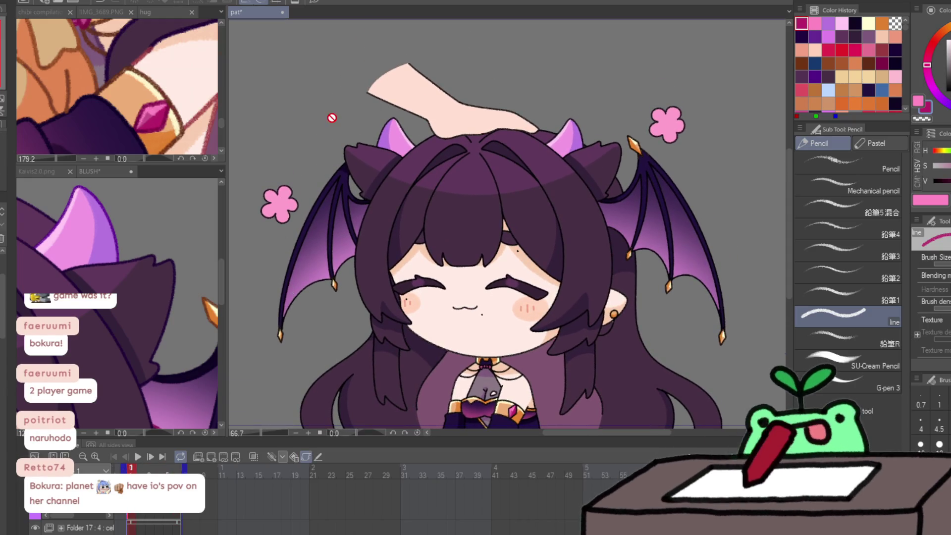
# With the light table on, eyedrop the hand's skin tone and repaint its upper-left tip on frame 1.
pyautogui.click(317, 456)
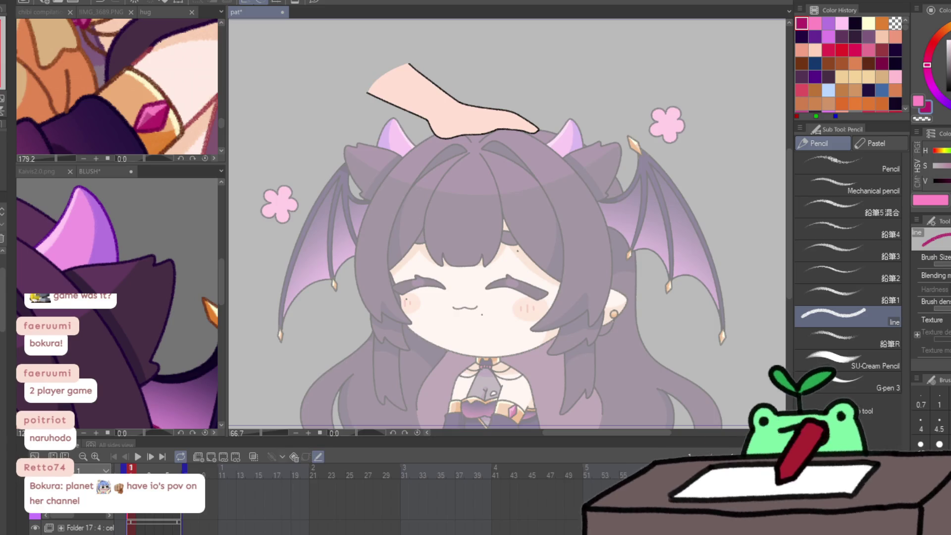
pyautogui.keyDown('alt'); pyautogui.click(411, 116); pyautogui.keyUp('alt')
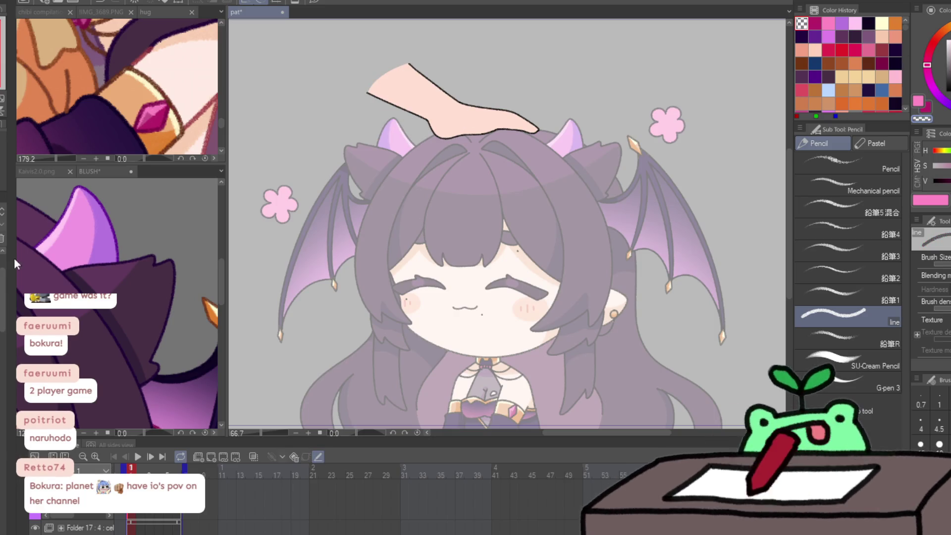
pyautogui.keyDown('alt'); pyautogui.click(410, 101); pyautogui.keyUp('alt')
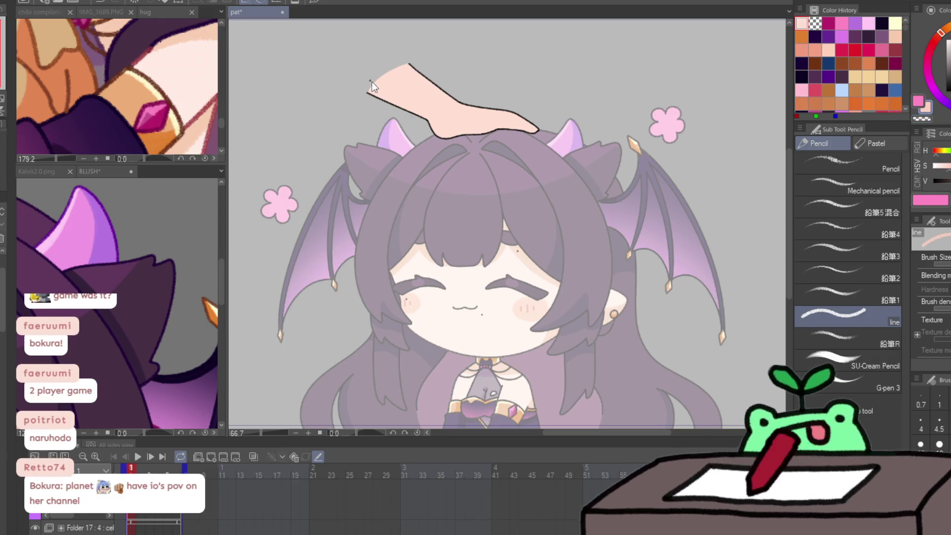
pyautogui.moveTo(380, 94); pyautogui.dragTo(398, 100)
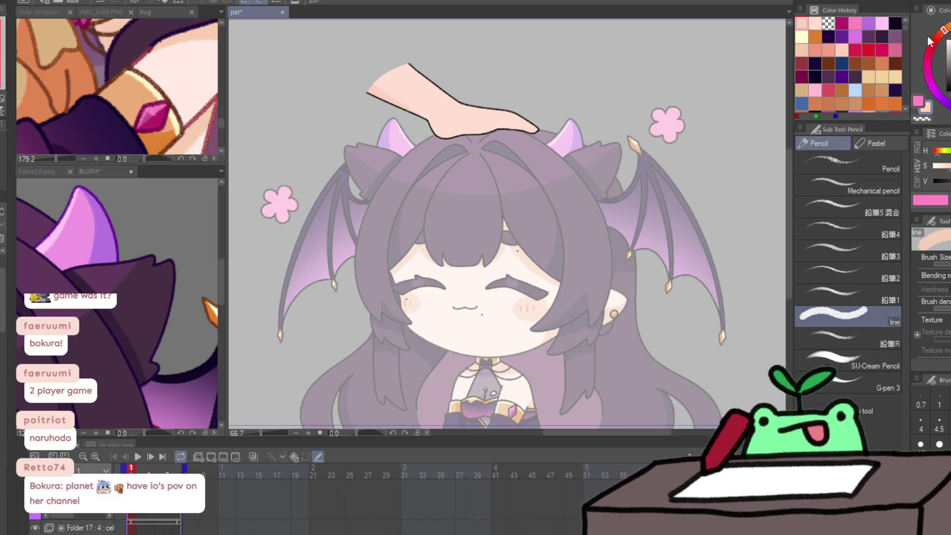
pyautogui.moveTo(369, 85); pyautogui.dragTo(379, 94)
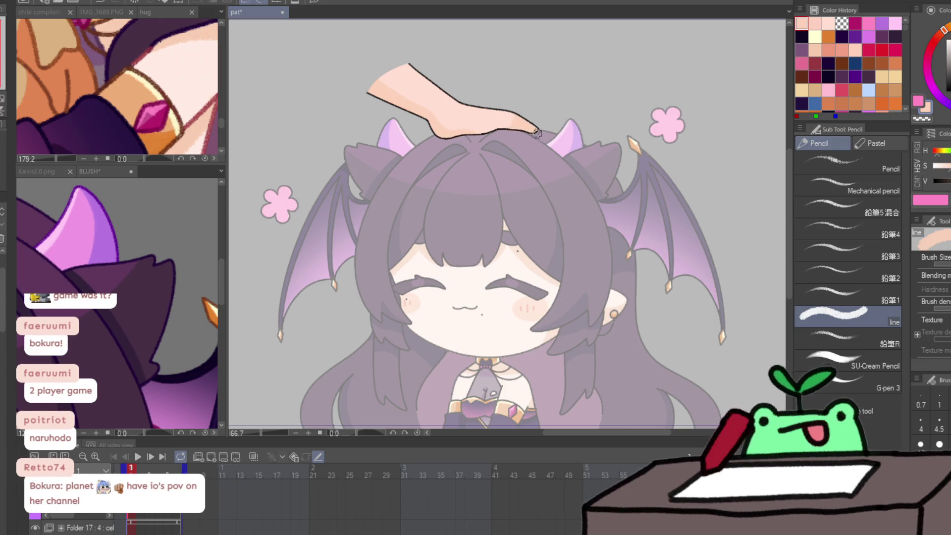
pyautogui.click(318, 456)
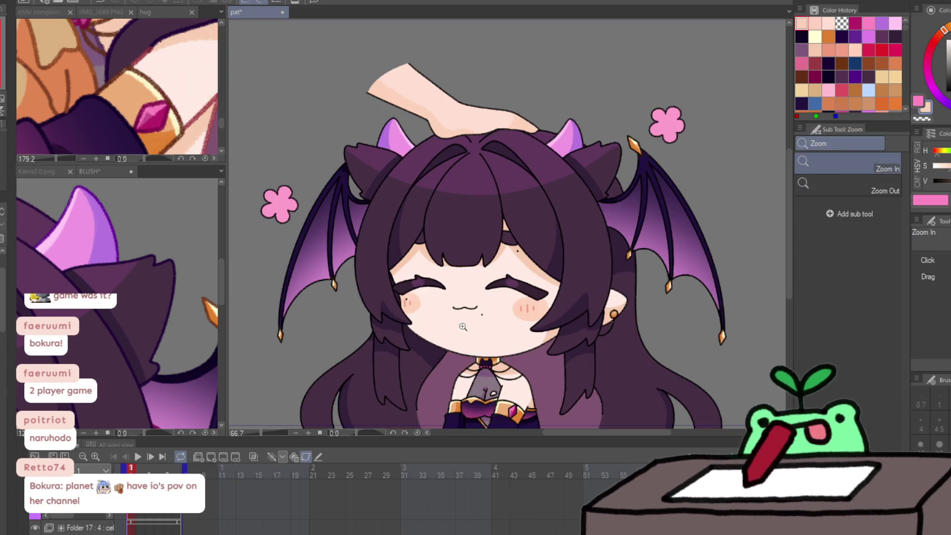
# Zoom out and play the head-pat loop, stopping back on frame 1.
pyautogui.hotkey('ctrl', '-')
pyautogui.press('Return')
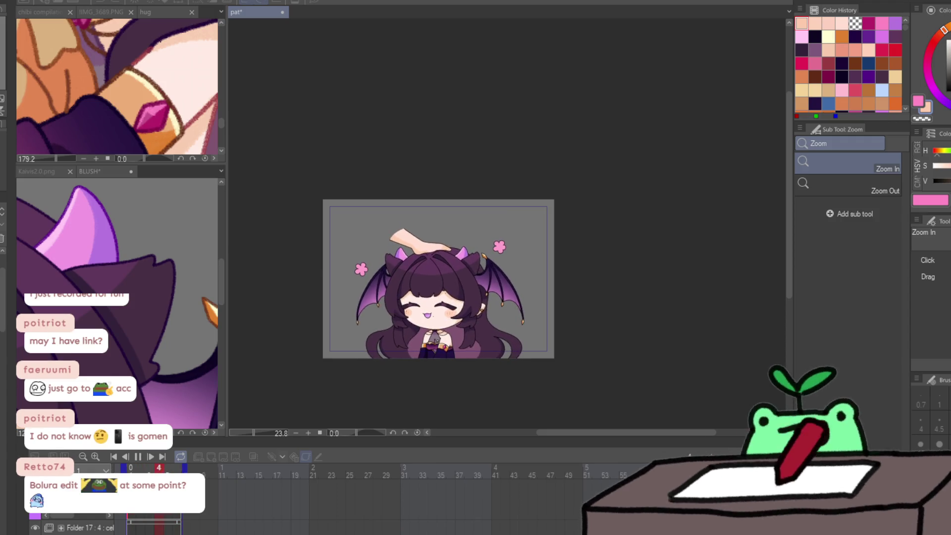
pyautogui.click(153, 521)
# Zoom in on the character's mouth with the pen ready, then switch to the BLUSH document.
pyautogui.click(472, 327)
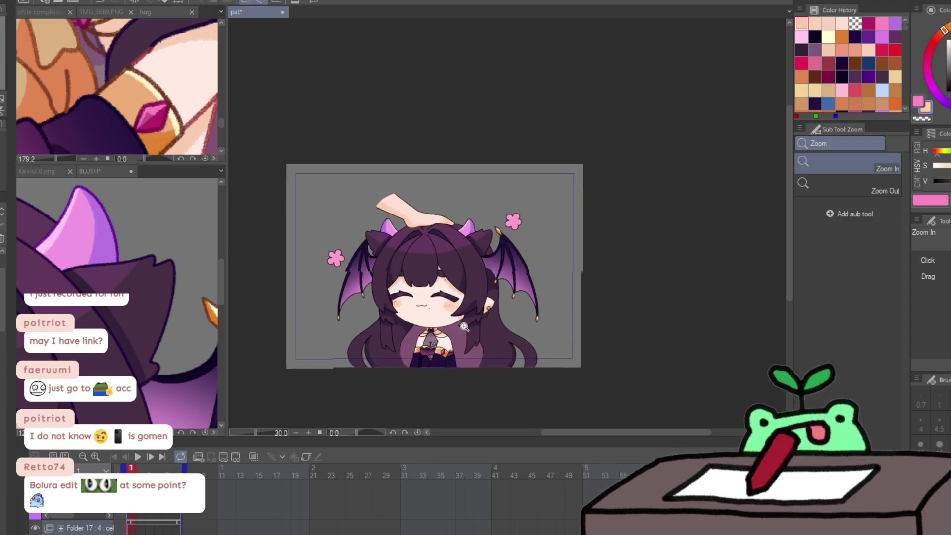
pyautogui.click(402, 293)
pyautogui.doubleClick(402, 292)
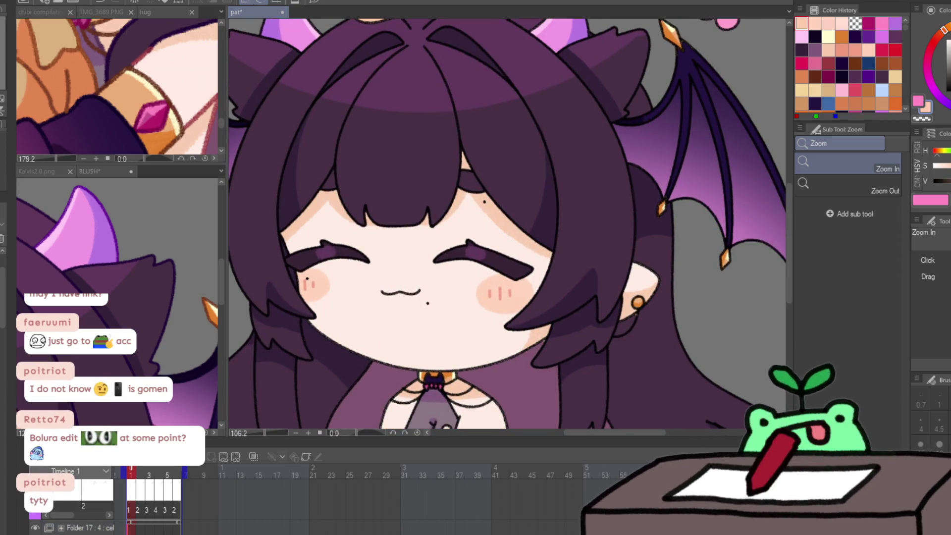
pyautogui.press('p')
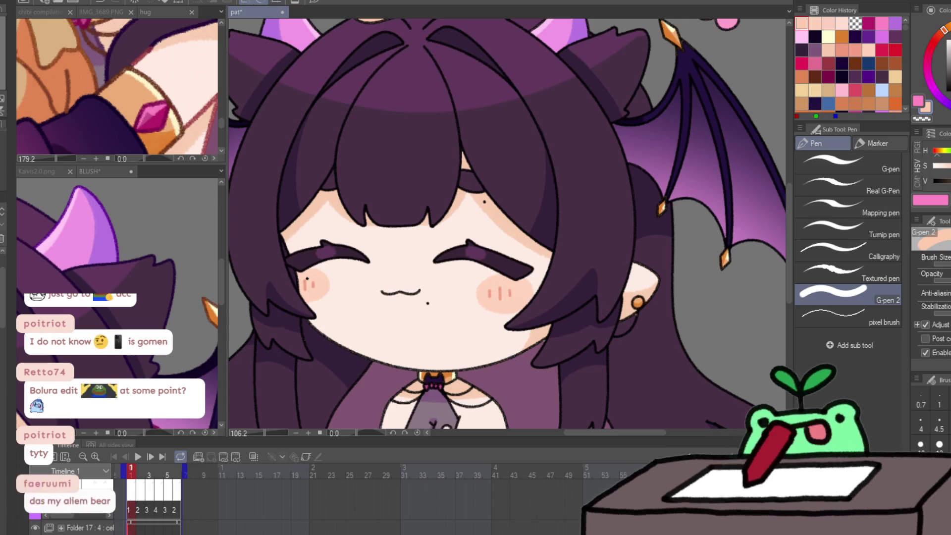
pyautogui.click(110, 328)
pyautogui.keyDown('alt'); pyautogui.click(110, 329); pyautogui.keyUp('alt')
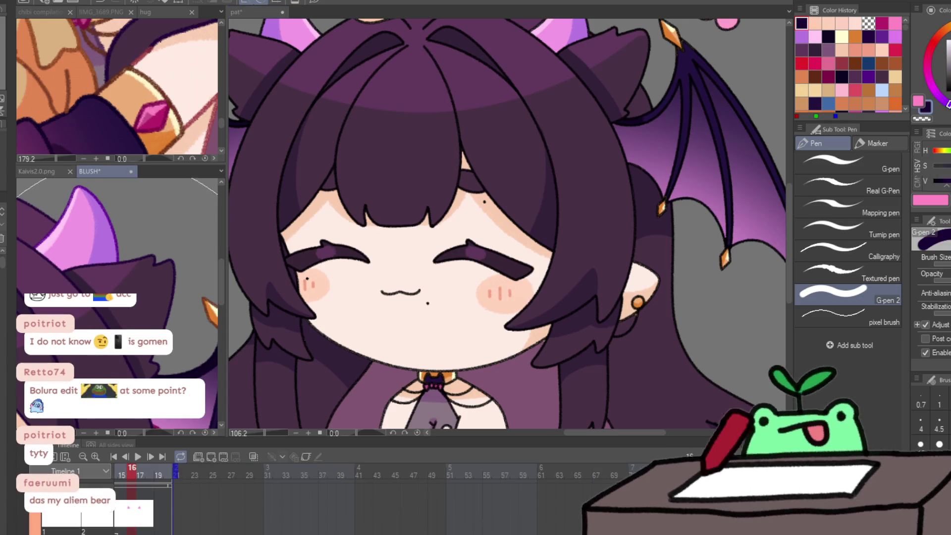
# Back in the pat document, play the head-pat loop, then pan to frame the face and torso.
pyautogui.click(332, 269)
pyautogui.scroll(-3, 347, 268)
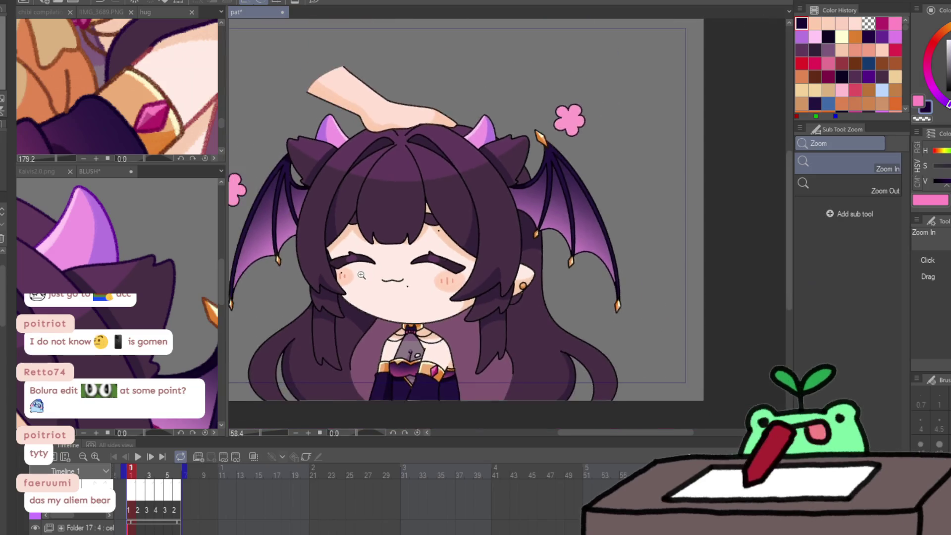
pyautogui.press('space')
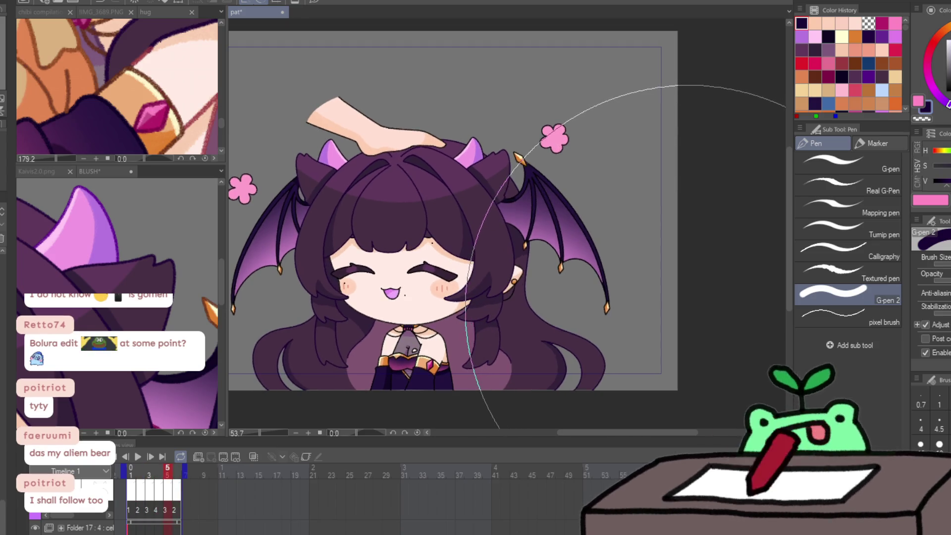
pyautogui.click(113, 234)
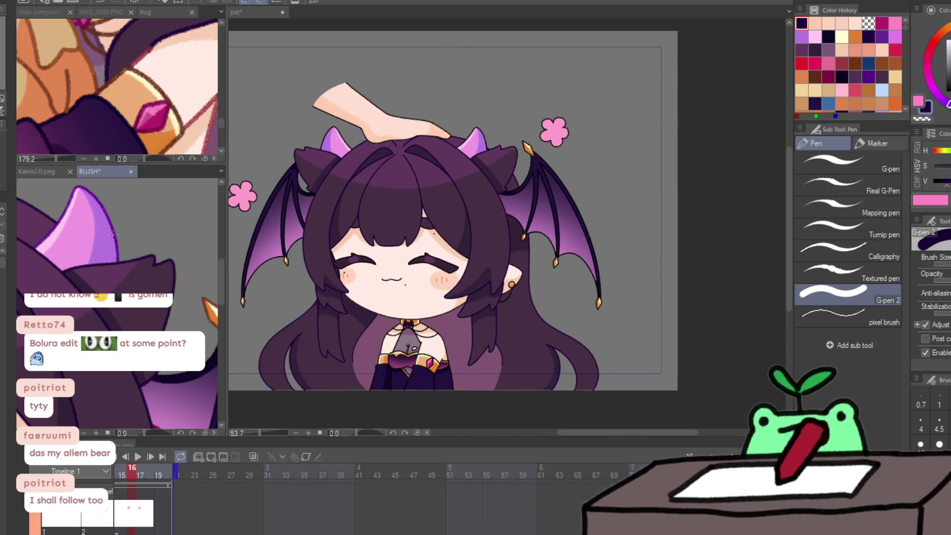
pyautogui.click(322, 132)
pyautogui.scroll(3, 322, 132)
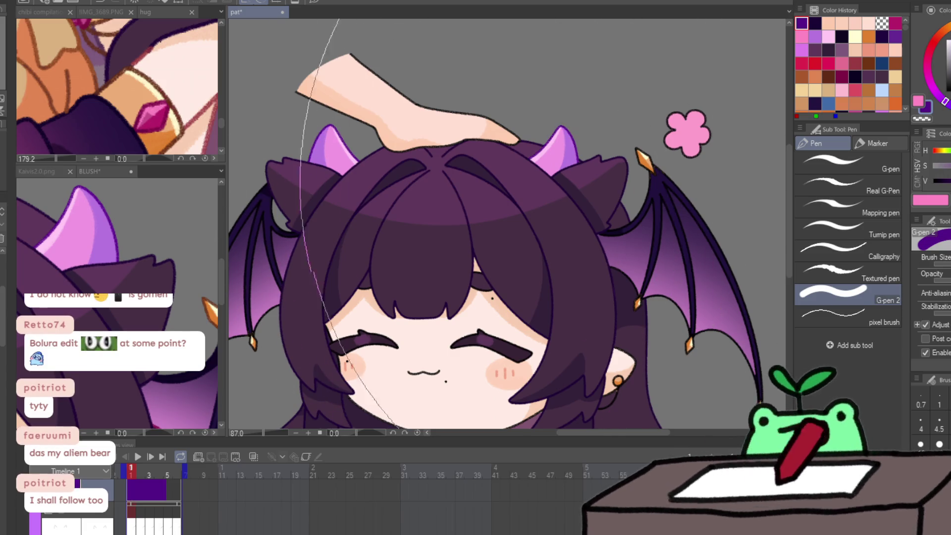
pyautogui.moveTo(483, 366)
pyautogui.mouseDown()
pyautogui.moveTo(467, 335)
pyautogui.moveTo(484, 329)
pyautogui.moveTo(530, 261)
pyautogui.mouseUp()
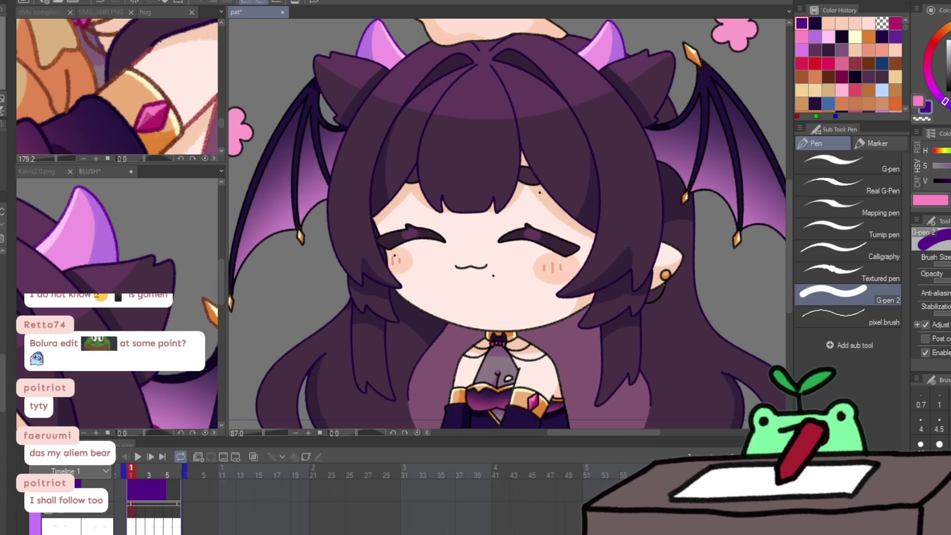
# Sample the purple mouth colour from the BLUSH document and the dark navy hair colour in pat.
pyautogui.hotkey('ctrl', 'Tab')
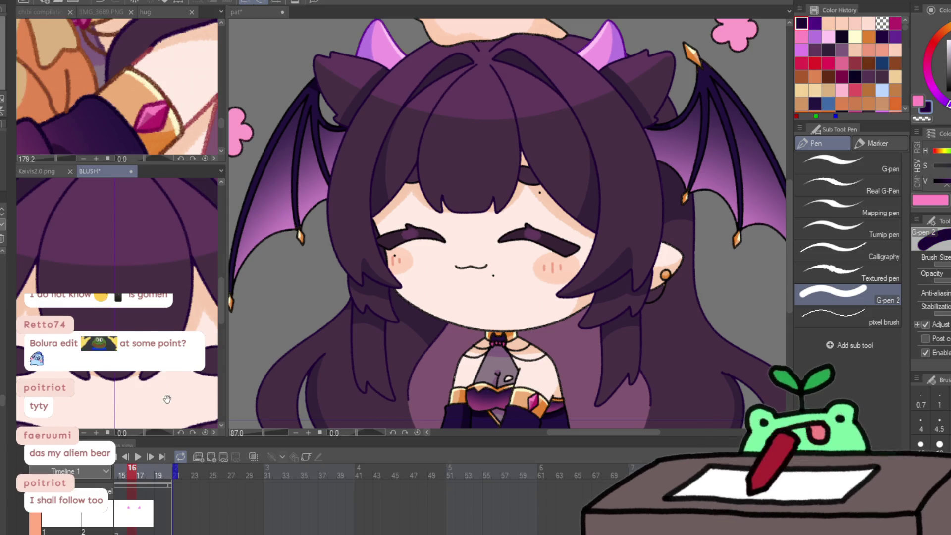
pyautogui.scroll(-3, 118, 302)
pyautogui.keyDown('alt'); pyautogui.click(147, 296); pyautogui.keyUp('alt')
pyautogui.hotkey('ctrl', 'Tab')
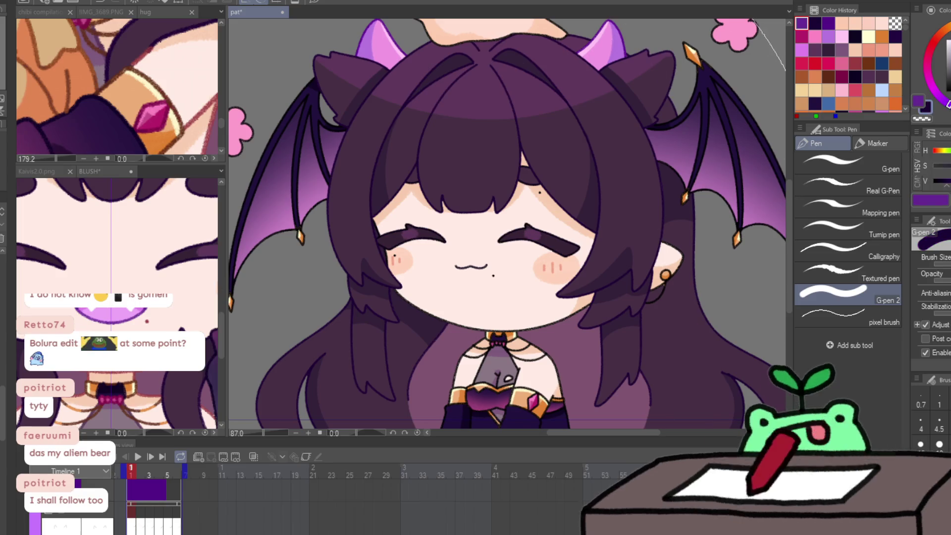
pyautogui.keyDown('alt'); pyautogui.click(500, 99); pyautogui.keyUp('alt')
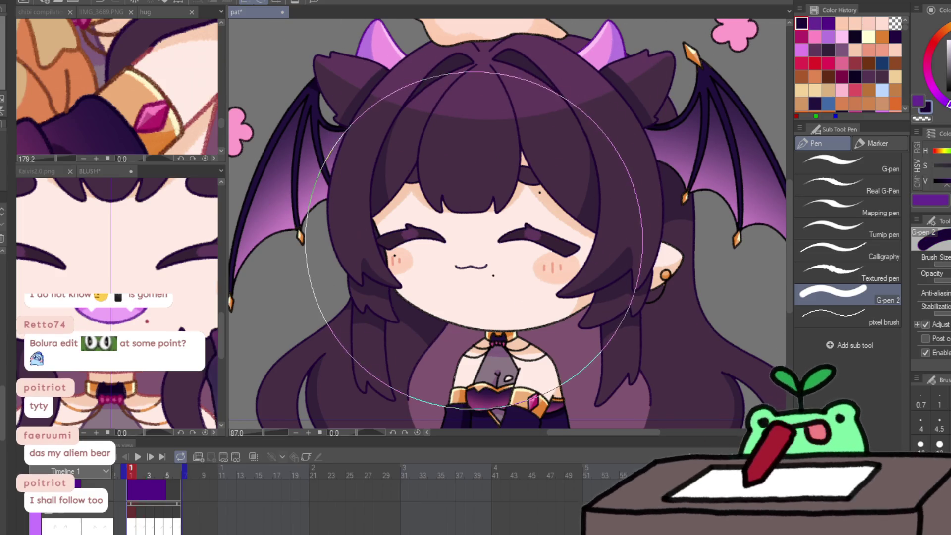
# Play the loop, pick the open mouth's purple, then stop the pat loop on the first frame.
pyautogui.press('Return')
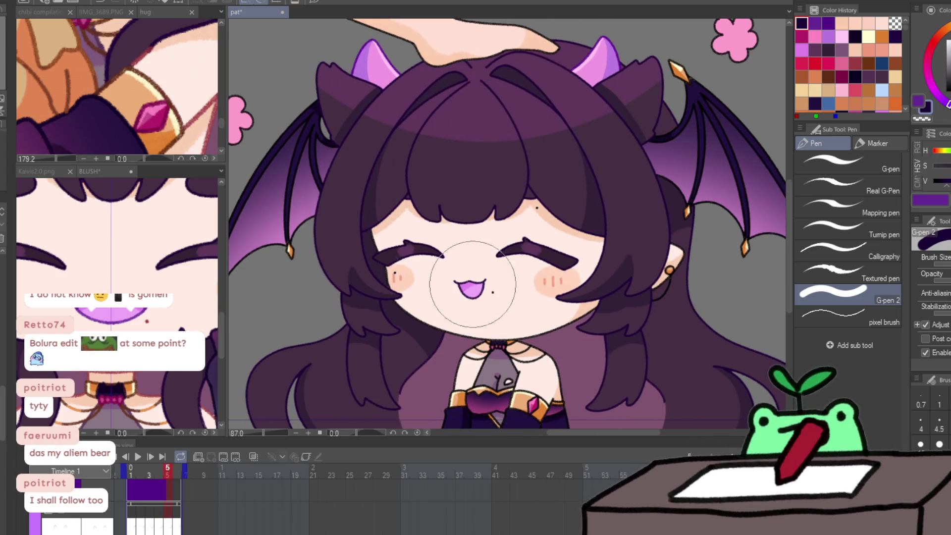
pyautogui.keyDown('alt'); pyautogui.click(475, 307); pyautogui.keyUp('alt')
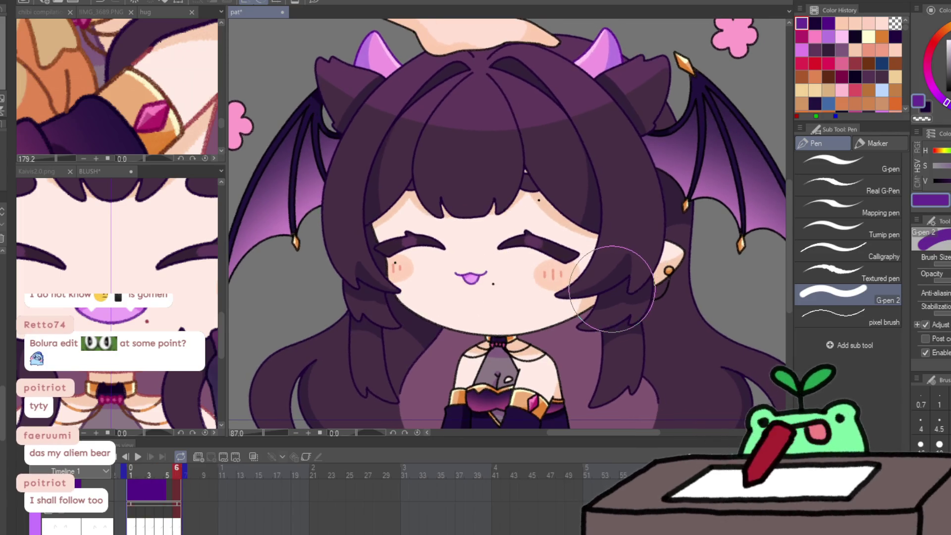
pyautogui.click(92, 170)
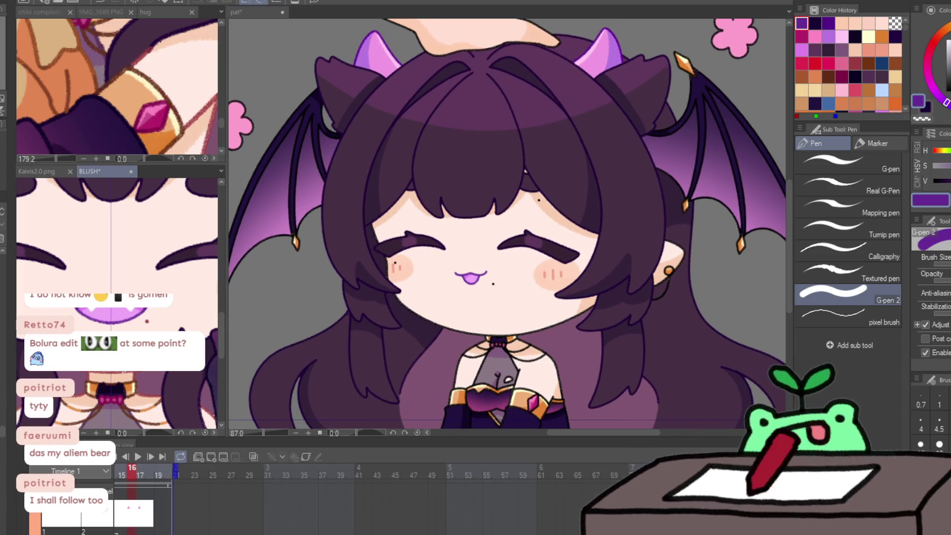
pyautogui.click(423, 316)
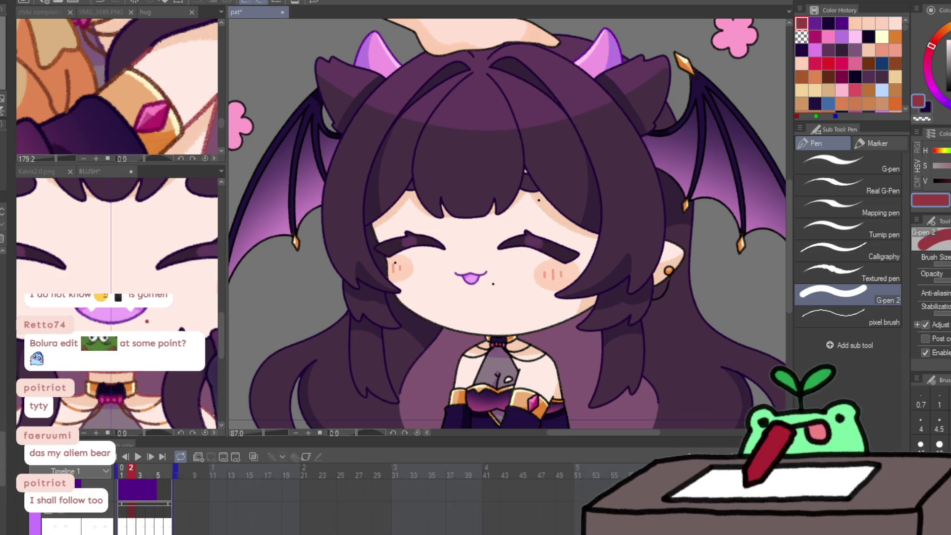
pyautogui.hotkey('ctrl', 'Left')
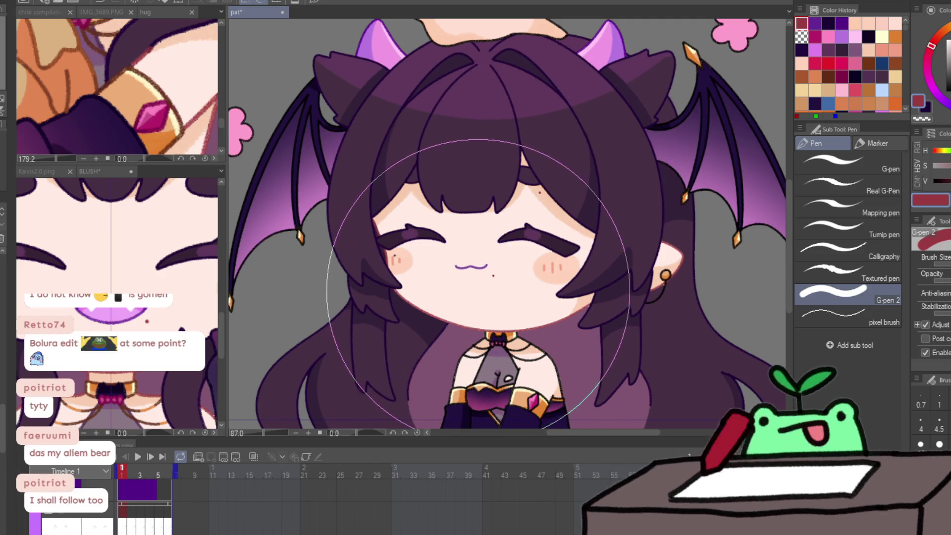
# Pick a brown, step through frames 2–5 swapping between brown and red, then zoom on frame 3's ear.
pyautogui.moveTo(163, 376)
pyautogui.mouseDown()
pyautogui.moveTo(110, 382)
pyautogui.moveTo(176, 361)
pyautogui.mouseUp()
pyautogui.keyDown('alt'); pyautogui.click(520, 312); pyautogui.keyUp('alt')
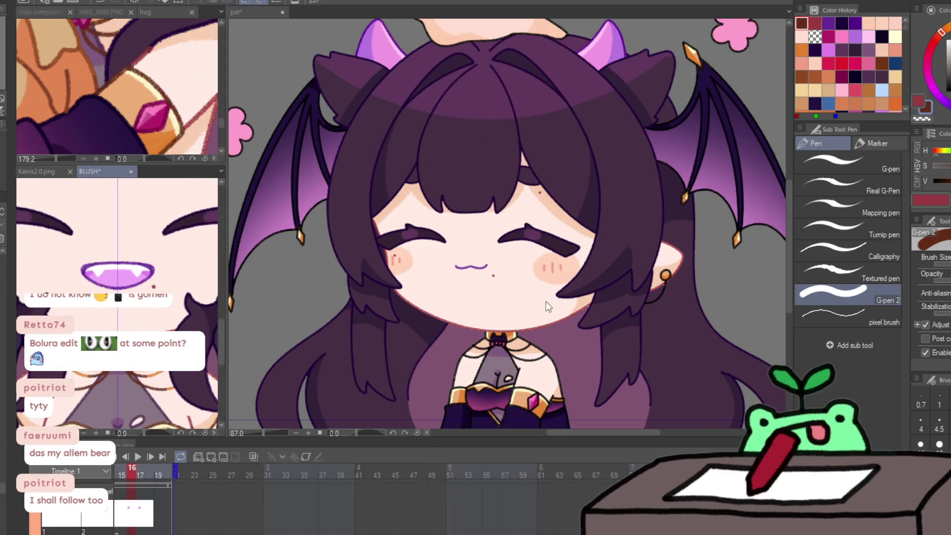
pyautogui.press('Right')
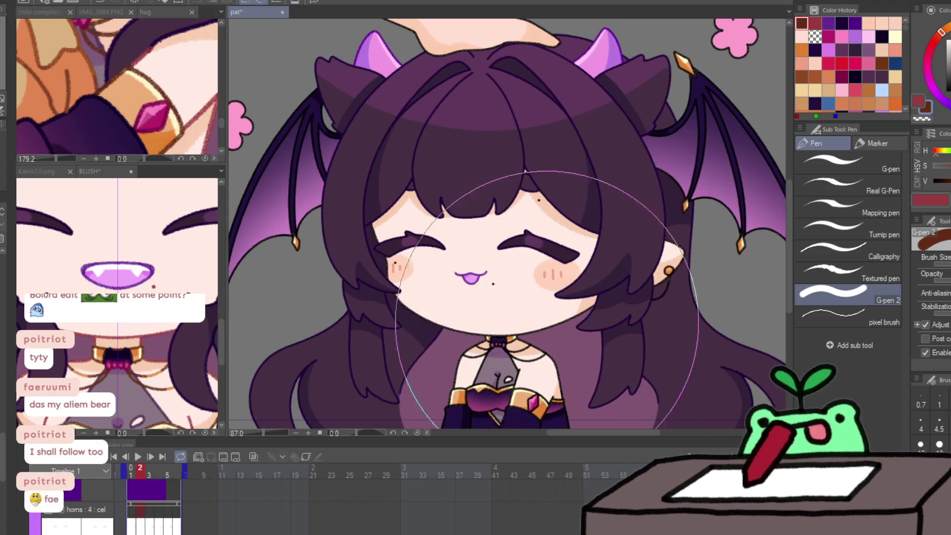
pyautogui.press('x')
pyautogui.press('x')
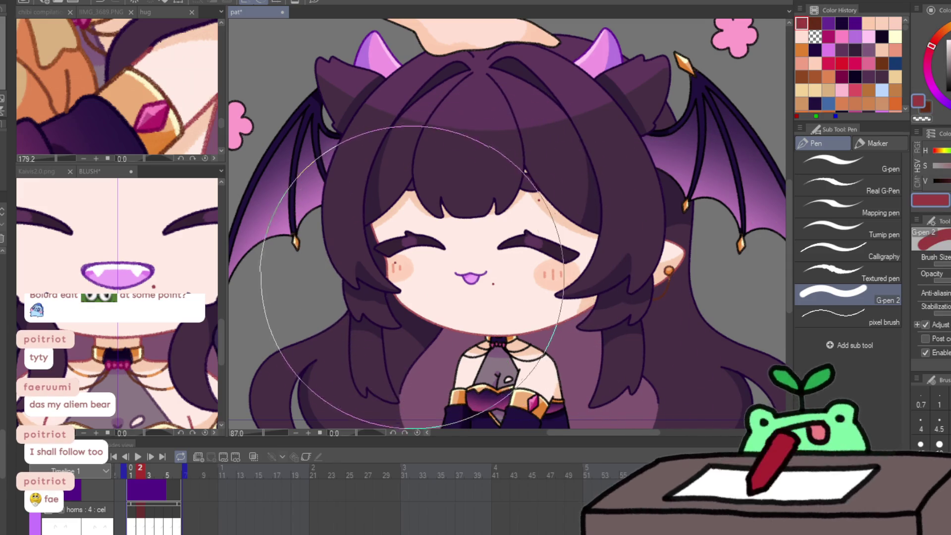
pyautogui.press('x')
pyautogui.press('Right')
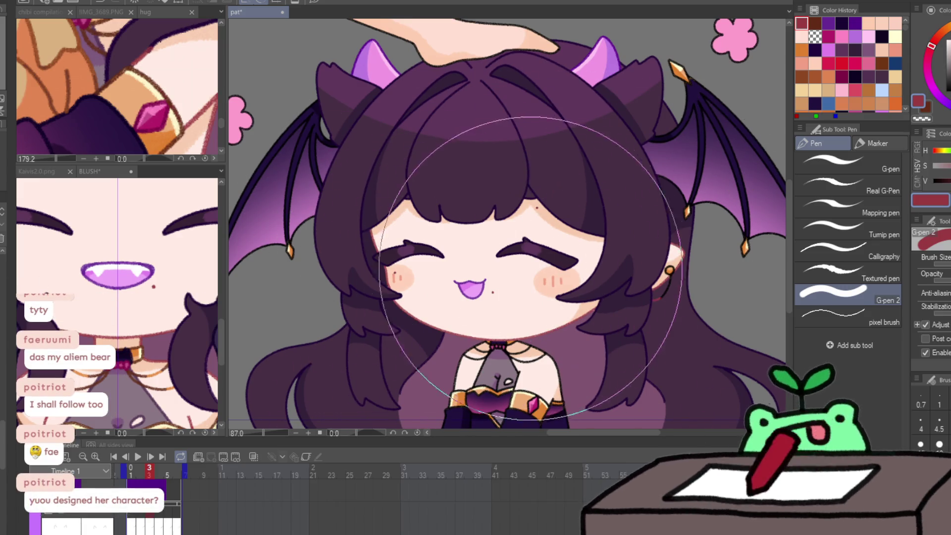
pyautogui.press('x')
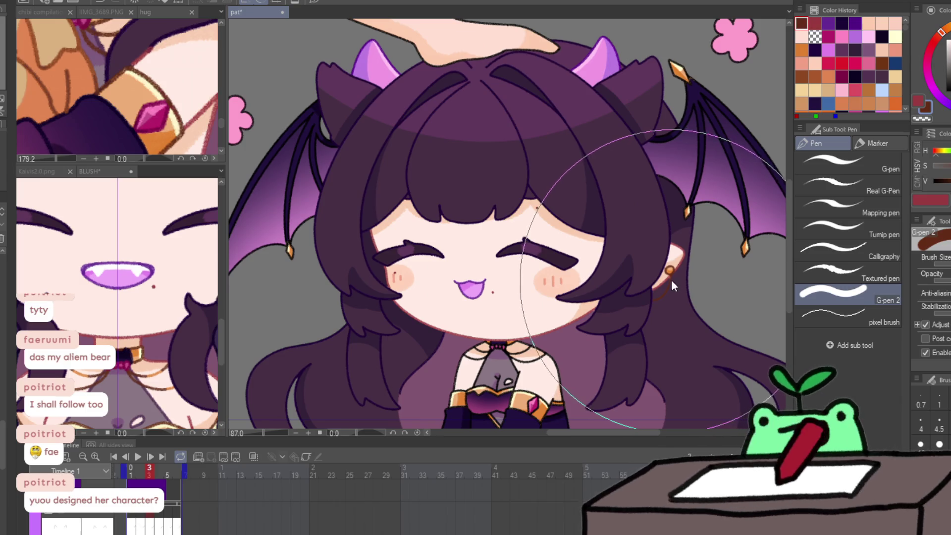
pyautogui.press('Right')
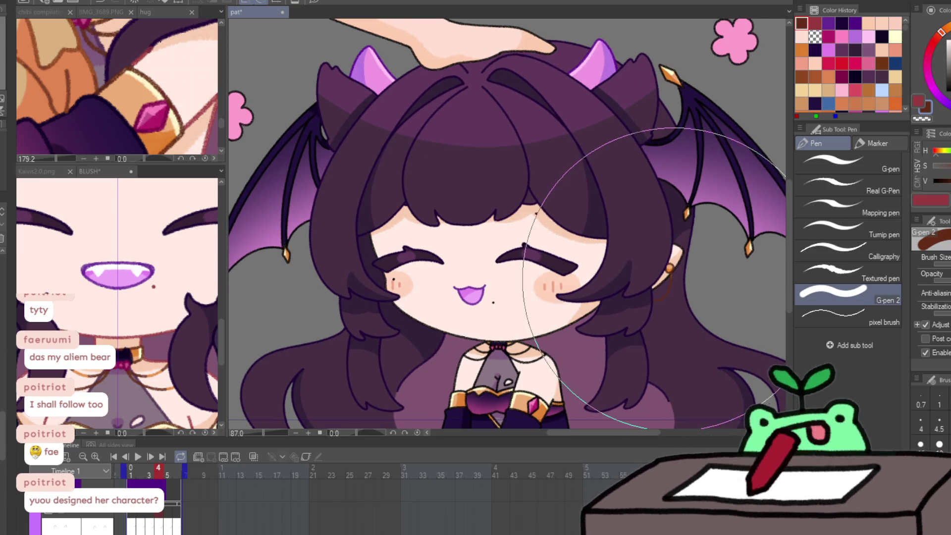
pyautogui.press('x')
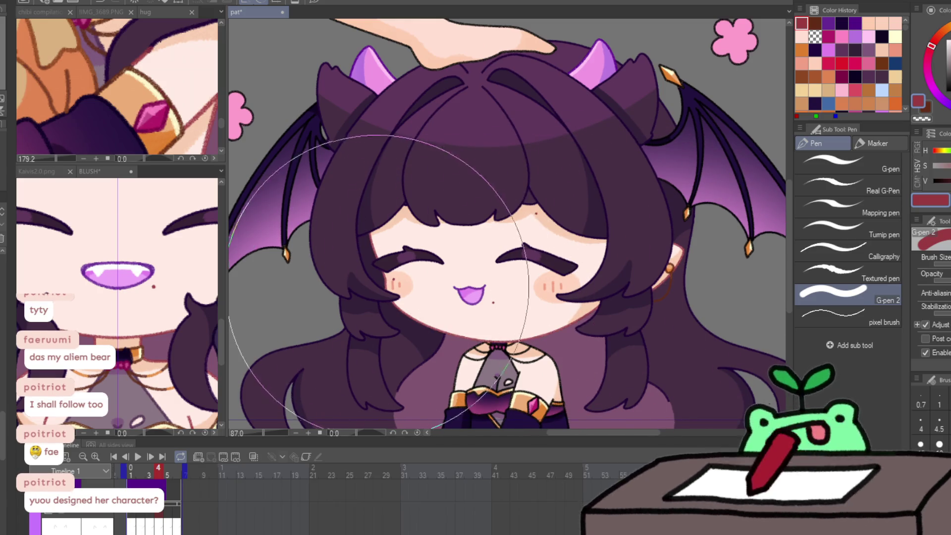
pyautogui.press('Right')
pyautogui.press('Left')
pyautogui.press('Left')
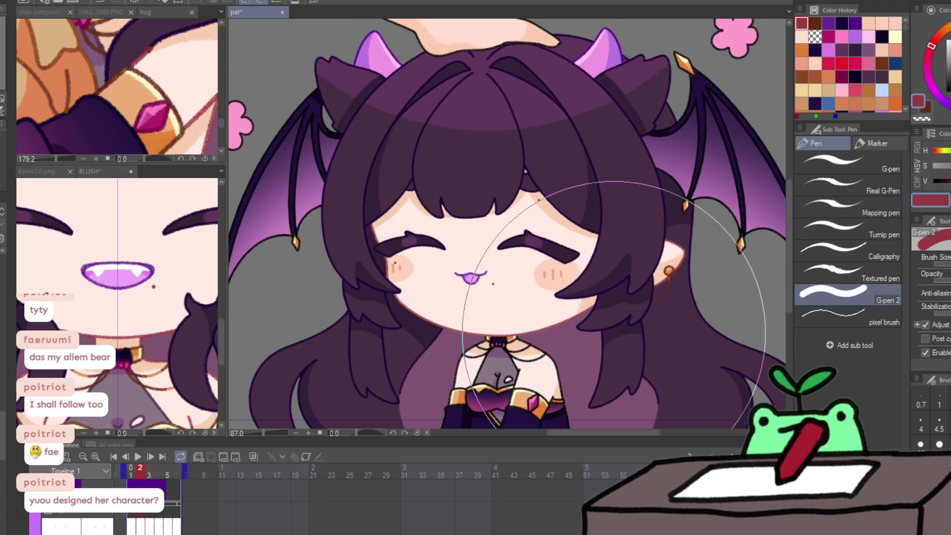
pyautogui.scroll(4, 728, 257)
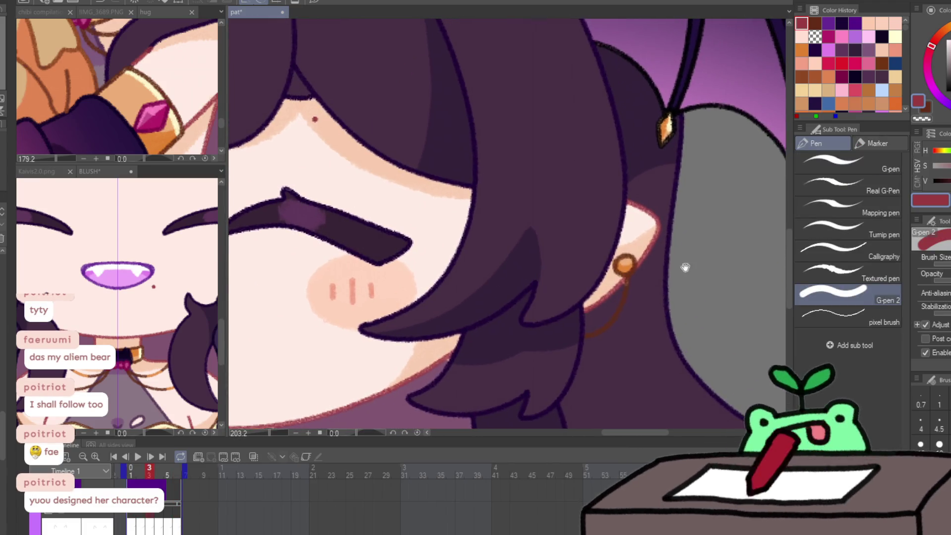